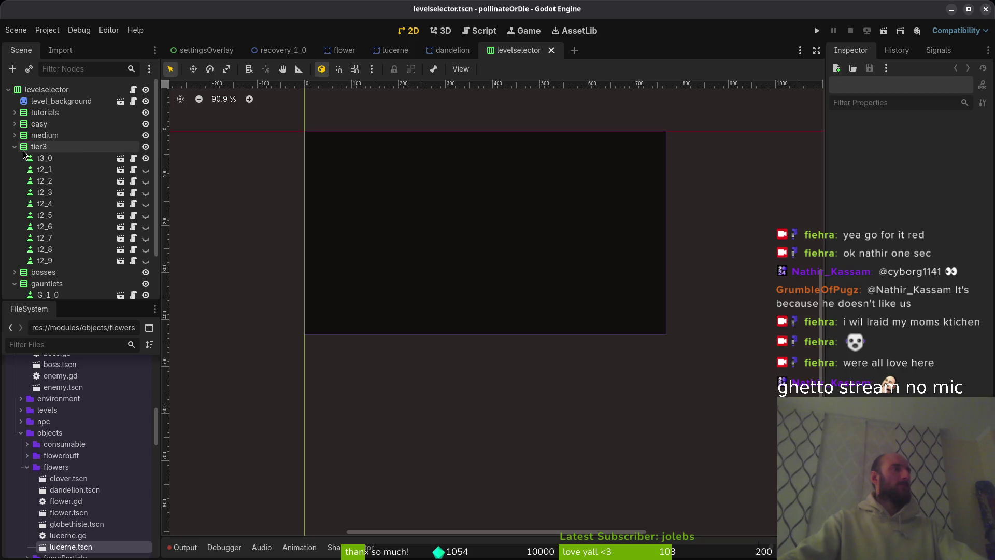
Collapse the tier3 and gauntlets groups in the Scene dock and expand medium.
scroll(57, 250, down, 3)
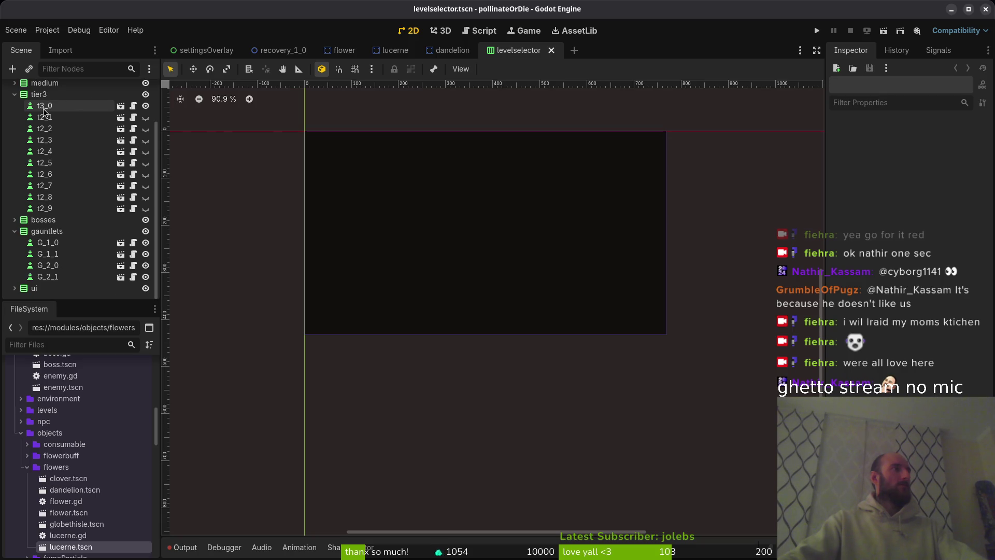
click(15, 95)
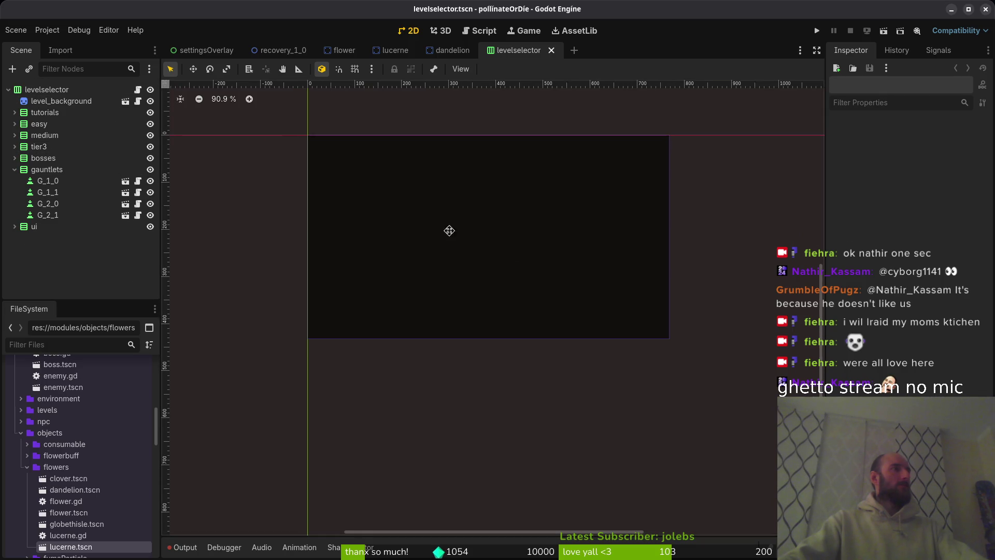
drag(448, 229, 521, 294)
drag(573, 326, 541, 315)
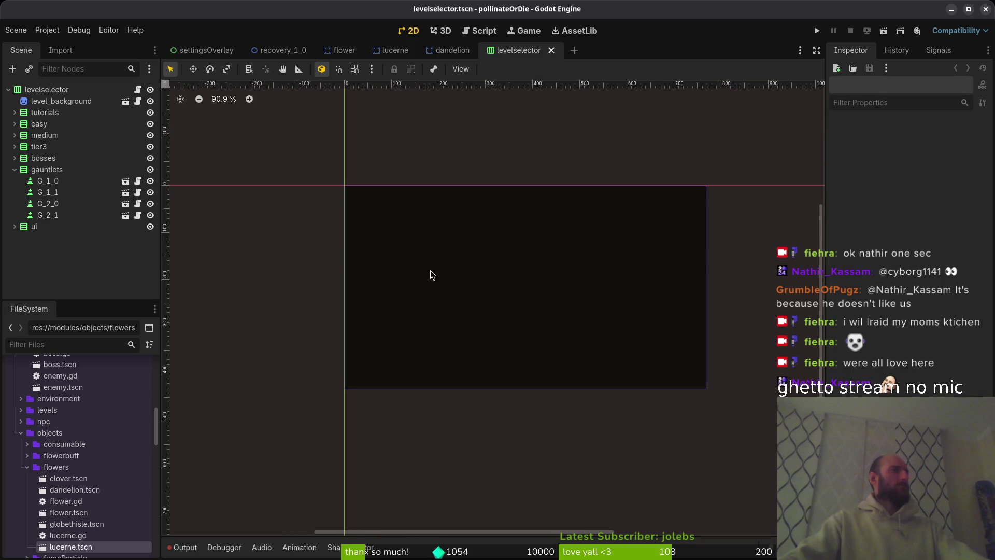
click(15, 169)
click(14, 136)
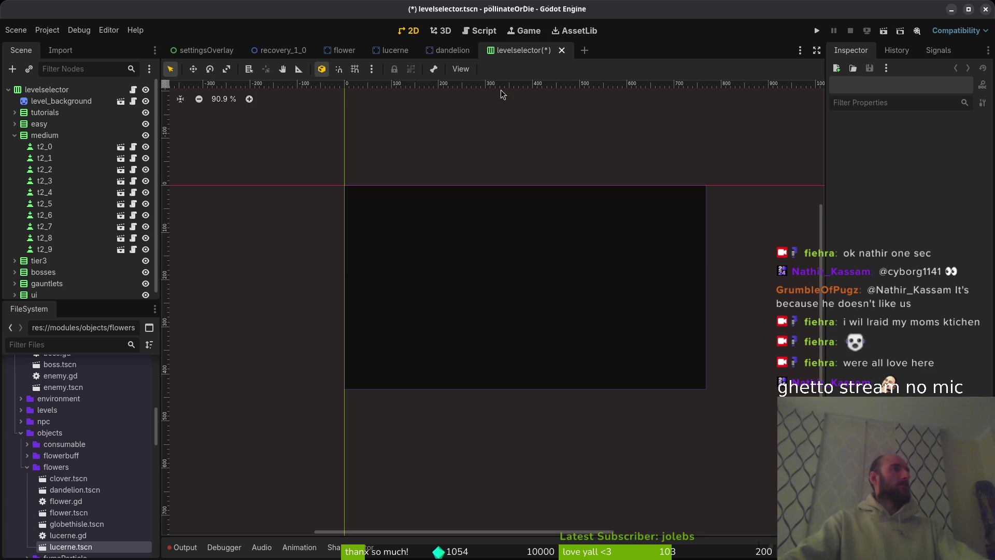
Save the levelselector scene, inspect t2_0, then collapse medium and select gauntlets.
key(ctrl+s)
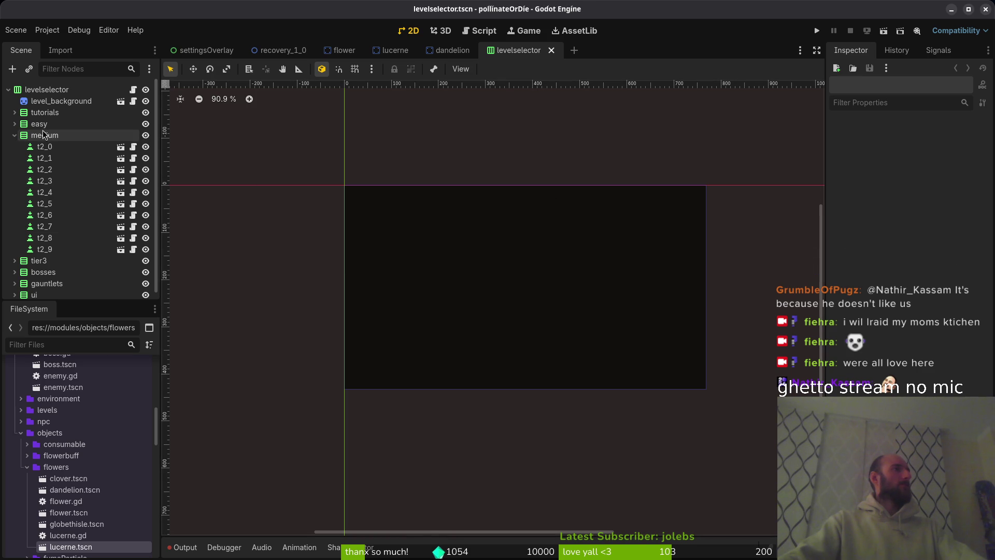
click(45, 147)
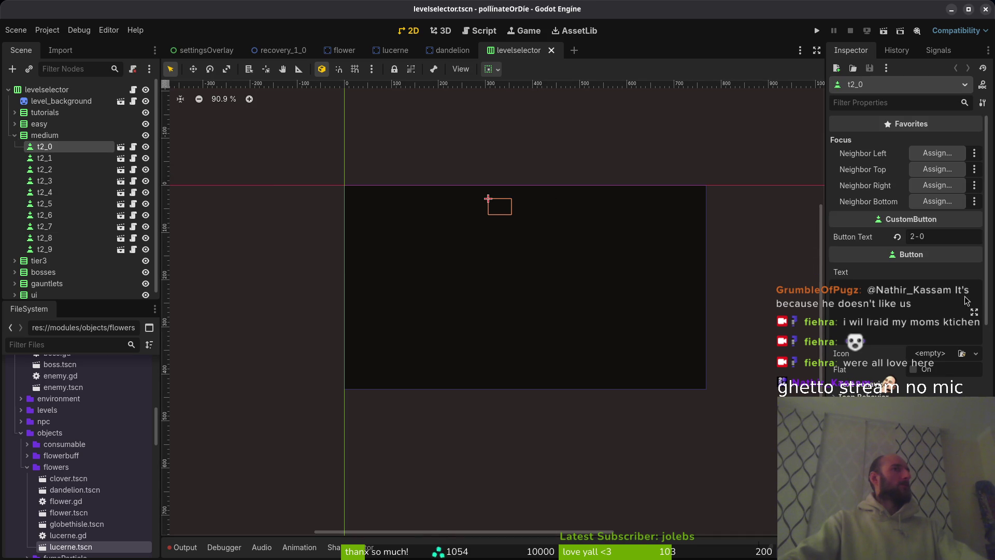
click(14, 135)
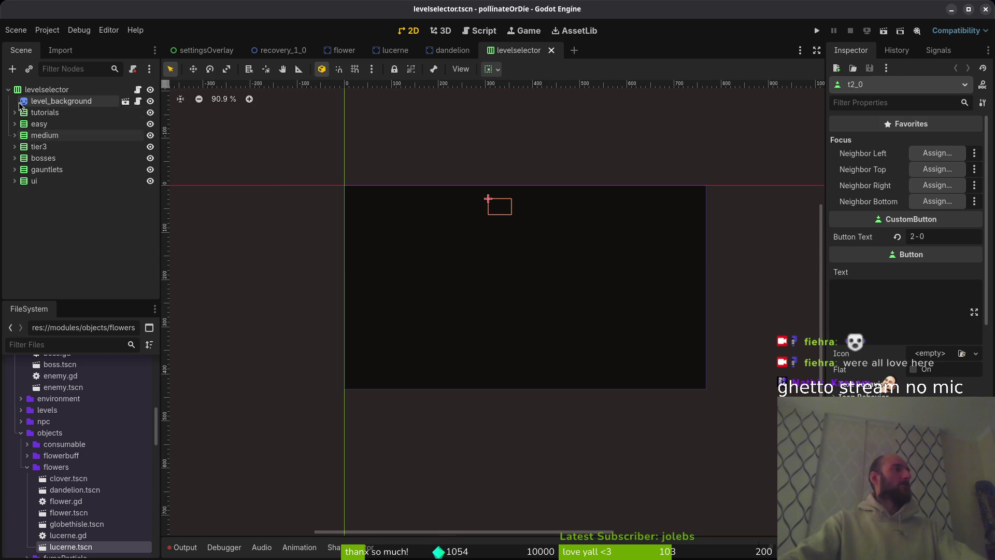
click(41, 171)
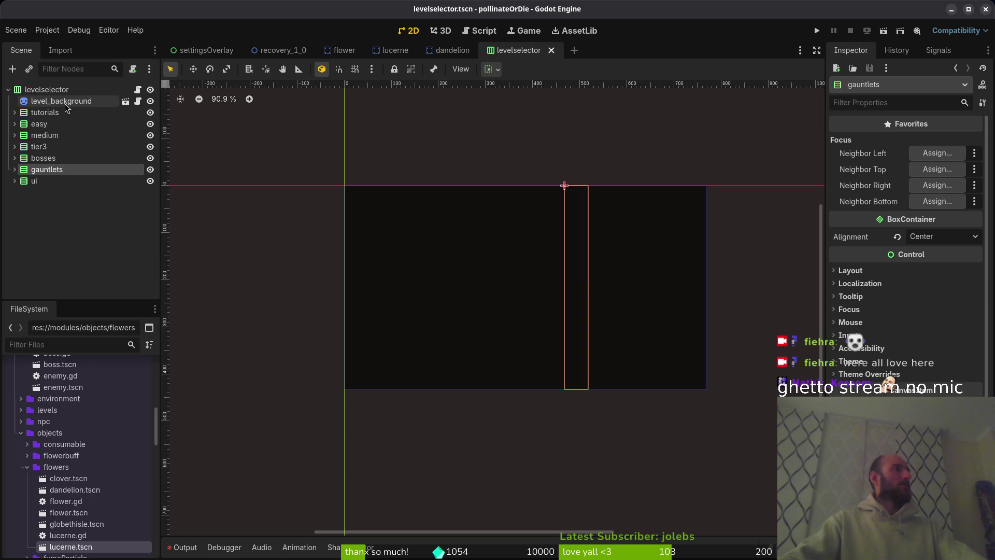
Duplicate the gauntlets group and rename the copy to 'recovery'.
click(45, 92)
key(ctrl+v)
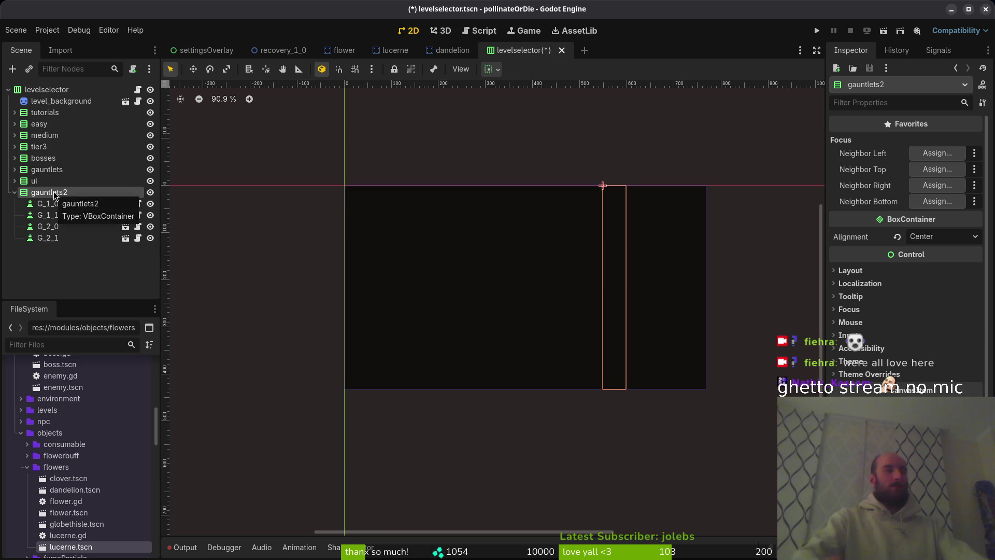
double_click(49, 192)
text(recovery)
key(Return)
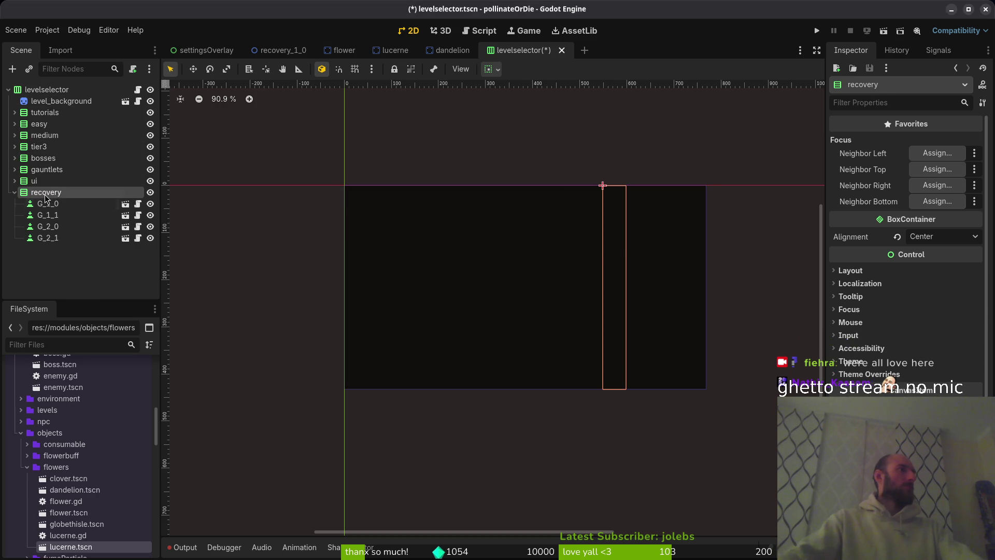
Rename the copied buttons from G_ to R_: R_1_0, R_1_1 and R_2_0.
double_click(42, 204)
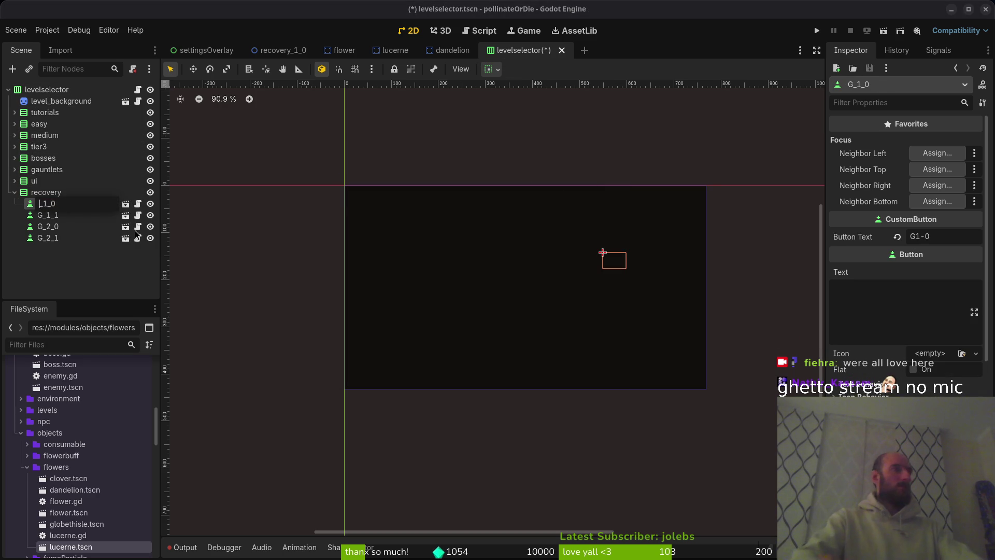
key(BackSpace)
text(R)
key(Return)
key(Down)
key(F2)
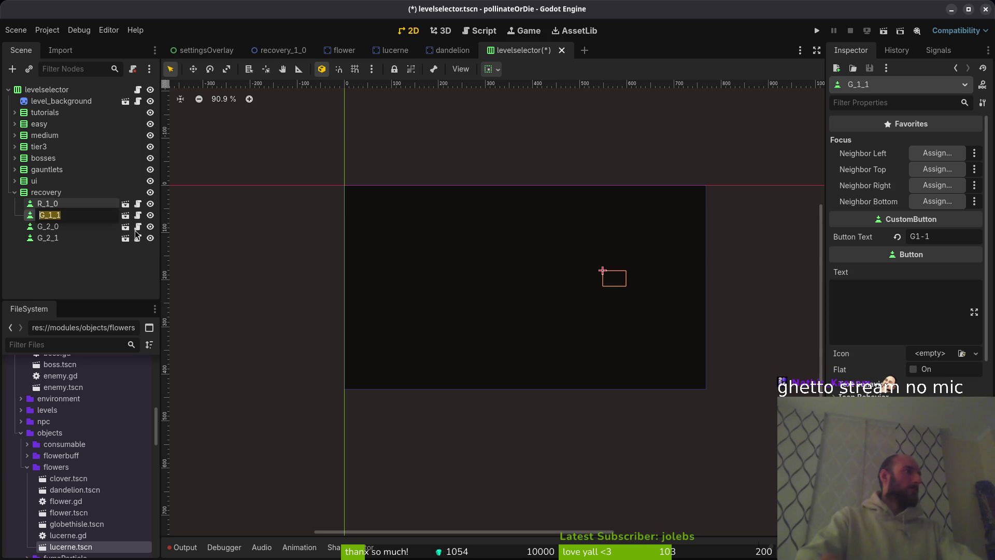
key(Return)
key(Down)
key(F2)
key(Left)
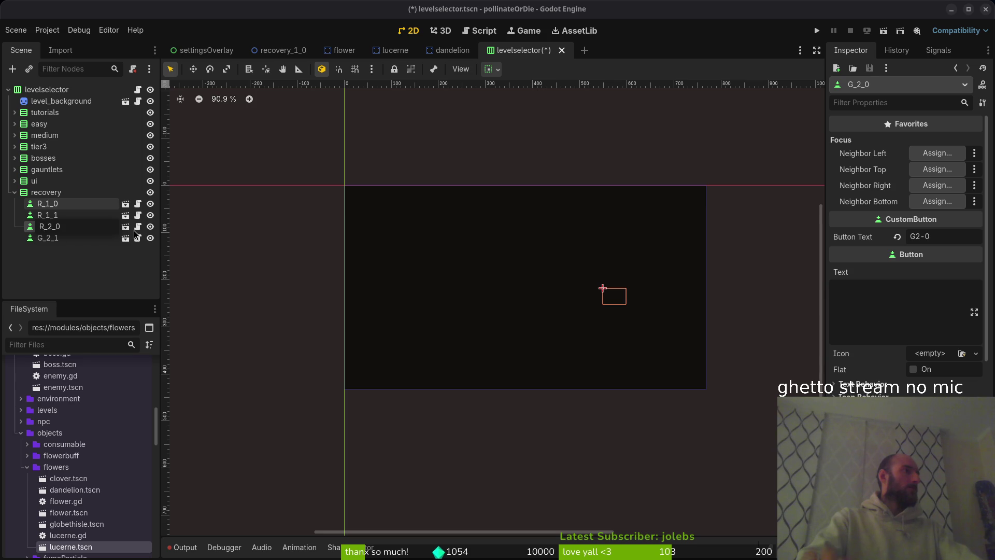
key(Return)
Delete the G_2_1 and R_1_1 buttons from the recovery group.
key(Down)
key(Delete)
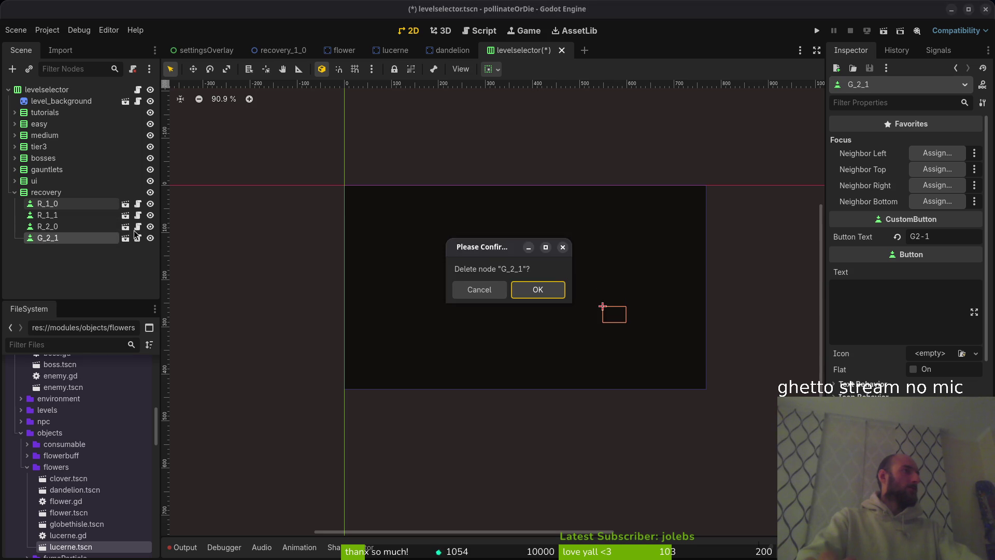
key(Return)
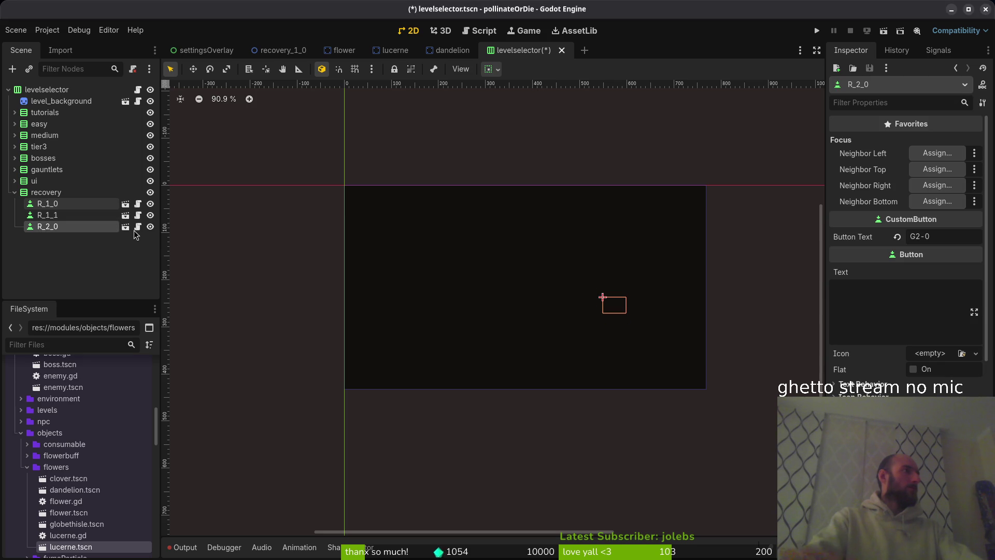
click(51, 216)
key(Delete)
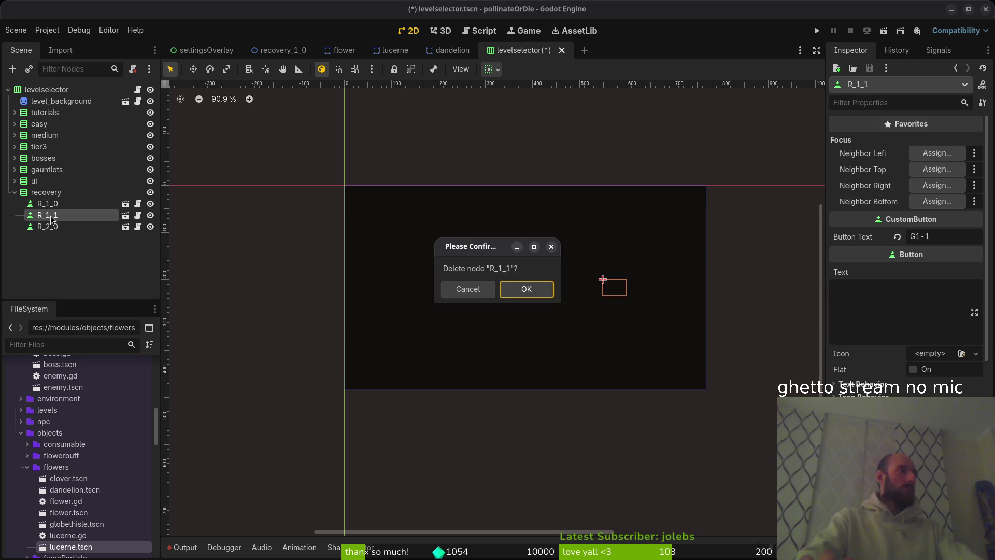
key(Return)
Set the R_1_0 and R_2_0 Button Text to R1-0 and R2-0, then save the scene.
click(914, 237)
key(BackSpace)
text(R)
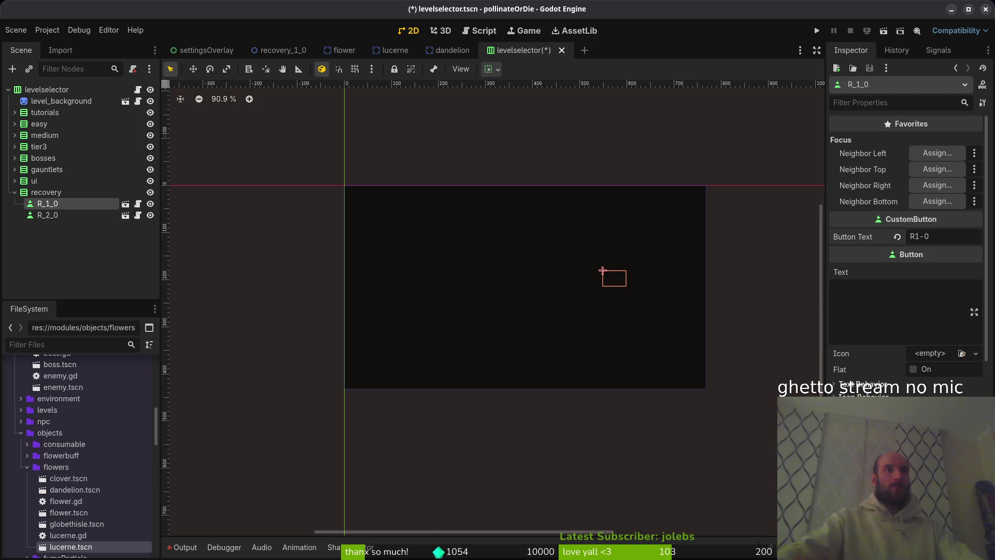
click(47, 215)
click(915, 236)
key(BackSpace)
text(R)
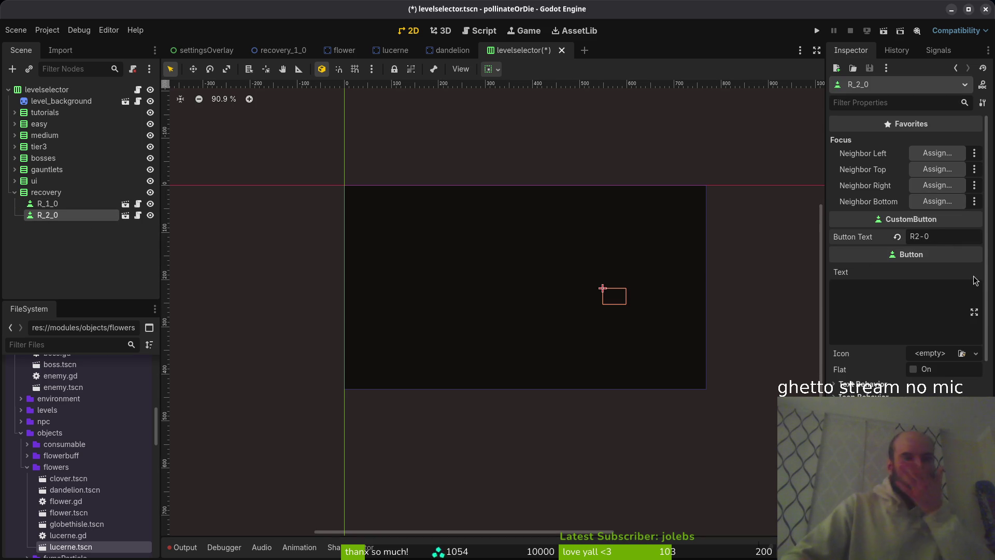
key(ctrl+s)
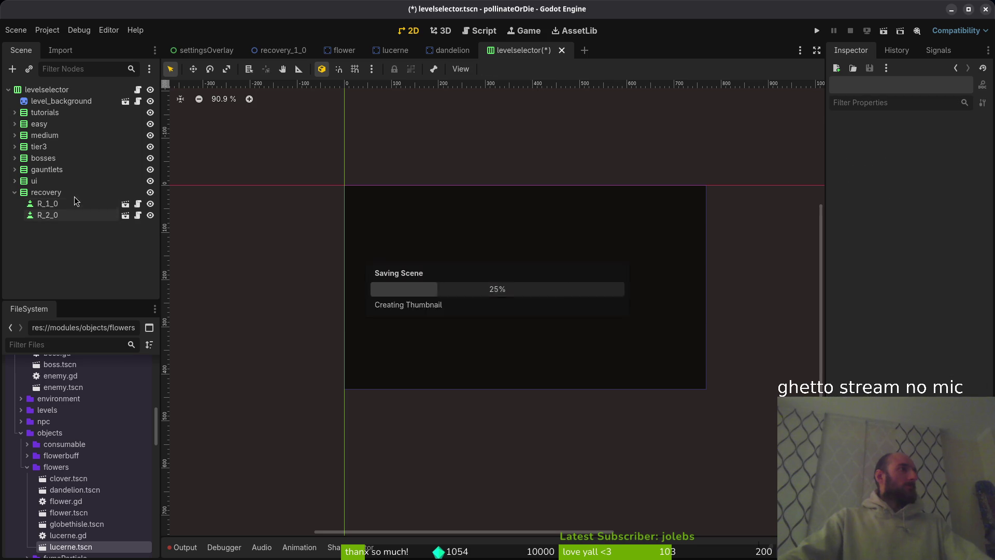
click(14, 193)
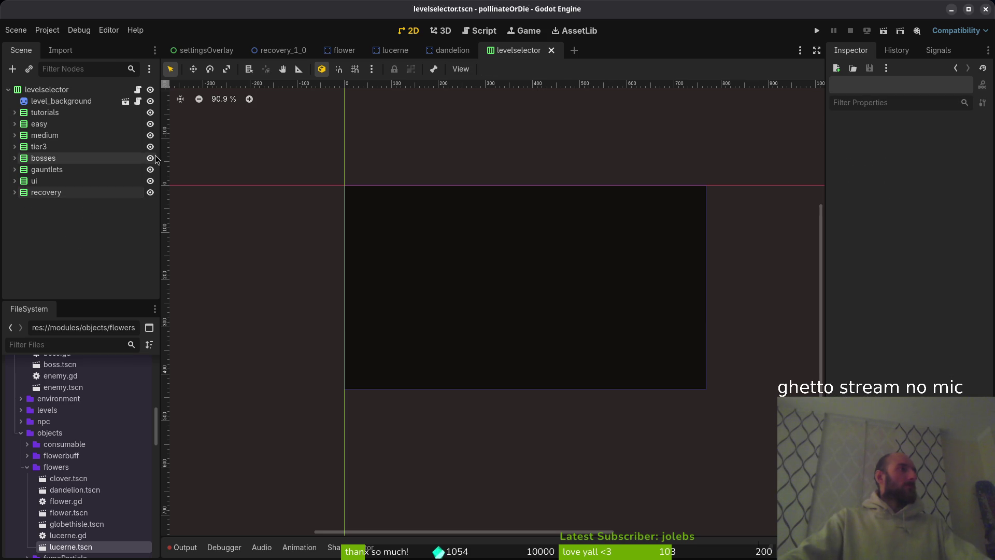
Switch to Neovim and open levelselector.gd with the Telescope file finder.
key(alt+Tab)
key(space)
key(f)
key(f)
text(le)
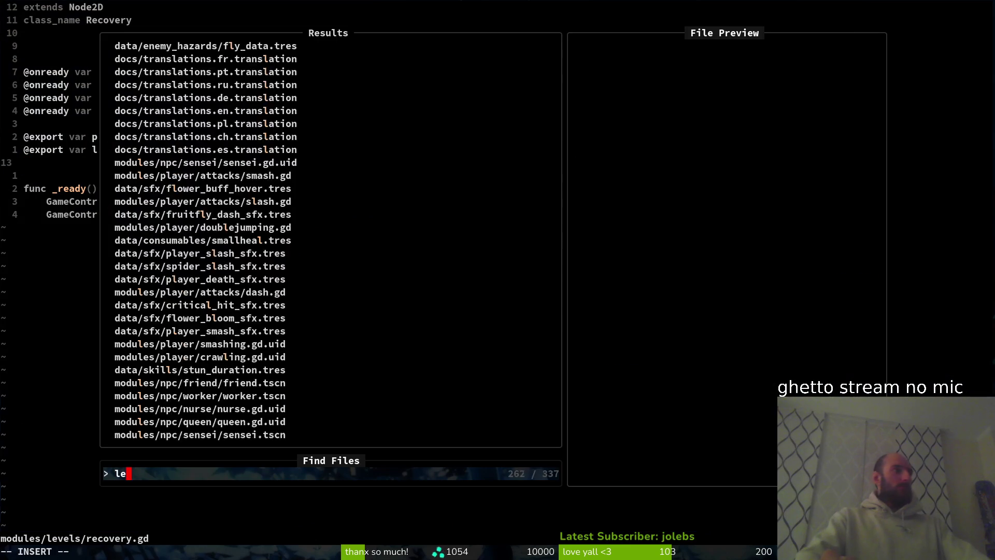
text(velsel)
key(Return)
Go to the g2_1 button declaration and paste a copy of it below.
key(j)
key(j)
key(j)
key(j)
key(j)
key(j)
key(k)
key(k)
key(k)
key(j)
key(j)
key(k)
key(k)
key(j)
key(2)
key(4)
key(j)
key(y)
key(y)
key(p)
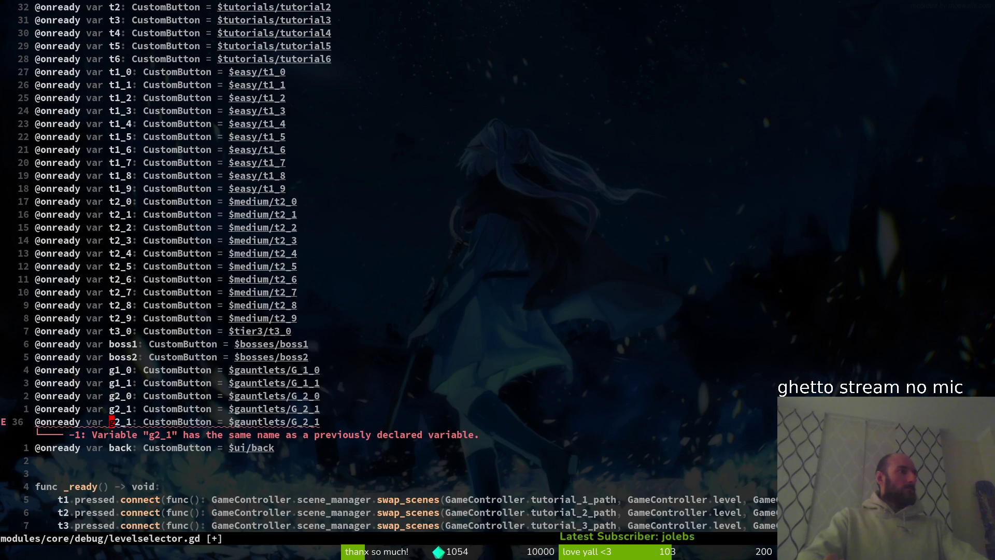
Turn the copied lines into r2_1 and r2_0 declarations.
key(r)
key(r)
key(y)
key(y)
key(p)
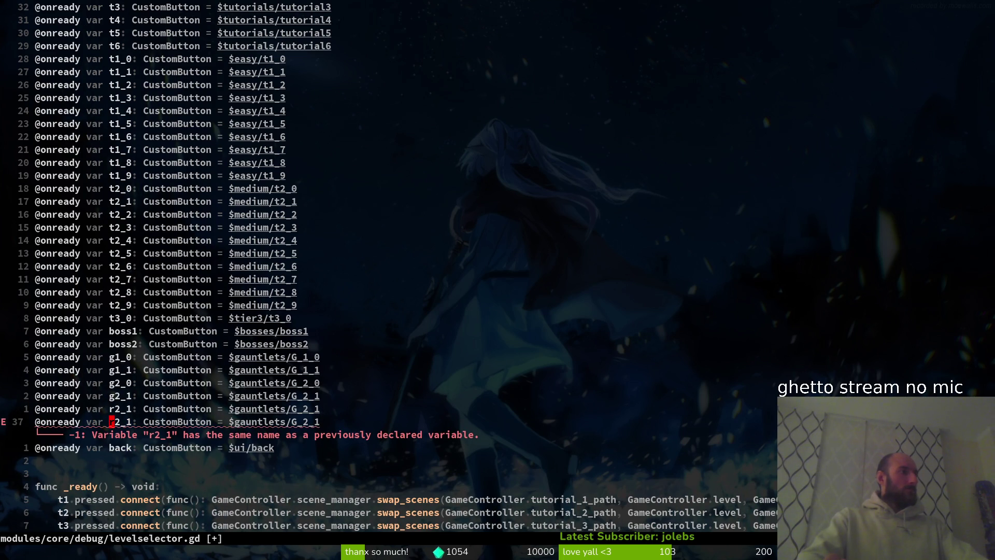
key(k)
key(l)
key(l)
key(r)
key(0)
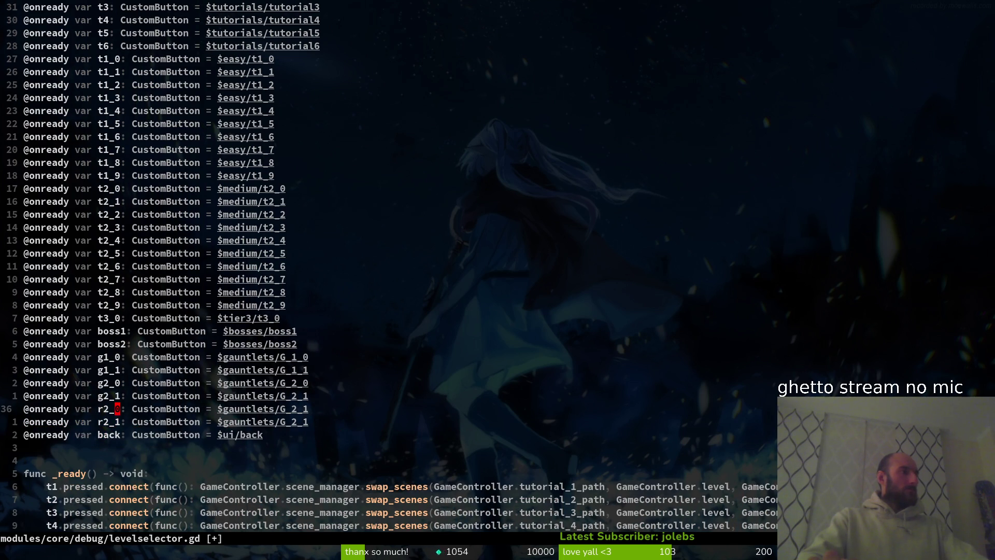
Suspend the unsaved session, start a fresh 'nvim .' and reopen levelselector.gd.
key(ctrl+z)
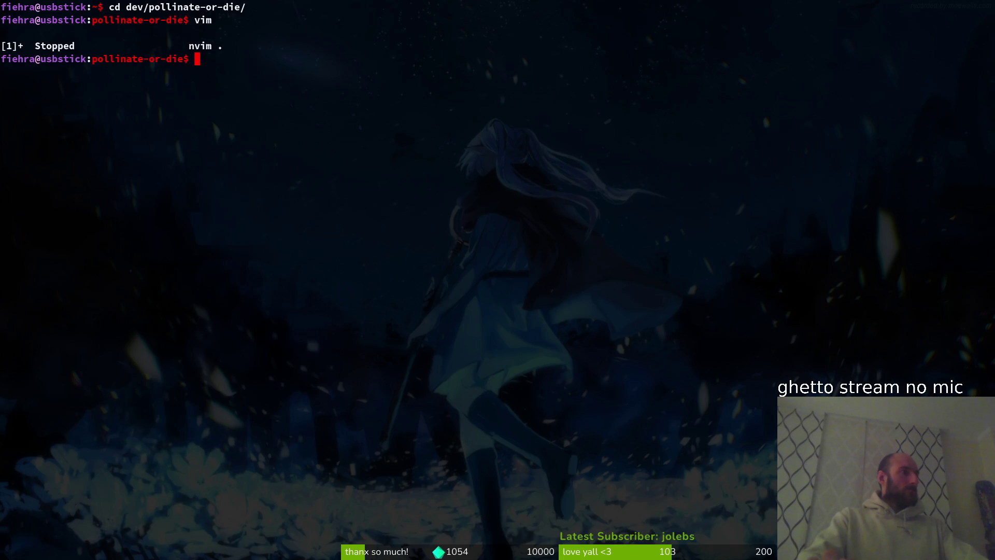
key(Up)
key(Return)
key(space)
key(f)
key(f)
text(levelsel)
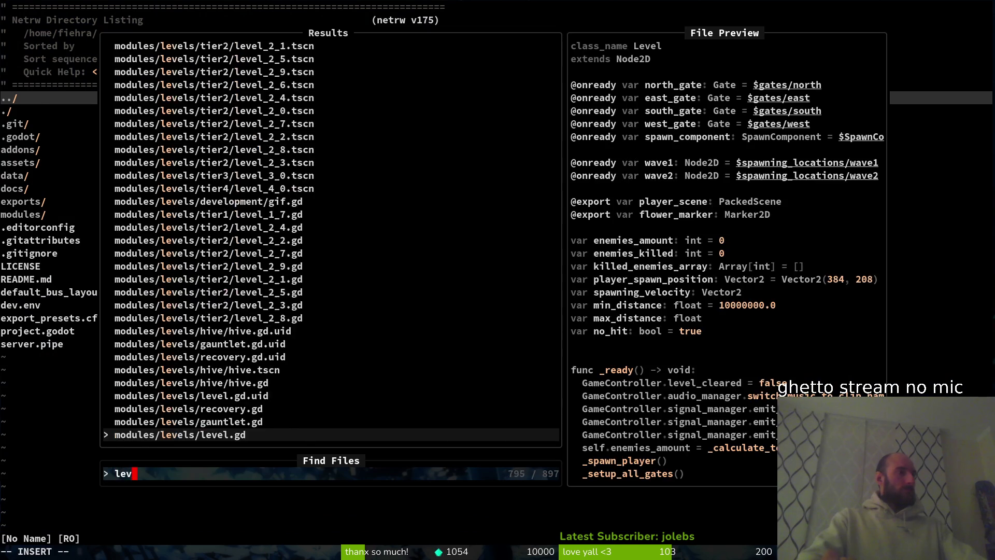
key(Return)
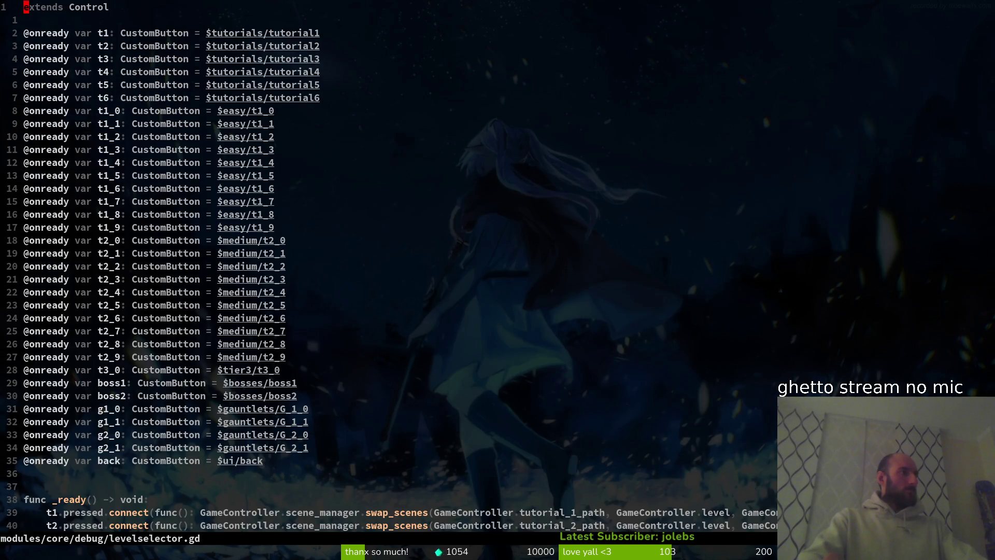
key(3)
key(2)
key(j)
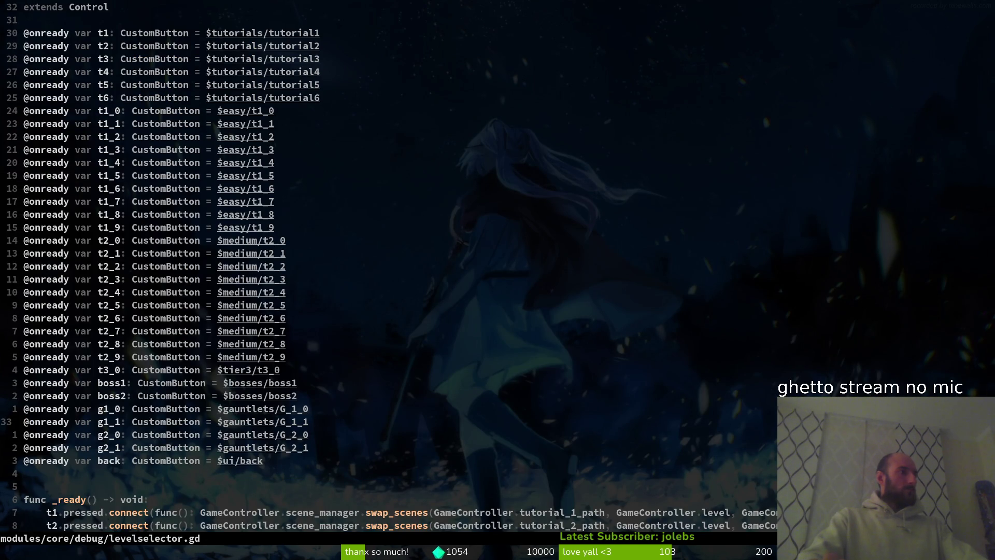
key(j)
key(ctrl+r)
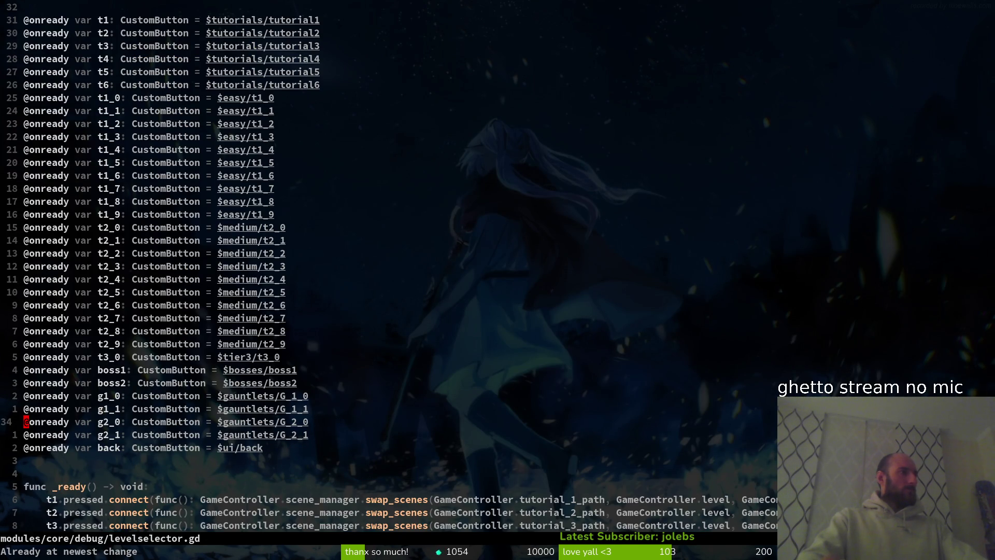
key(j)
key(y)
key(y)
key(p)
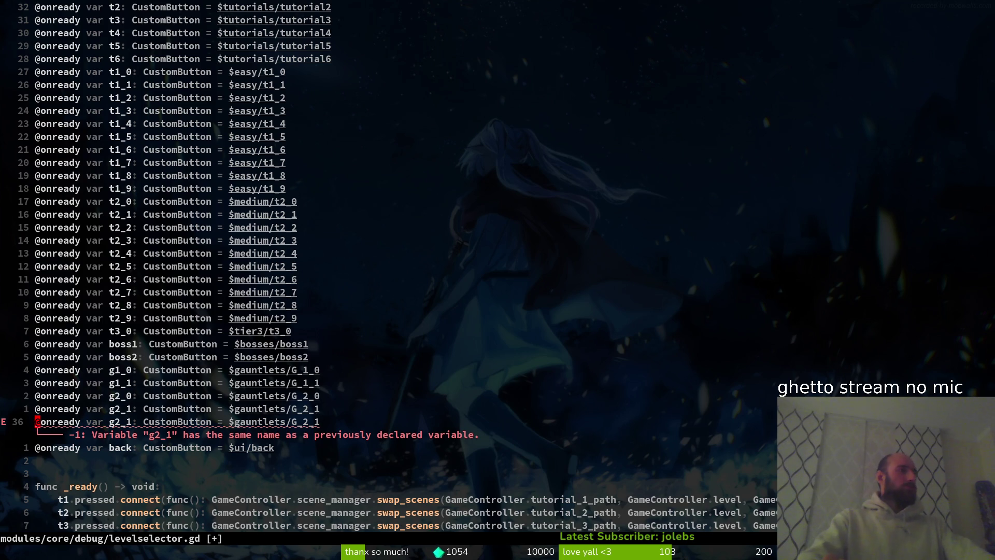
key(w)
key(w)
text(sr)
key(Escape)
text(r0h)
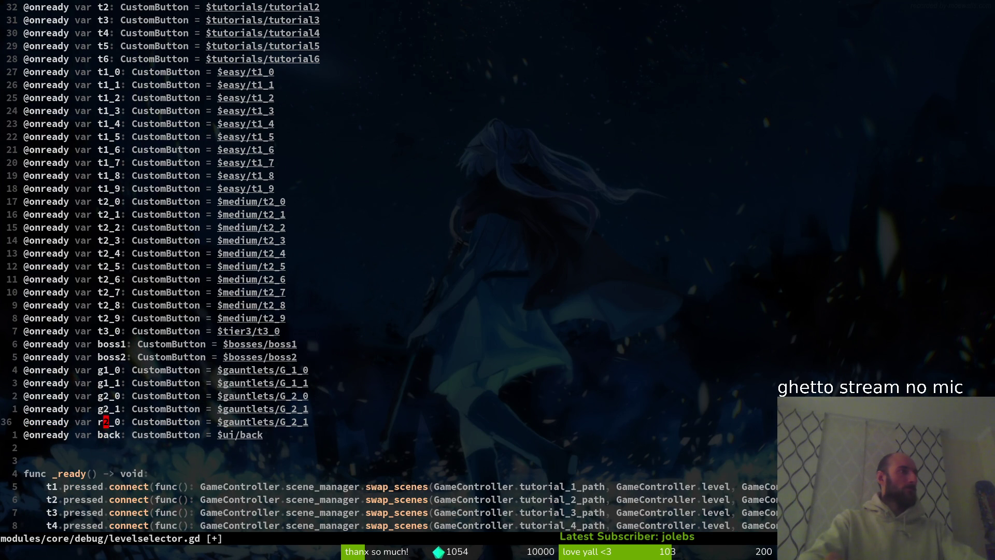
text(0)
Add an r2_0 copy and point both new lines at $recovery/R_ nodes, then save.
key(y)
key(y)
key(p)
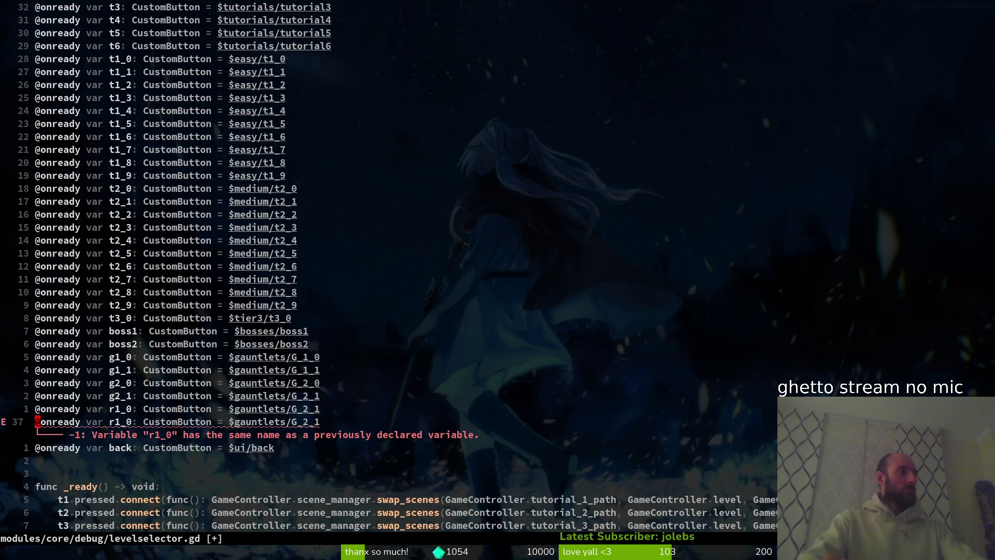
text(r2)
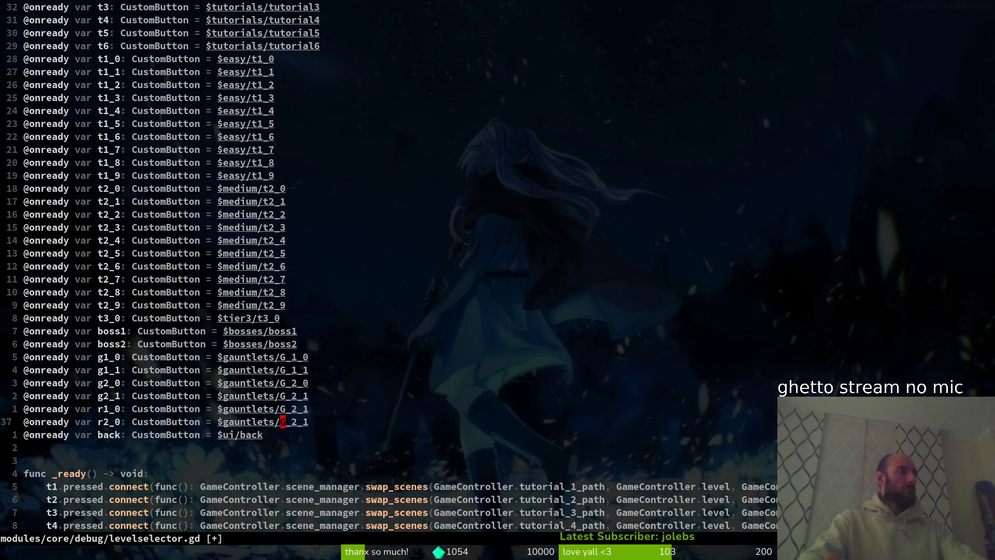
text(ciwrecovery)
key(Escape)
text(bkvep)
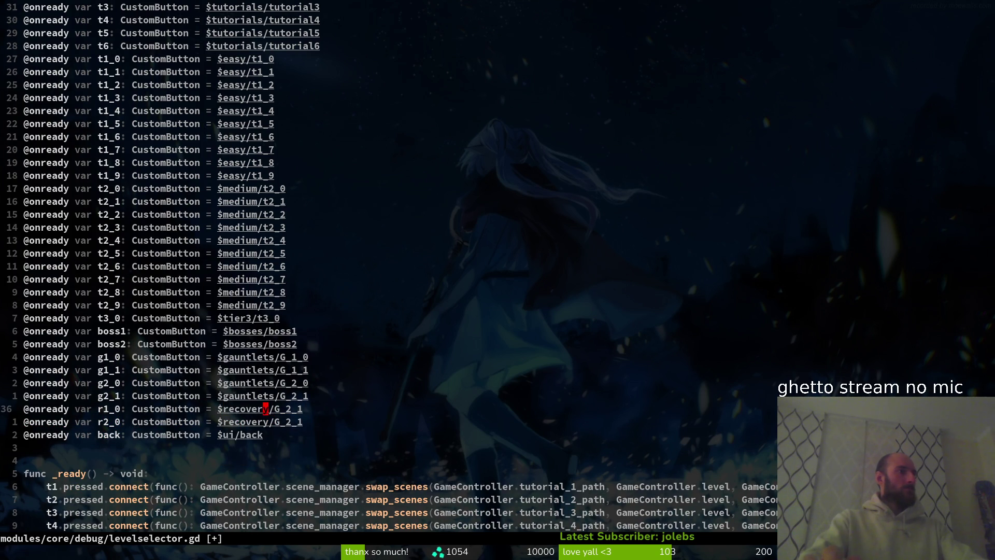
text(:w)
key(Return)
key(w)
key(w)
text(rRj)
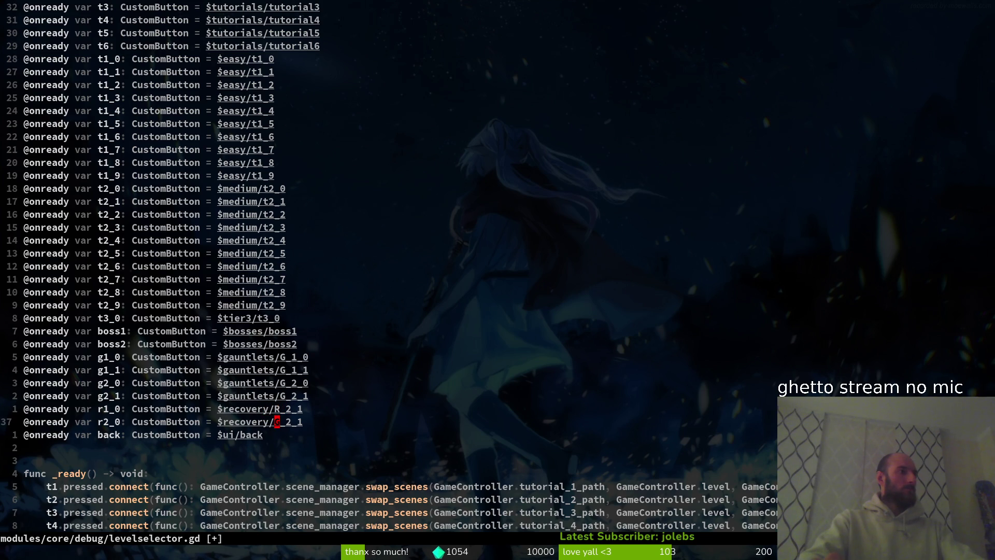
text(rR:w)
key(Return)
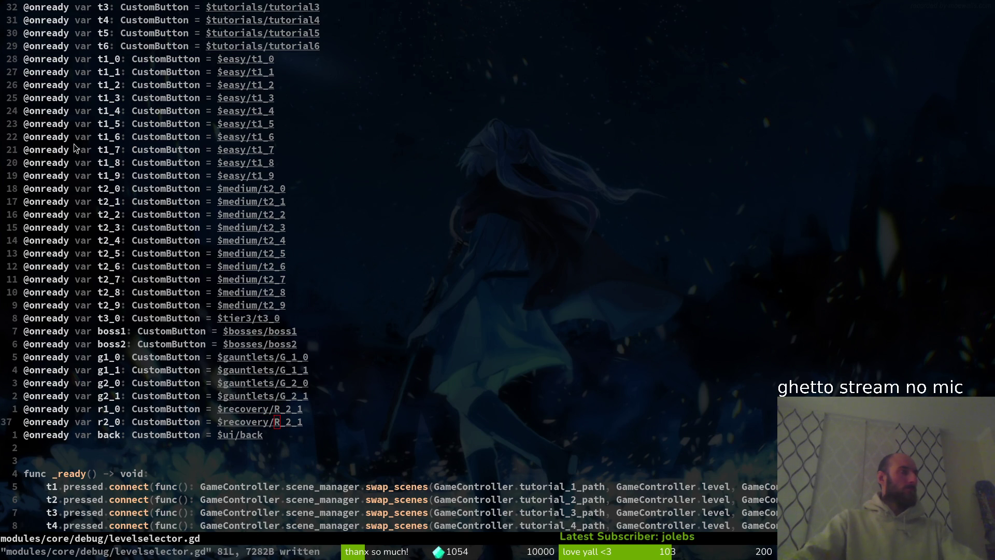
Correct the node name in the r1_0 path and save levelselector.gd.
click(296, 410)
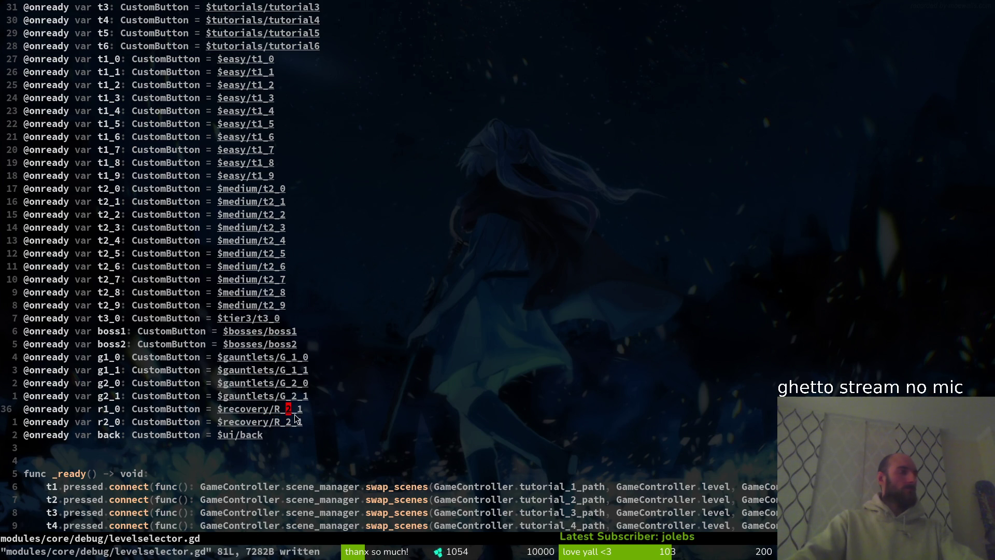
text(cw1_1)
key(Escape)
text(r0j)
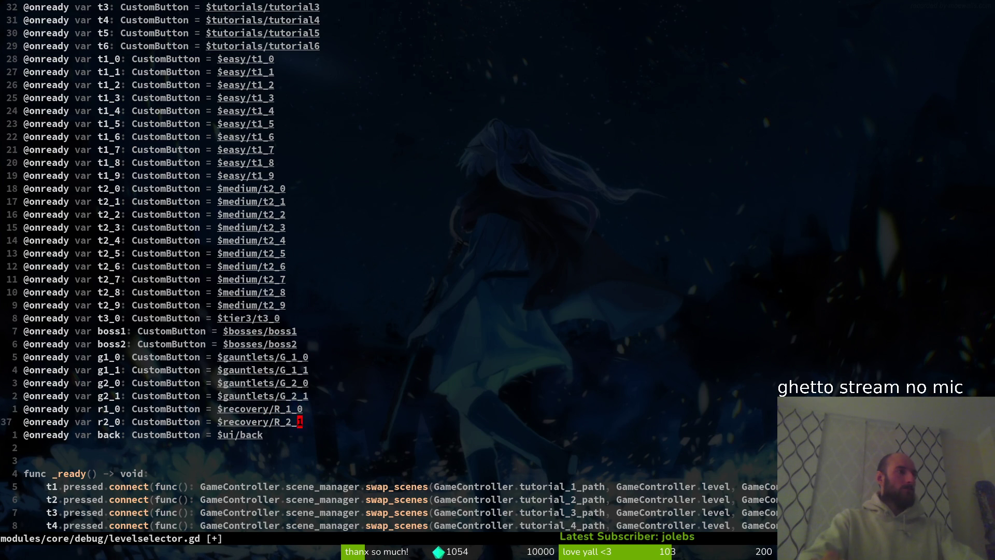
text(r0h)
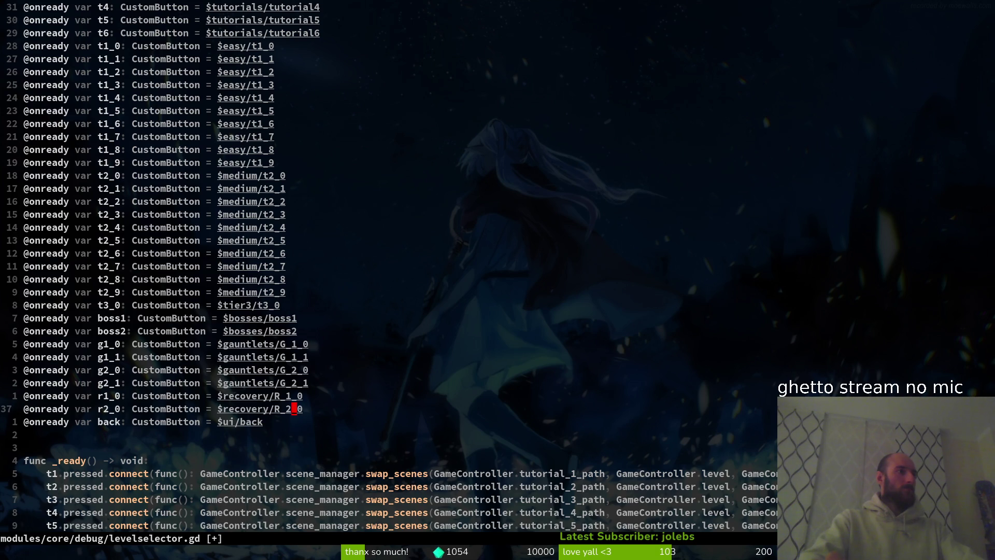
text(:w)
key(Return)
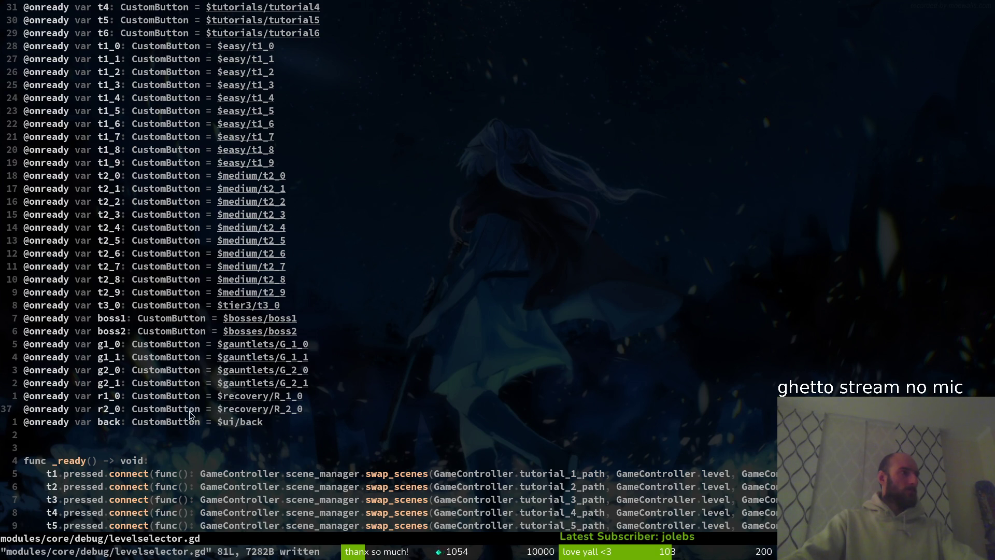
Copy the g2_1 connect line in _ready into a recovery-button press-handler line.
scroll(276, 360, down, 13)
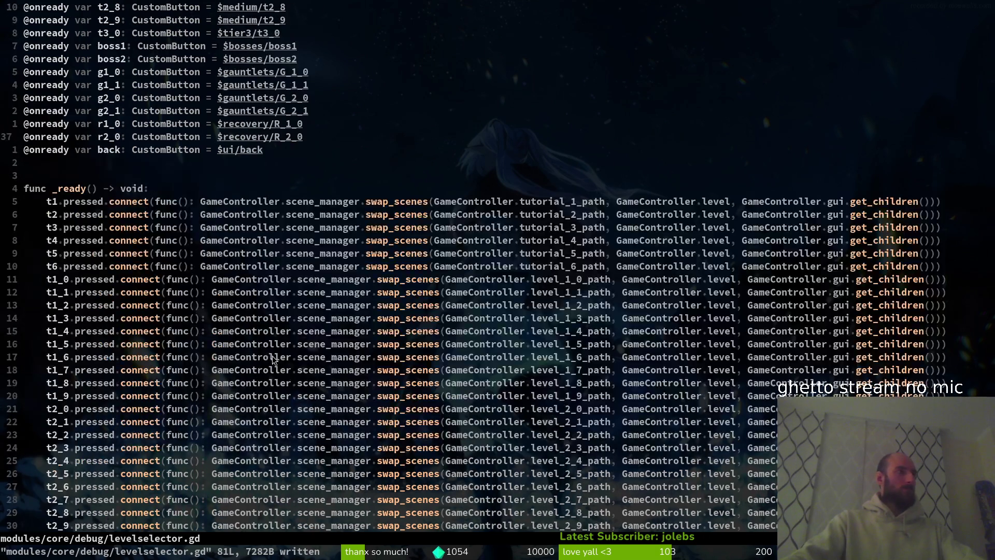
click(58, 388)
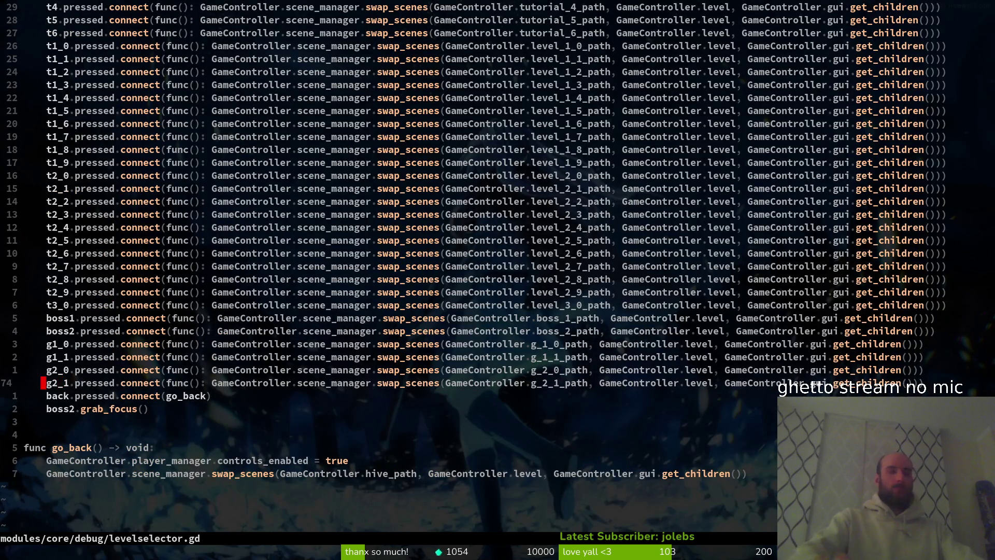
key(y)
key(y)
key(p)
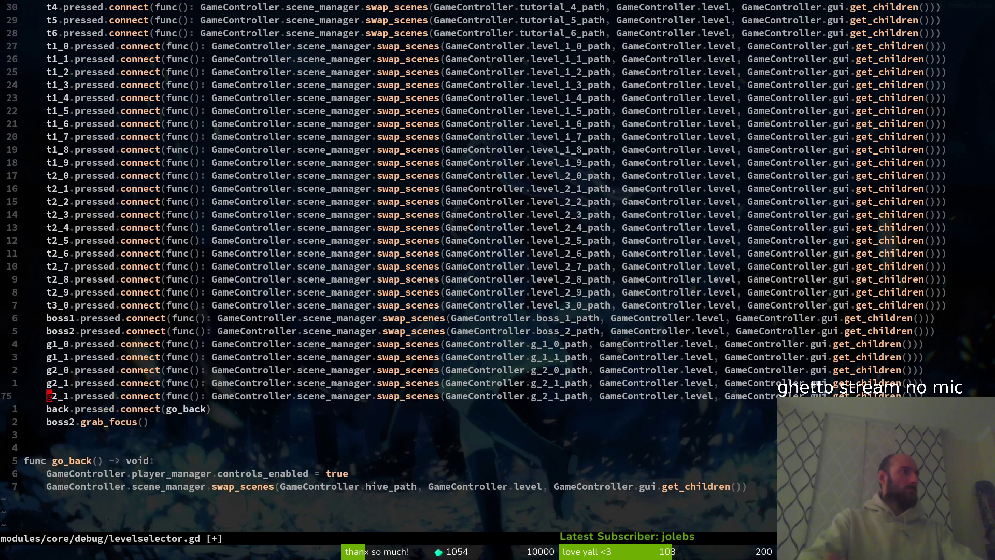
text(s)
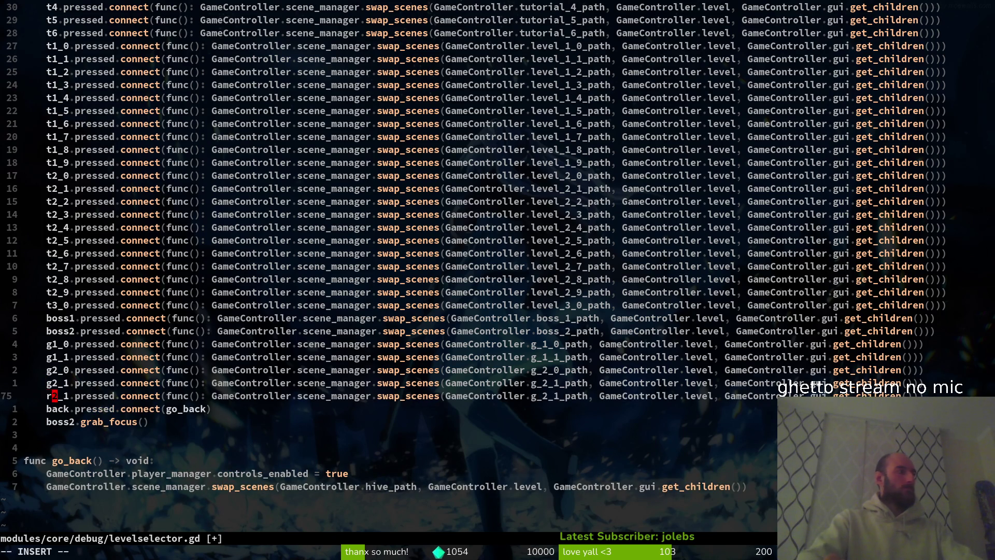
text(r)
text(hr0)
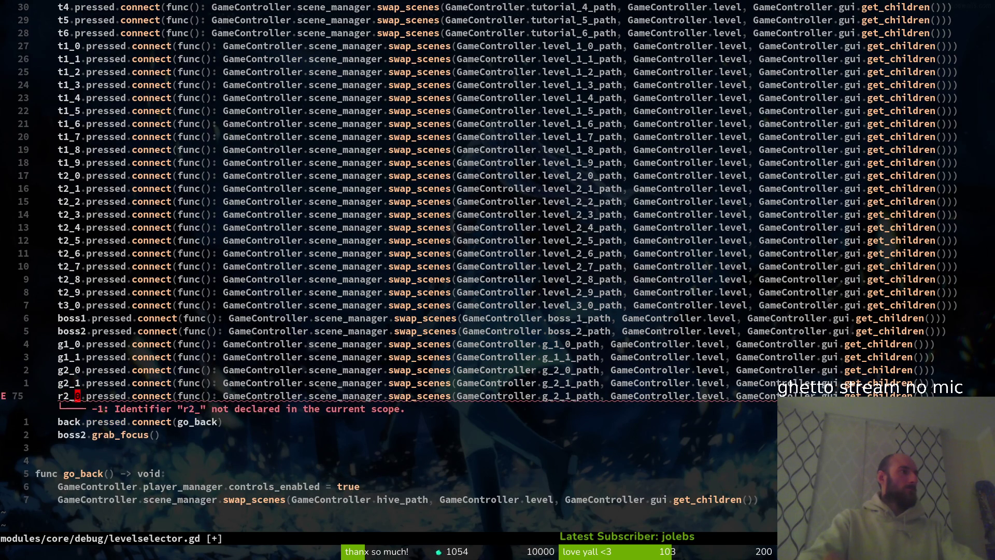
key(h)
key(h)
key(l)
key(l)
key(w)
key(w)
key(w)
Open game.controller.gd and jump down to the UI_NAVIGATION array.
key(space)
key(f)
key(f)
text(game)
key(Return)
key(4)
key(9)
key(shift+g)
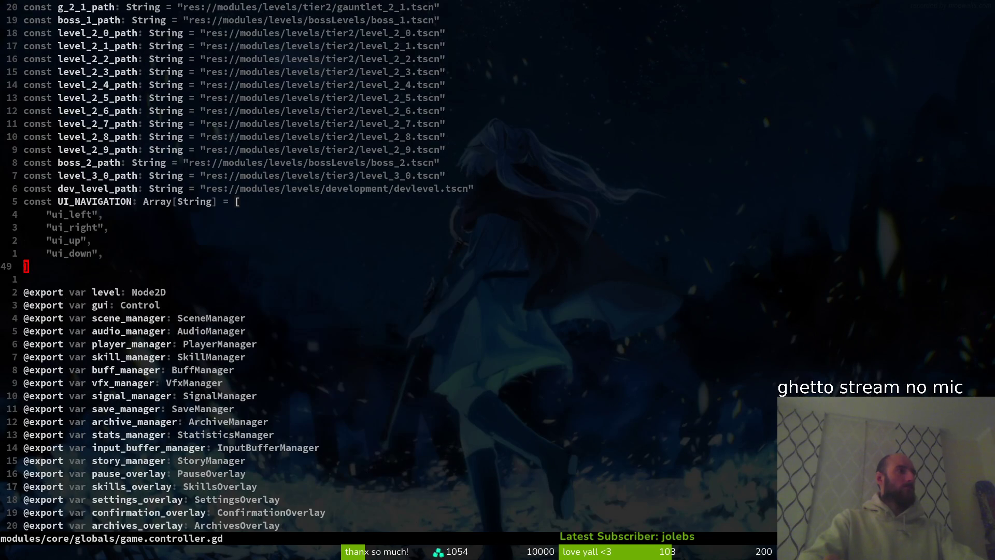
Move the gauntlet and boss_1 path constants below level_2_9_path.
key(ctrl+u)
key(j)
key(j)
key(j)
key(j)
key(k)
key(k)
key(k)
key(k)
key(k)
key(k)
key(k)
key(k)
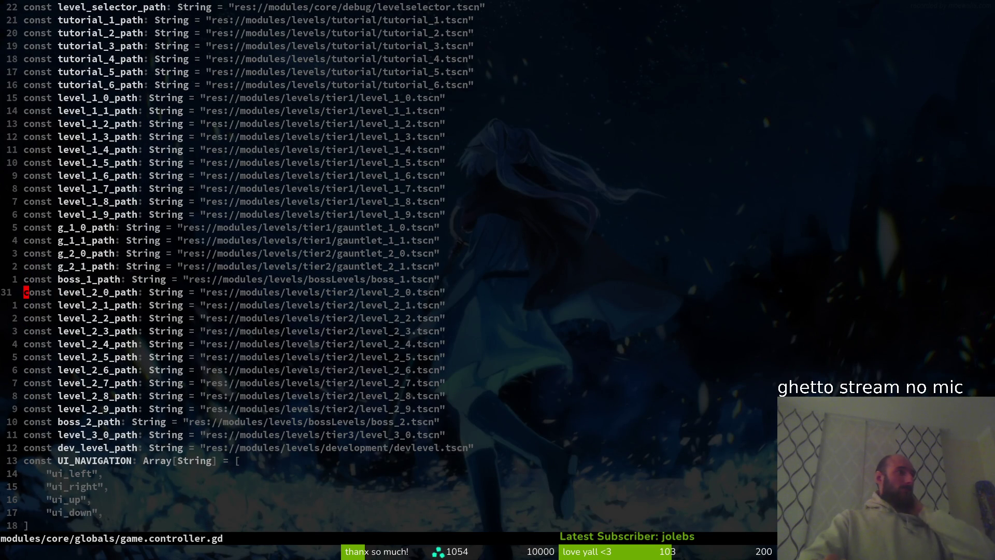
key(k)
key(k)
key(j)
key(j)
key(j)
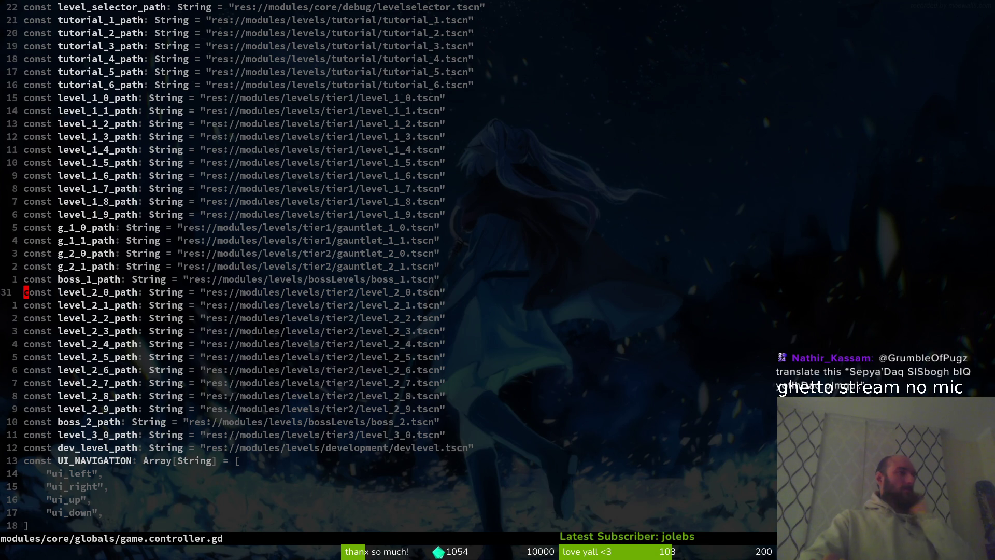
key(k)
key(k)
key(k)
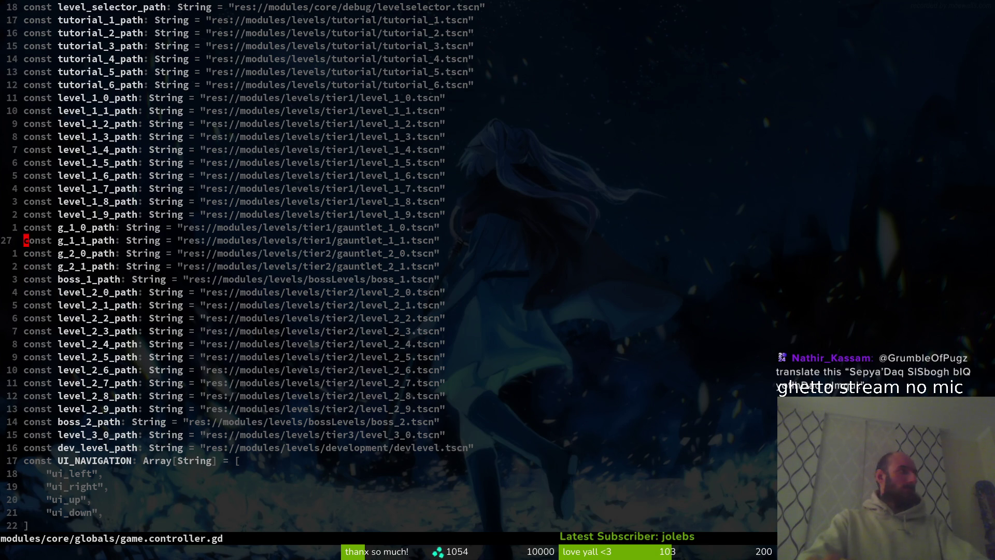
key(shift+v)
key(j)
key(j)
key(j)
key(j)
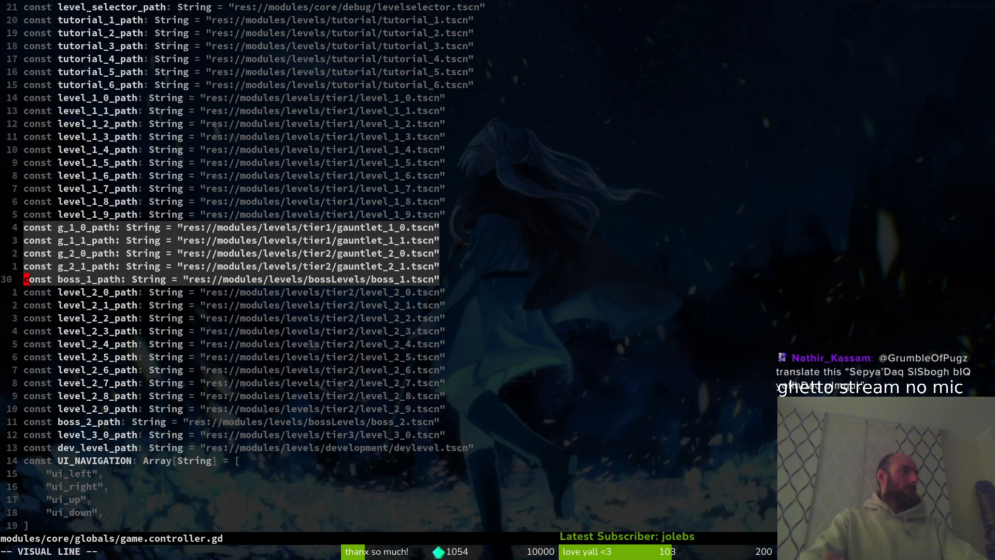
key(d)
key(j)
key(j)
key(j)
key(p)
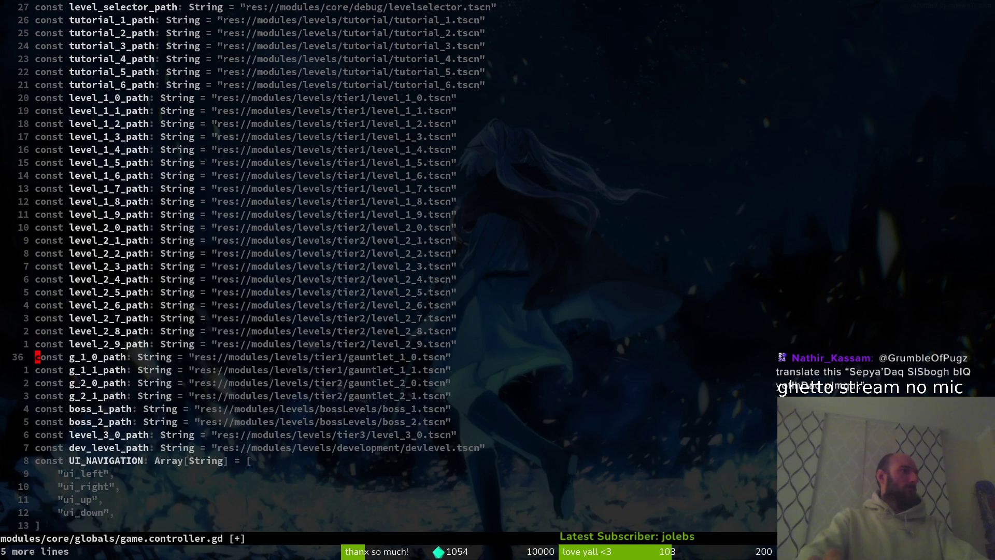
Duplicate the g_2_1_path constant and rename the copy to r_1_0_path.
key(j)
key(j)
key(j)
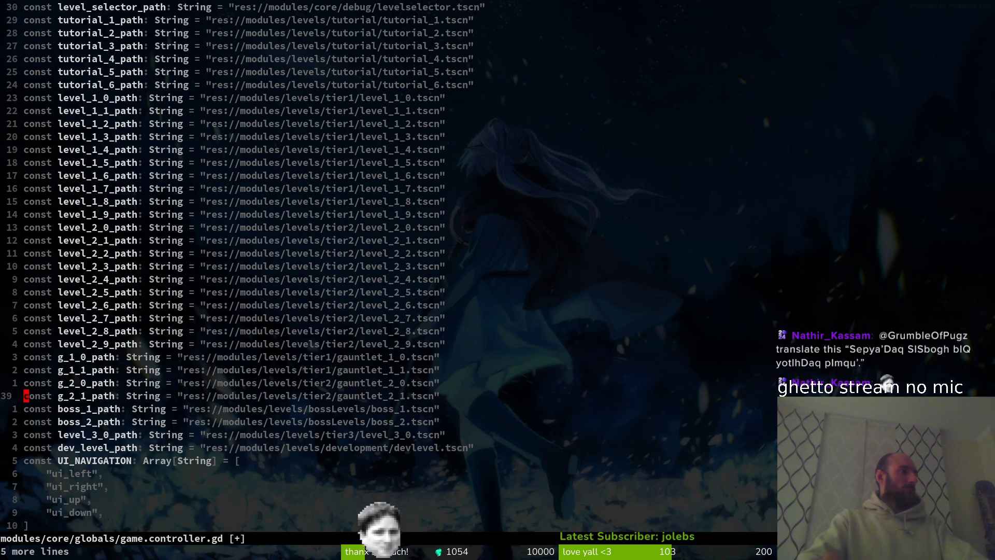
key(y)
key(y)
text(psr)
key(Escape)
key(E)
key(h)
key(h)
key(h)
key(r)
key(0)
key(h)
key(h)
key(r)
key(1)
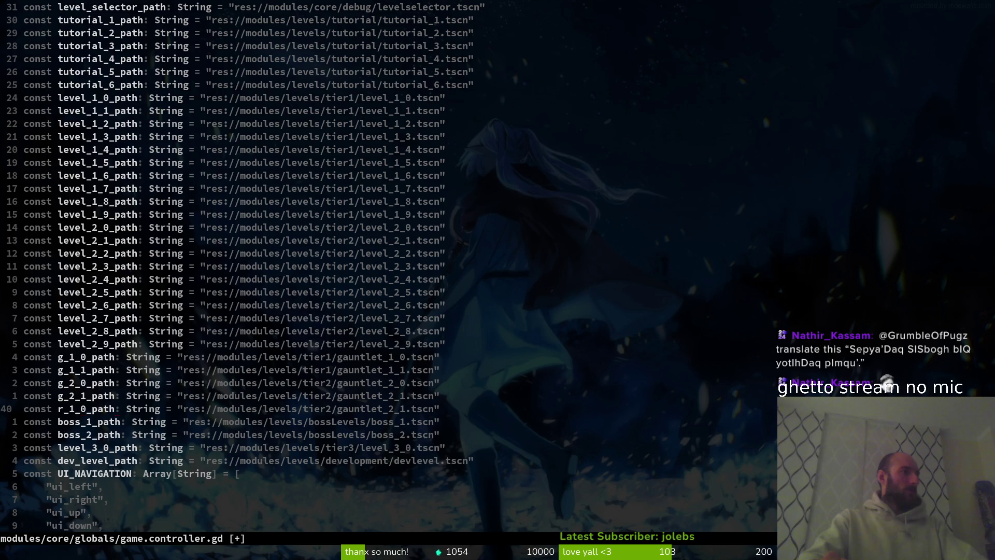
Point r_1_0_path at tier1's recovery_1_0 scene and save game.controller.gd.
key(w)
key(w)
text(f2s1)
key(Escape)
key(l)
key(l)
text(ct.recovery_1_0)
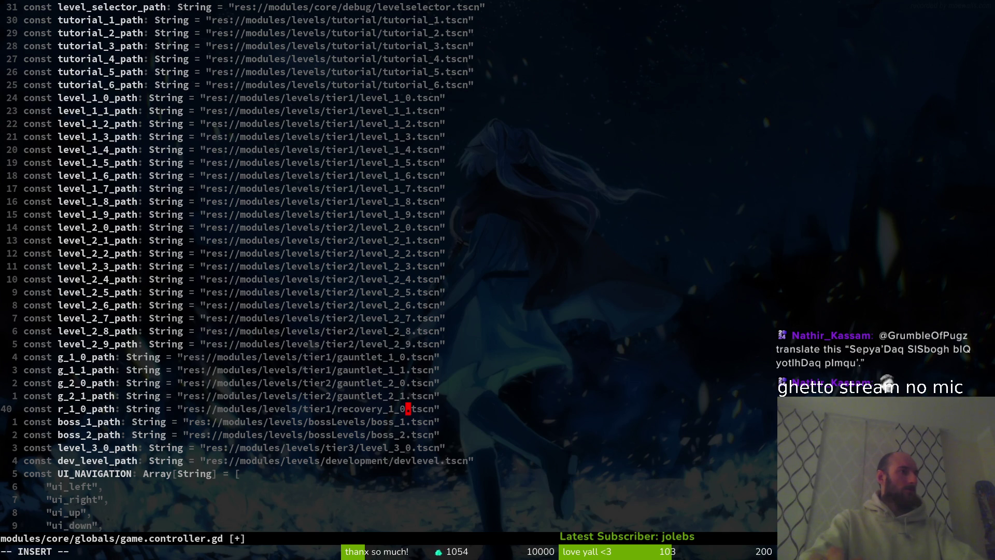
key(Escape)
text(:w)
key(Return)
Search the project files for 'recover' to check the tier1 recovery_1_0.tscn scene.
key(space)
key(f)
key(f)
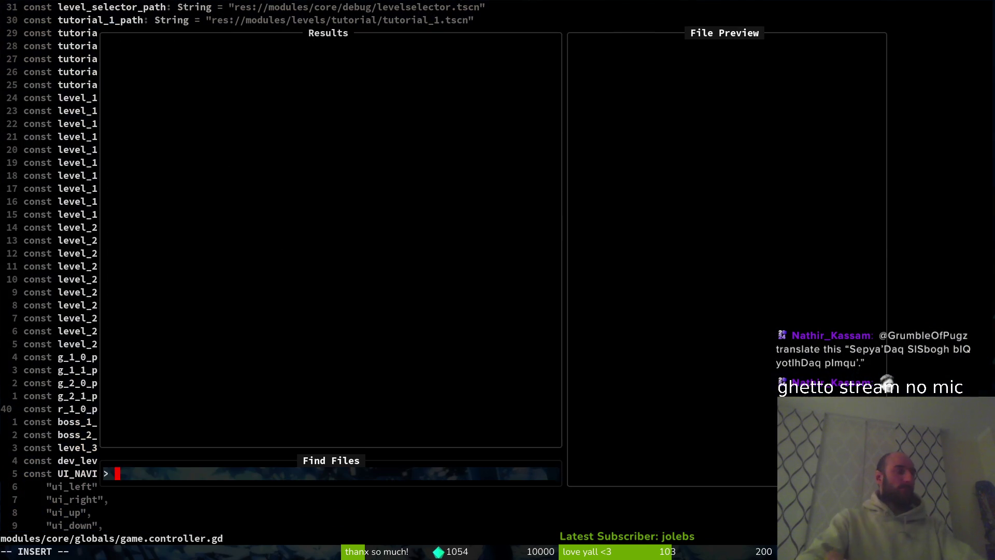
text(recover)
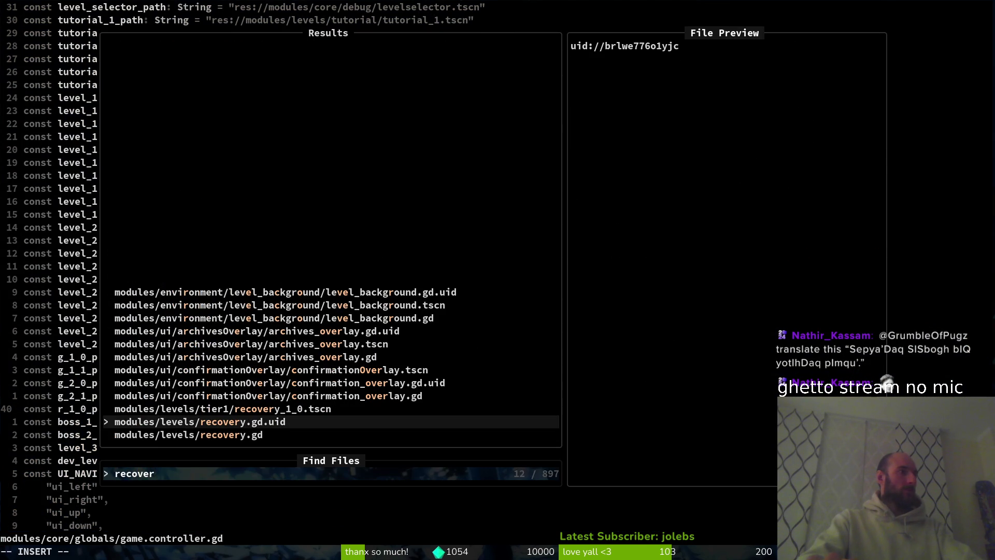
key(Up)
key(Escape)
key(Escape)
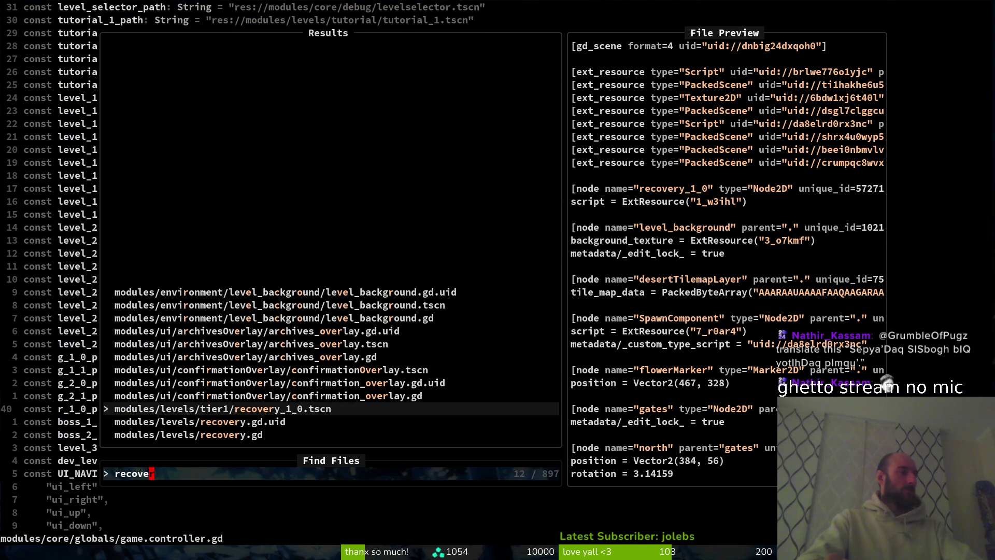
Duplicate r_1_0_path as r_2_0_path pointing at tier2/recovery_2_0.tscn, then save and quit with :wq.
key(y)
key(y)
key(p)
key(w)
key(w)
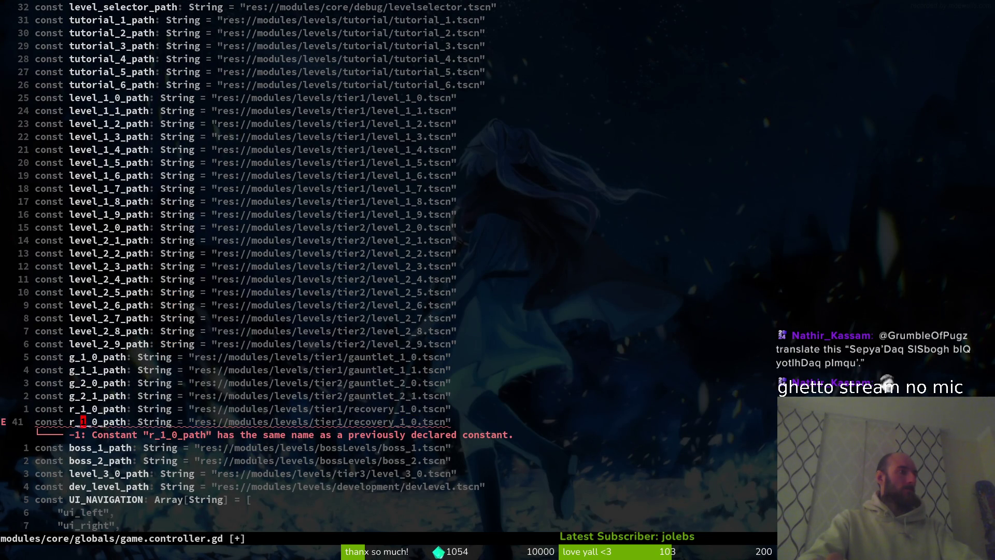
key(r)
key(2)
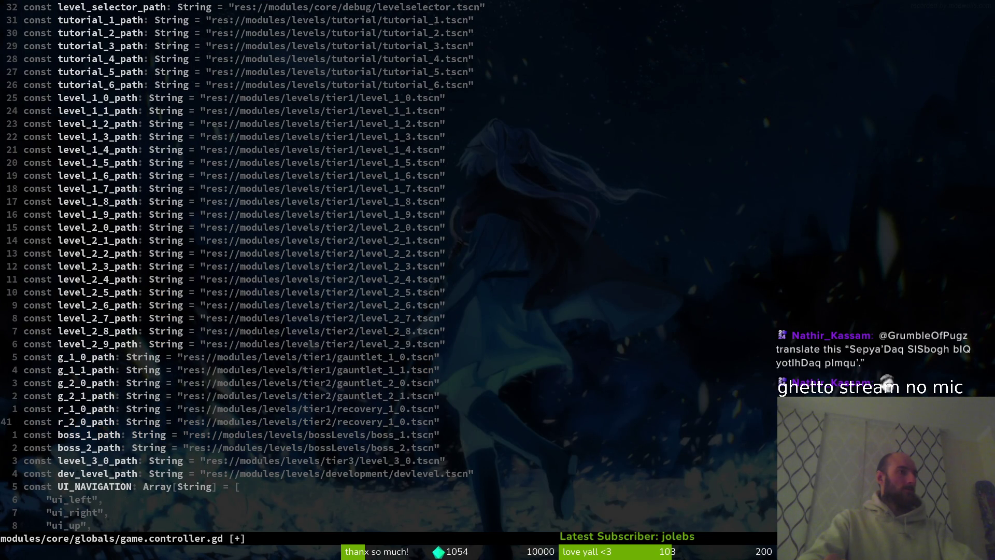
key(ctrl+t)
key(f)
key(2)
text(f1r2)
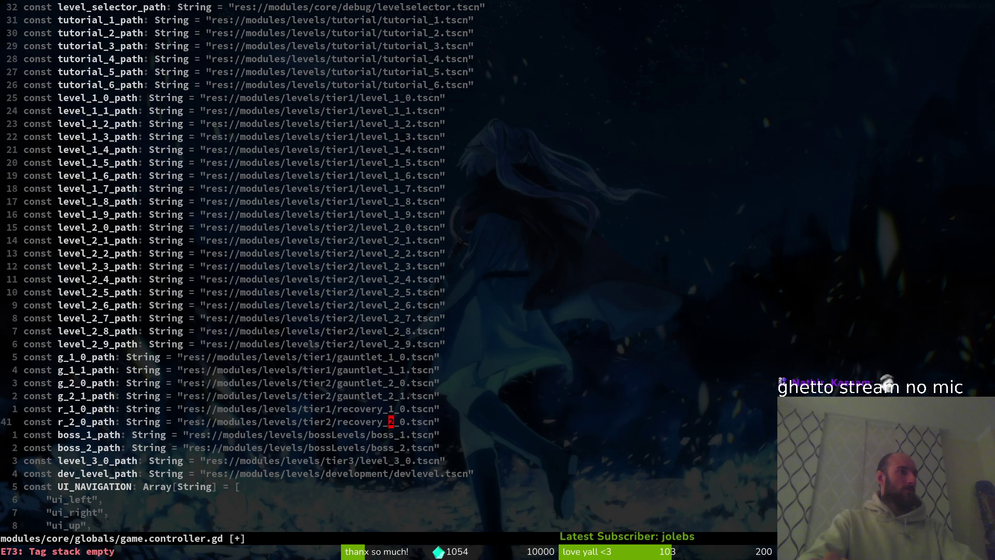
text(:w)
key(Return)
text(:wq)
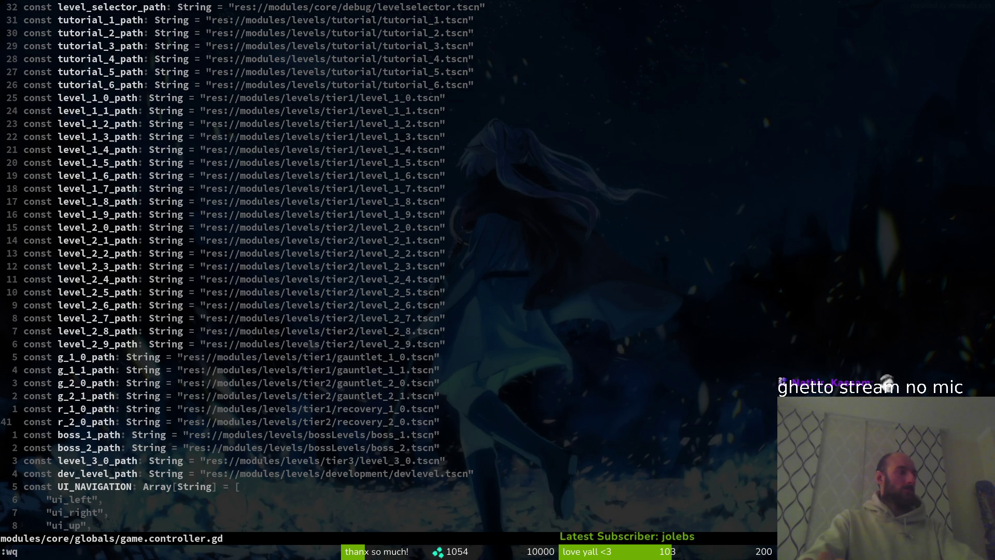
key(Return)
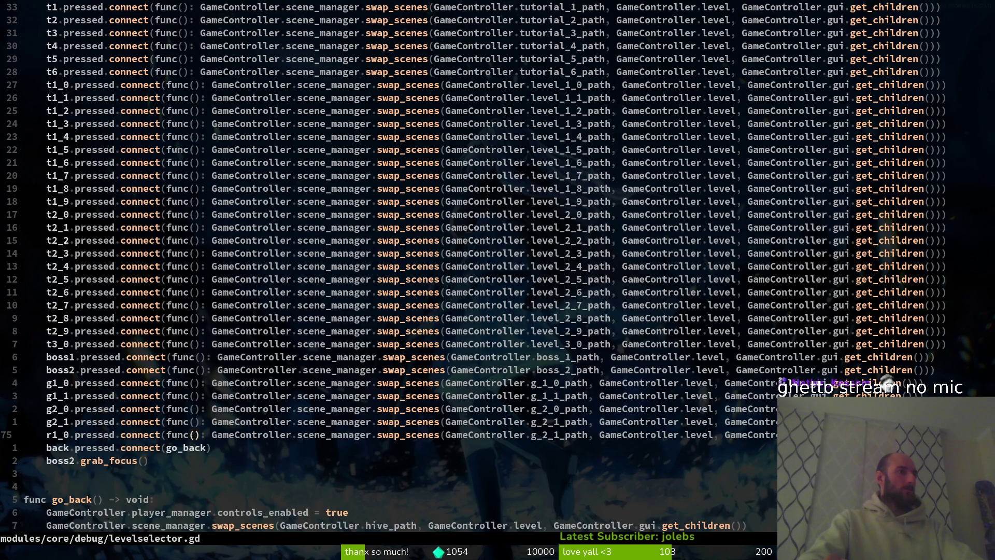
Make the r1_0 button line on line 75 load r_1_0_path.
key(f)
key(g)
key(r)
key(r)
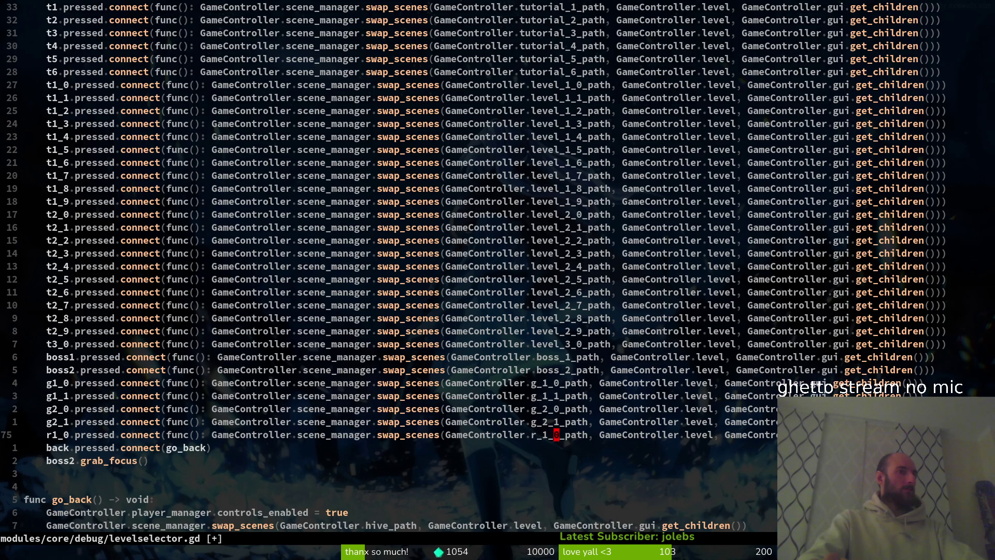
Duplicate the r1_0 line as an r2_0 button loading r_2_0_path and save levelselector.gd.
key(y)
key(y)
key(p)
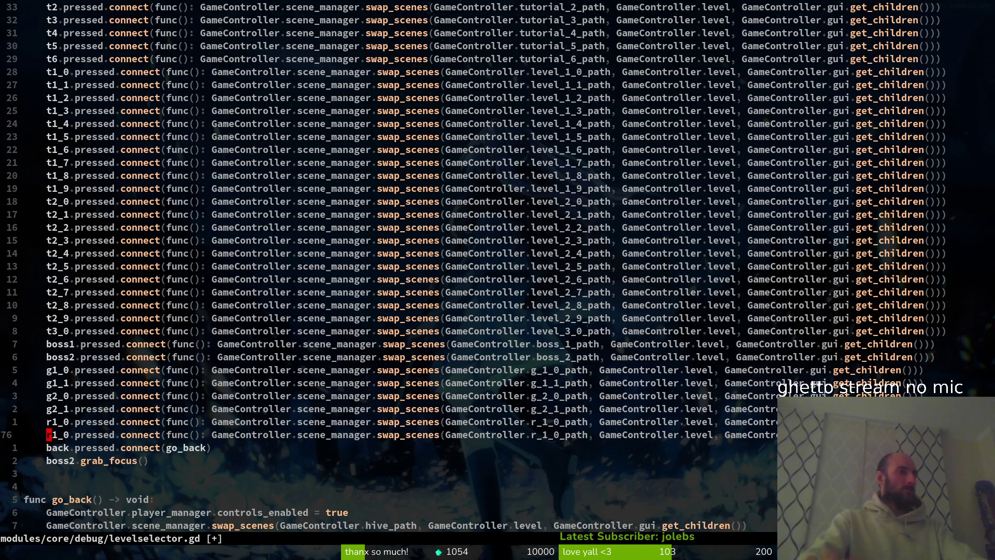
key(l)
key(s)
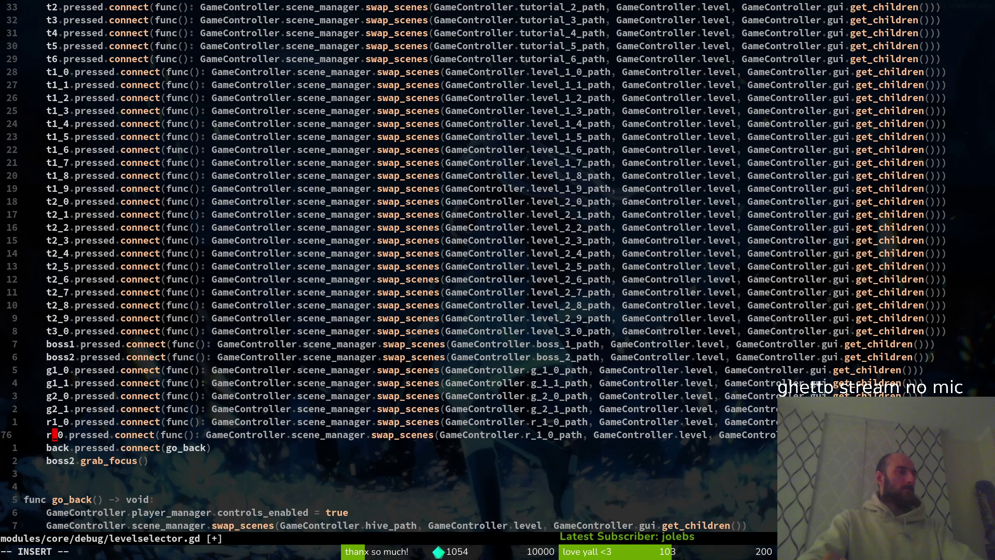
key(Escape)
key(u)
key(u)
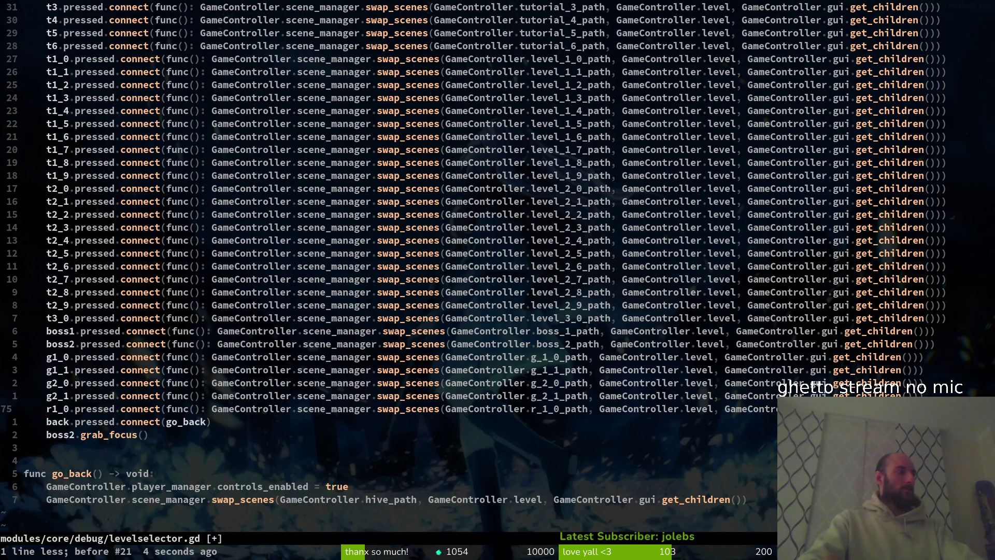
key(ctrl+r)
key(l)
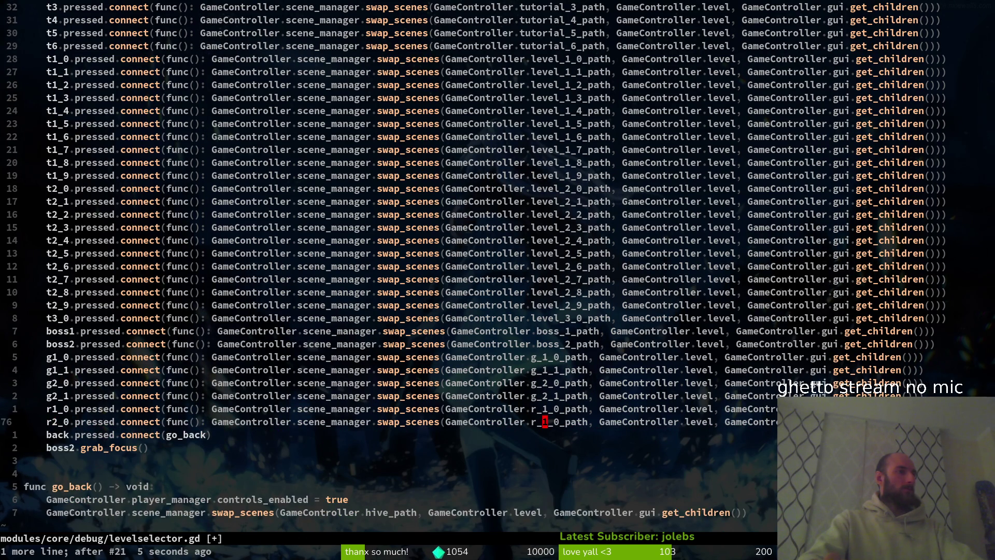
text(:w)
key(Return)
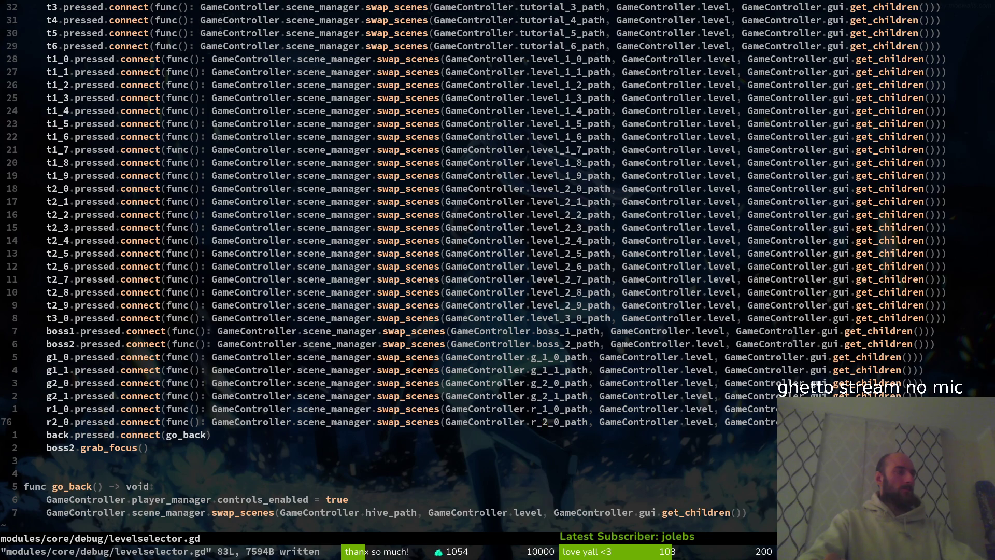
Comment out the r2_0 button line with # and save.
text(I#)
key(Escape)
text(:w)
key(Return)
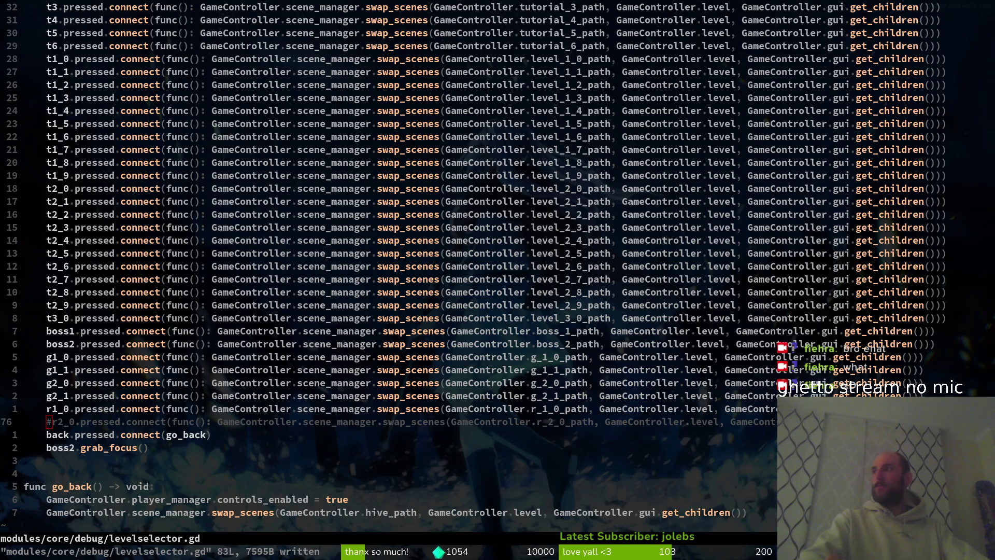
Save game.controller.gd, then run the game from the Godot editor.
click(242, 292)
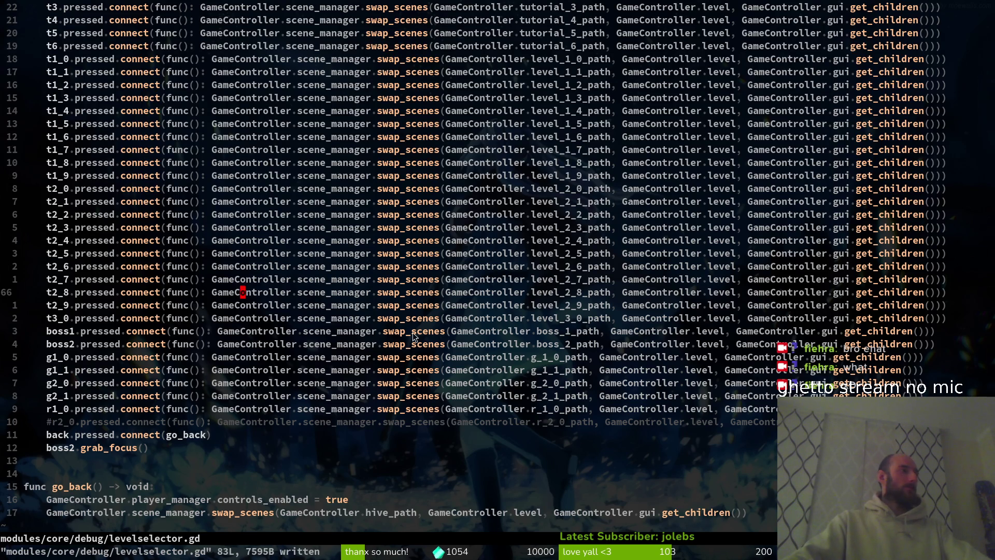
scroll(267, 271, down, 7)
scroll(345, 191, up, 19)
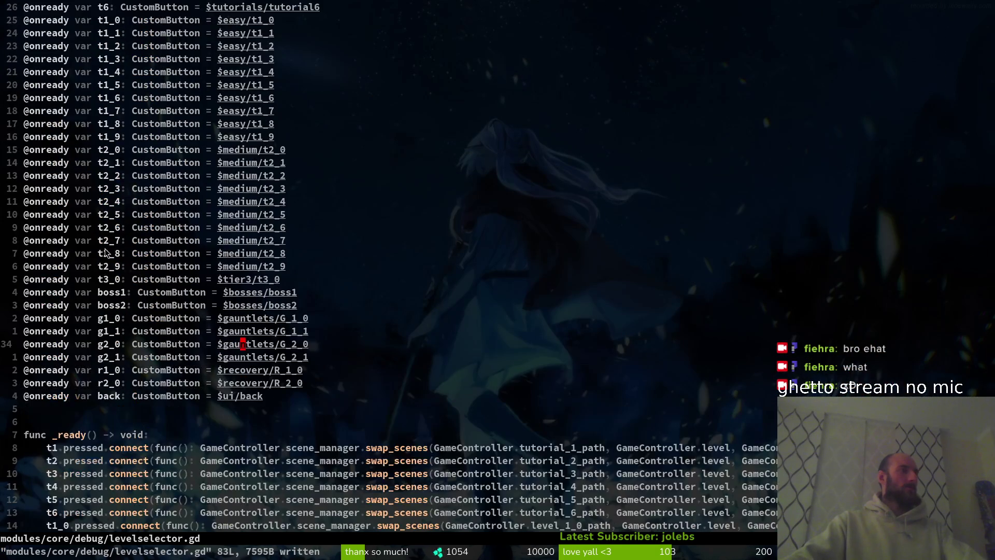
key(ctrl+6)
text(:write)
key(Return)
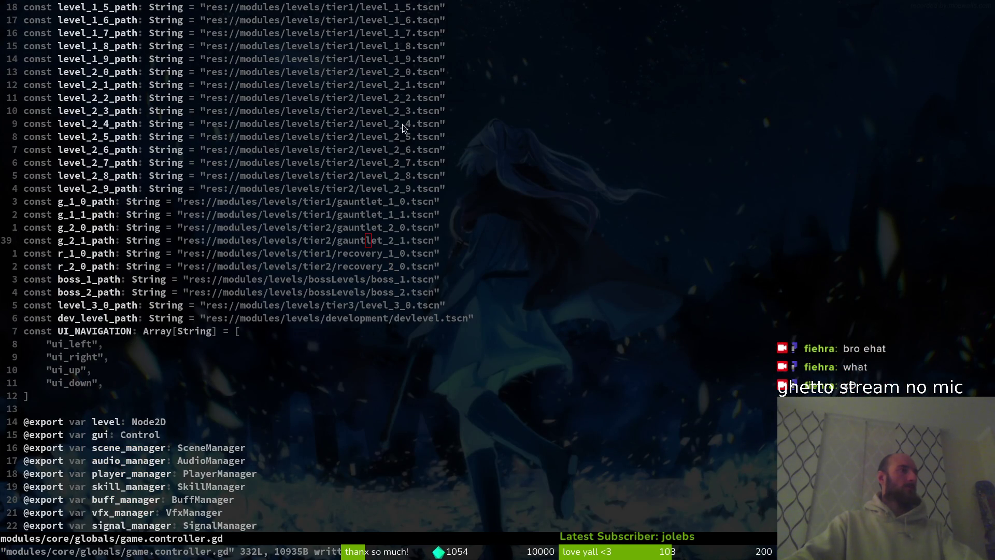
key(alt+Tab)
click(813, 23)
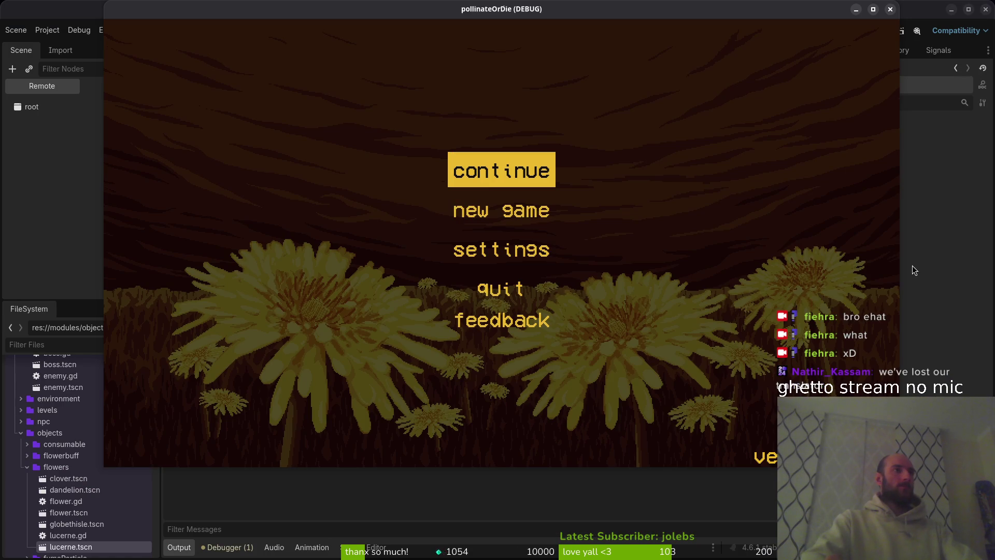
Continue into the game, pick R1-0 in the level selector, close it, then drag recovery above ui.
key(Return)
key(Escape)
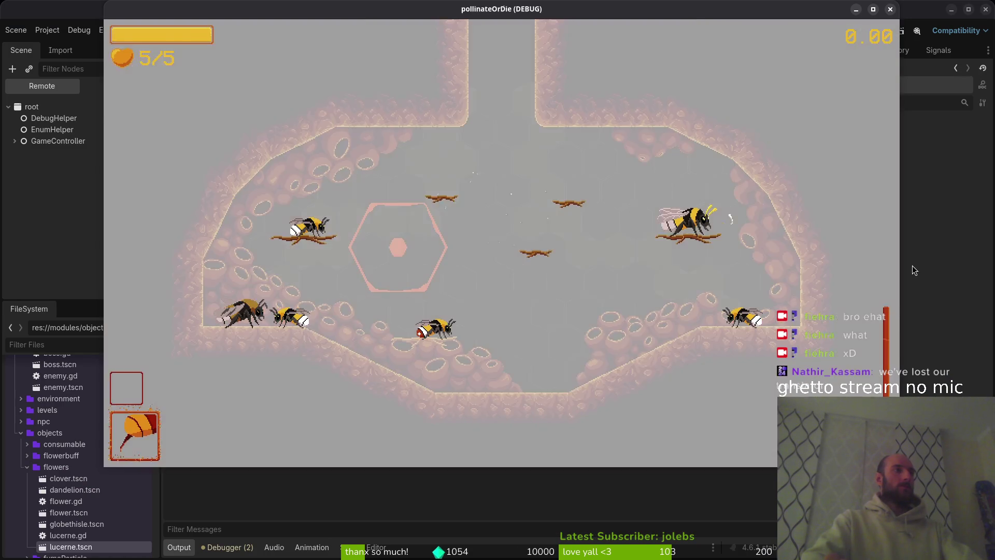
key(Right)
key(Right)
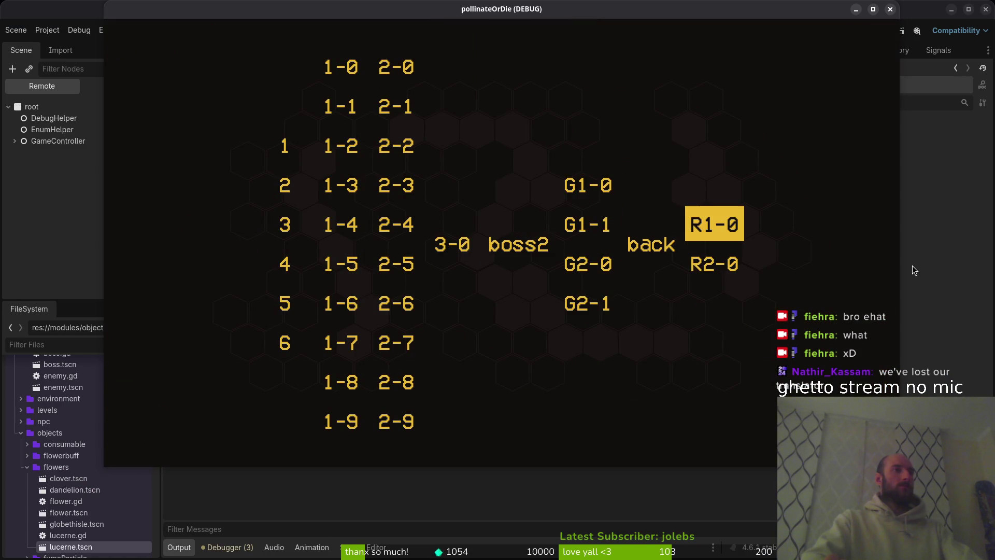
key(Return)
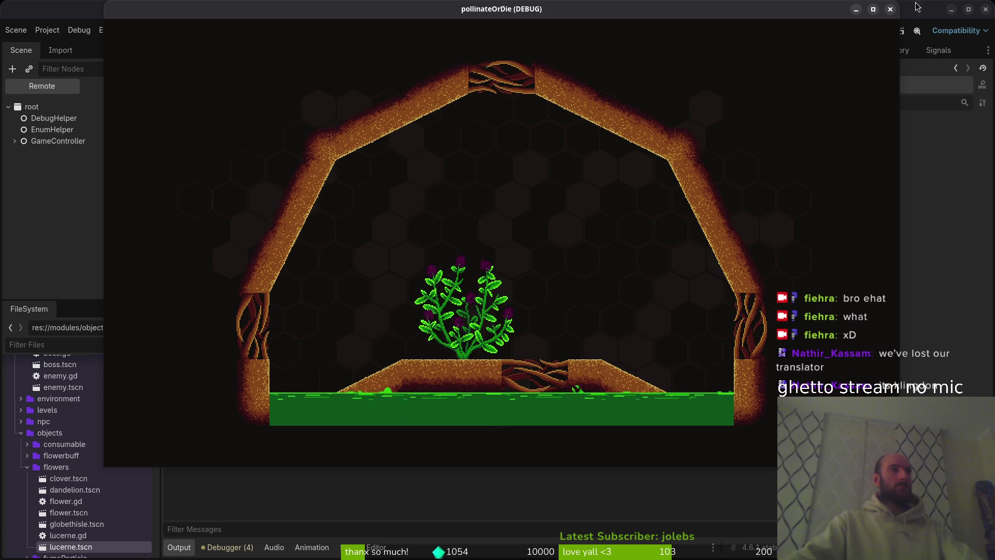
click(889, 9)
mouse_move(77, 192)
mouse_down()
mouse_move(65, 177)
mouse_move(80, 187)
mouse_up()
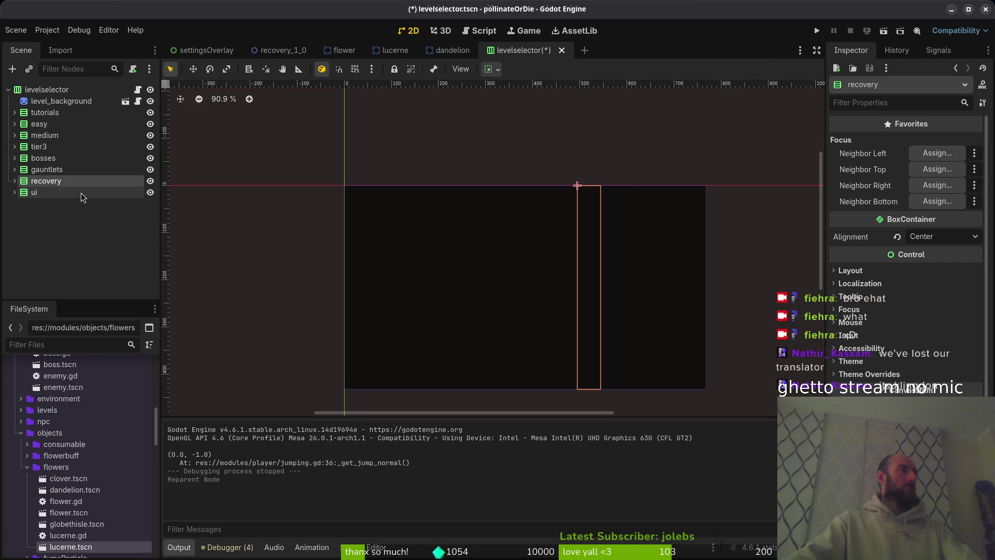
Deselect the recovery node and save levelselector.tscn with Ctrl+S.
click(48, 241)
key(ctrl+s)
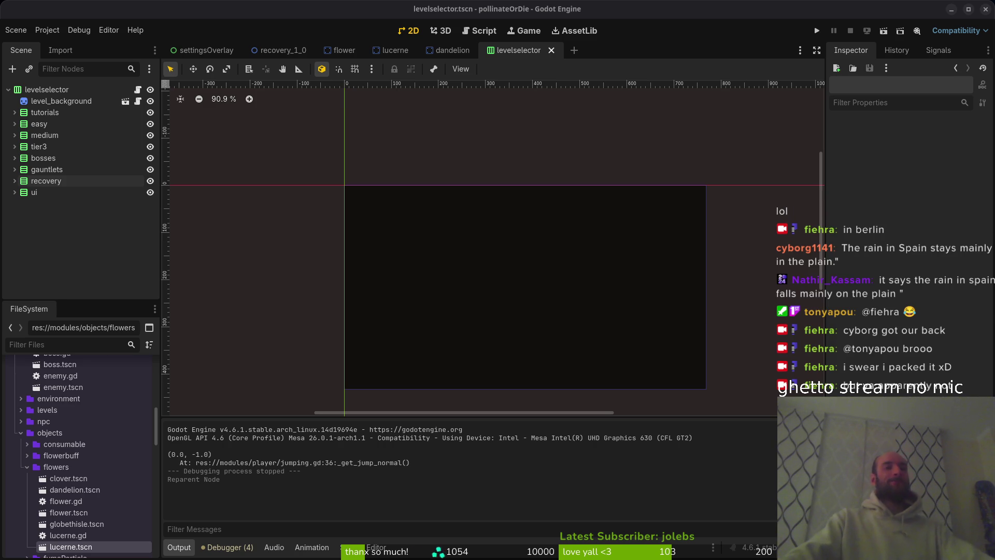
key(ctrl+s)
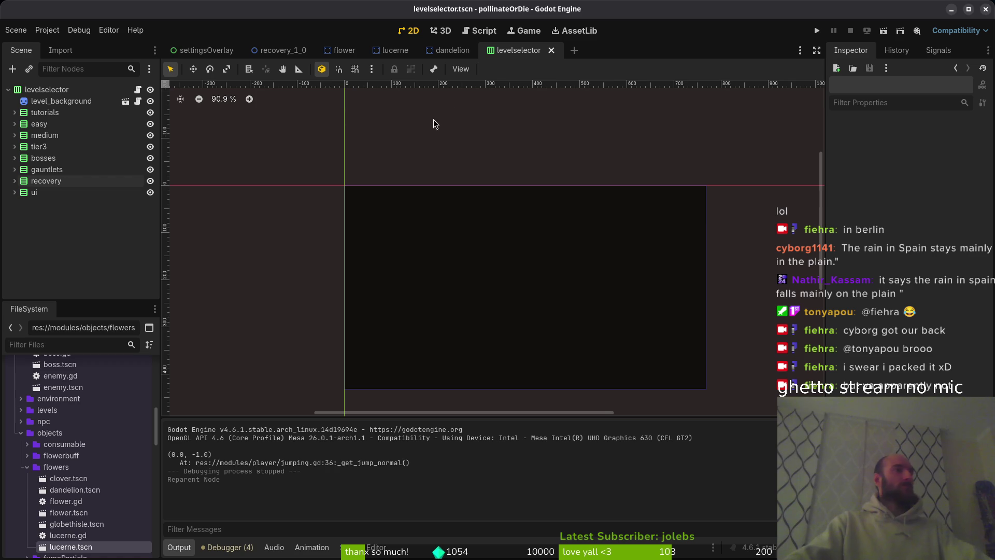
Open level.gd via the file finder and jump to its _spawn_player call on line 32.
key(alt+Tab)
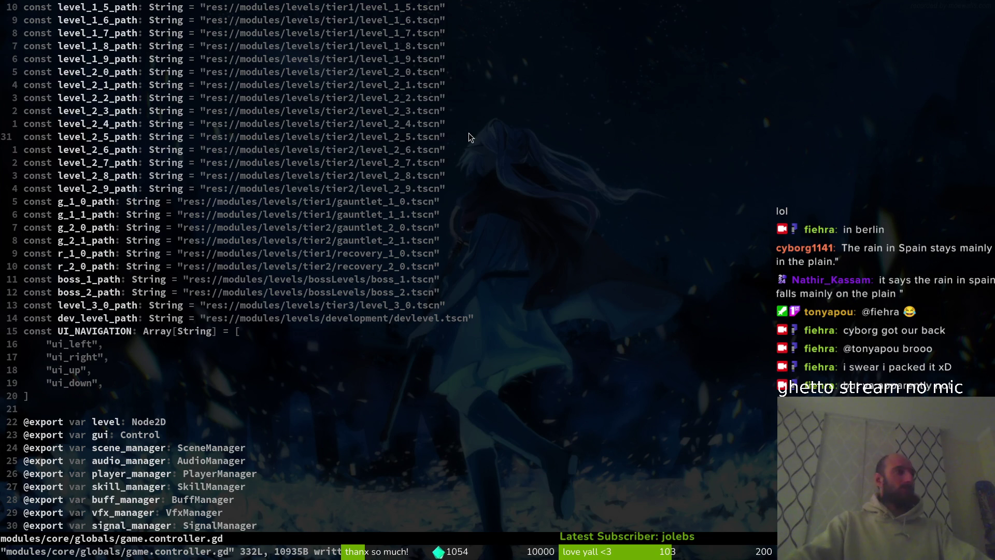
key(space)
key(f)
key(f)
text(level)
key(Return)
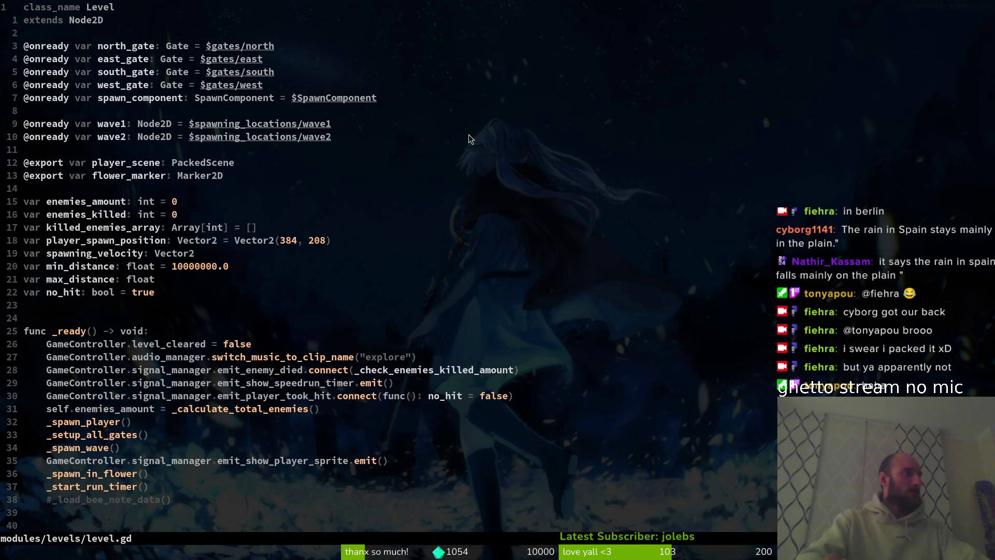
key(3)
key(2)
key(j)
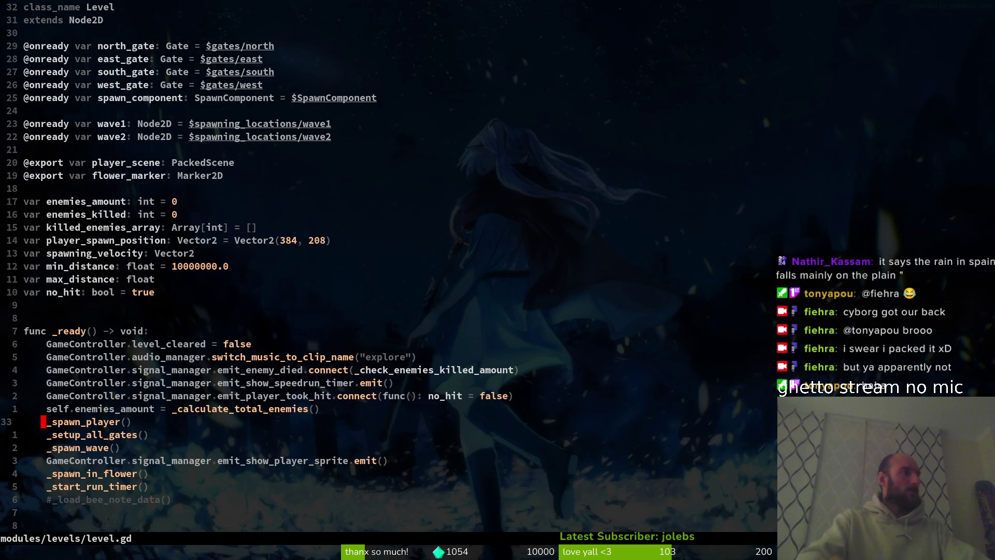
key(ctrl+o)
key(ctrl+i)
Search the project files for 'recov' and open recovery.gd.
key(space)
key(f)
key(f)
text(re)
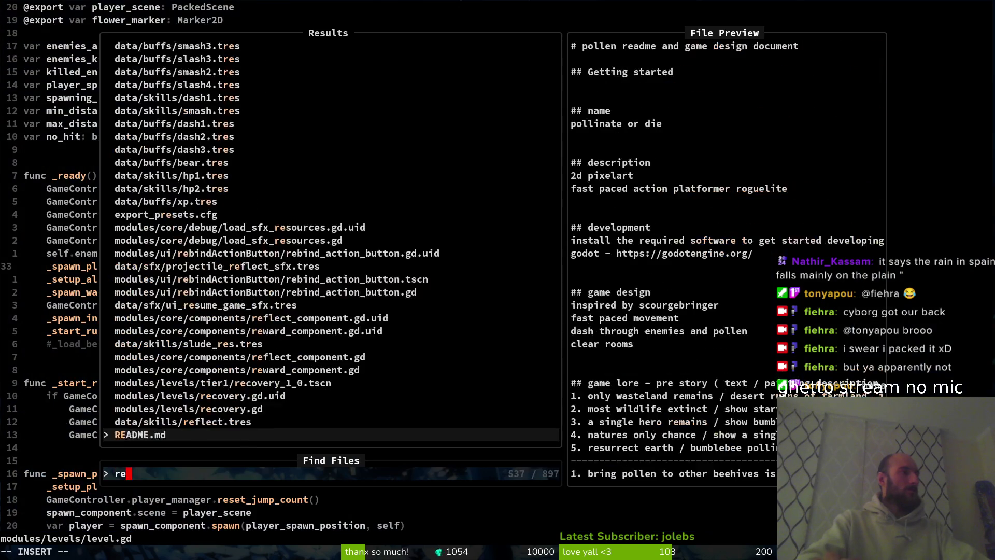
text(cov)
key(Return)
Add a _spawn_player call to recovery.gd, then copy the _spawn_player function in level.gd.
text(Gp:w)
key(Return)
key(ctrl+6)
key(g)
key(d)
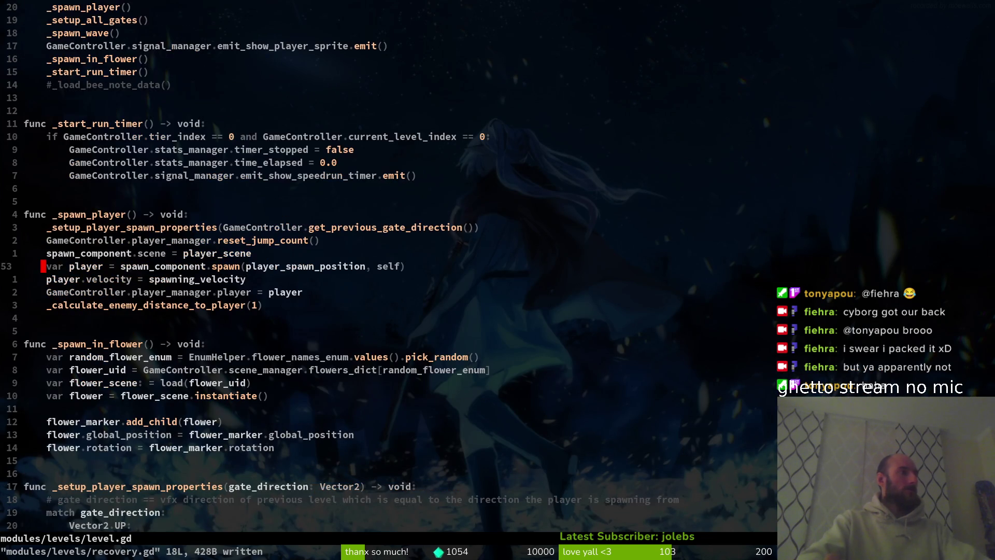
key(k)
key(k)
key(k)
key(V)
key(j)
Paste the _spawn_player function into recovery.gd with a blank line above it and save.
key(j)
key(j)
key(j)
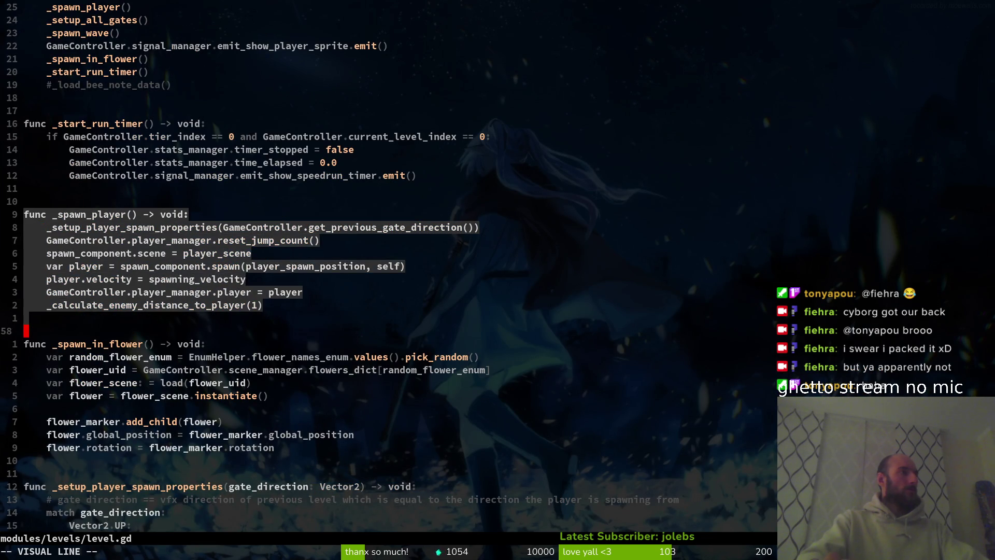
key(y)
key(ctrl+6)
key(p)
key(O)
key(Return)
key(Escape)
key(j)
key(j)
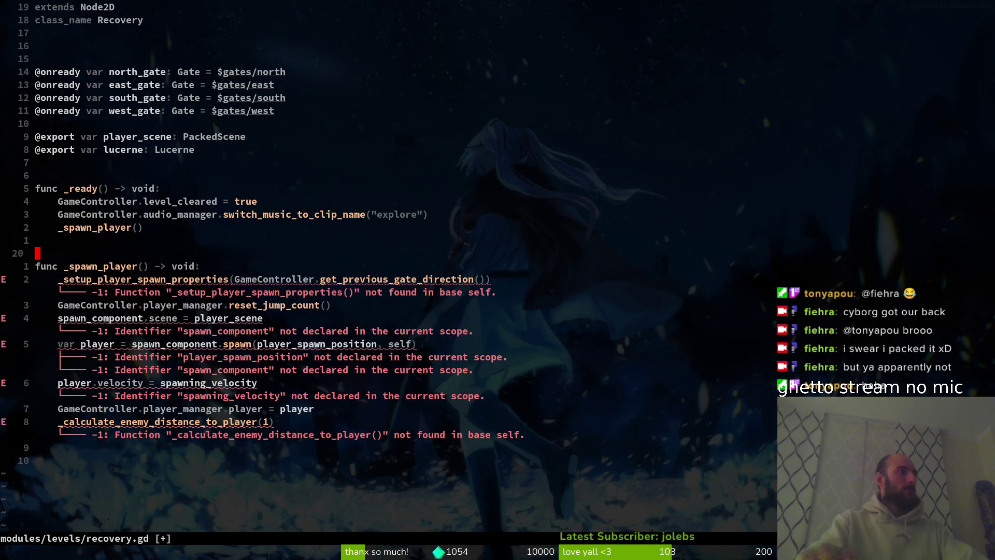
text(:w)
key(Return)
Copy the _setup_player_spawn_properties function from level.gd.
key(V)
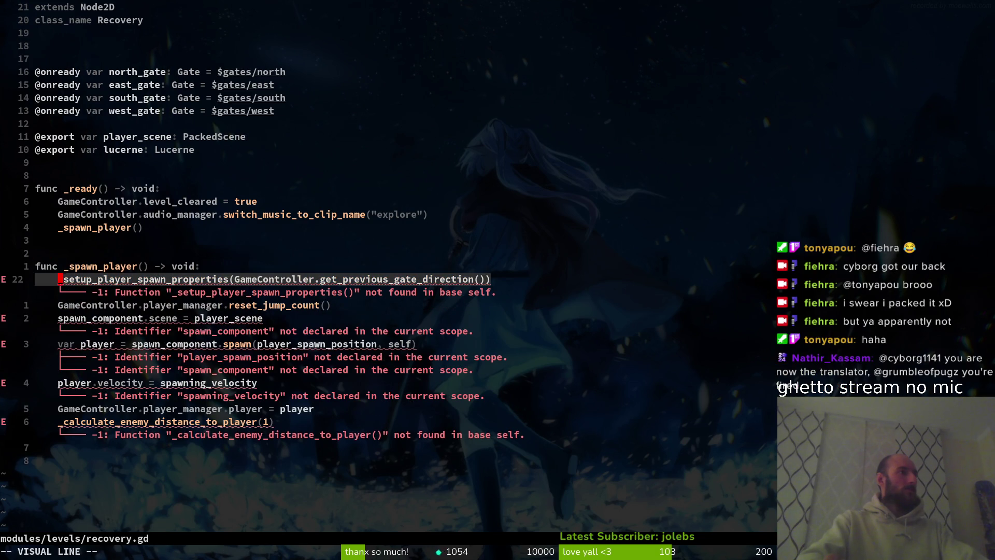
key(Escape)
key(ctrl+6)
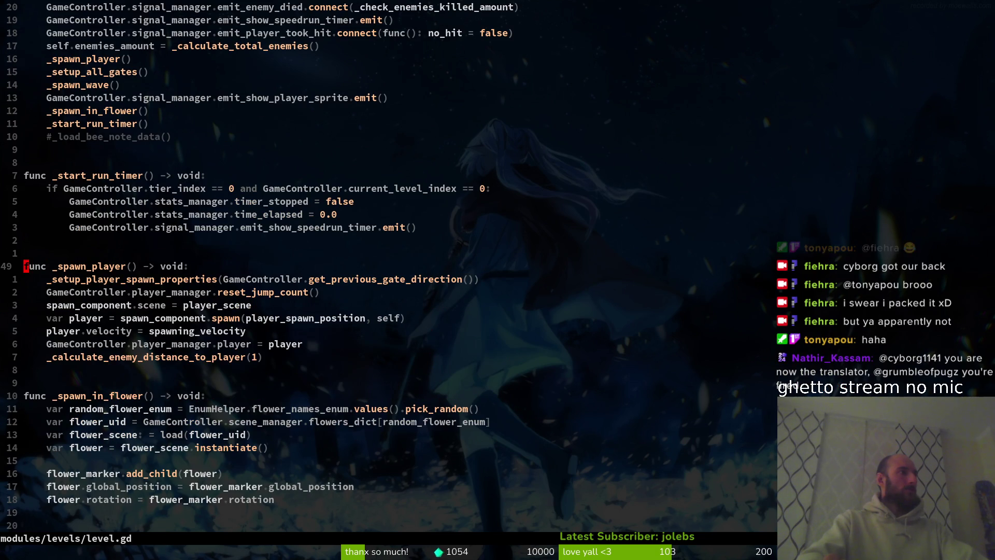
key(ctrl+d)
key(j)
key(V)
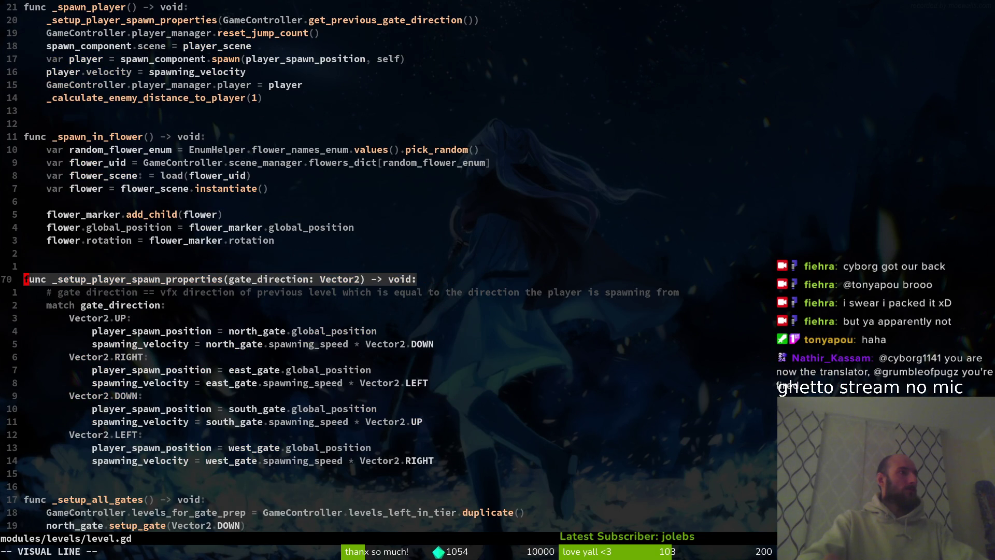
key(j)
key(j)
key(j)
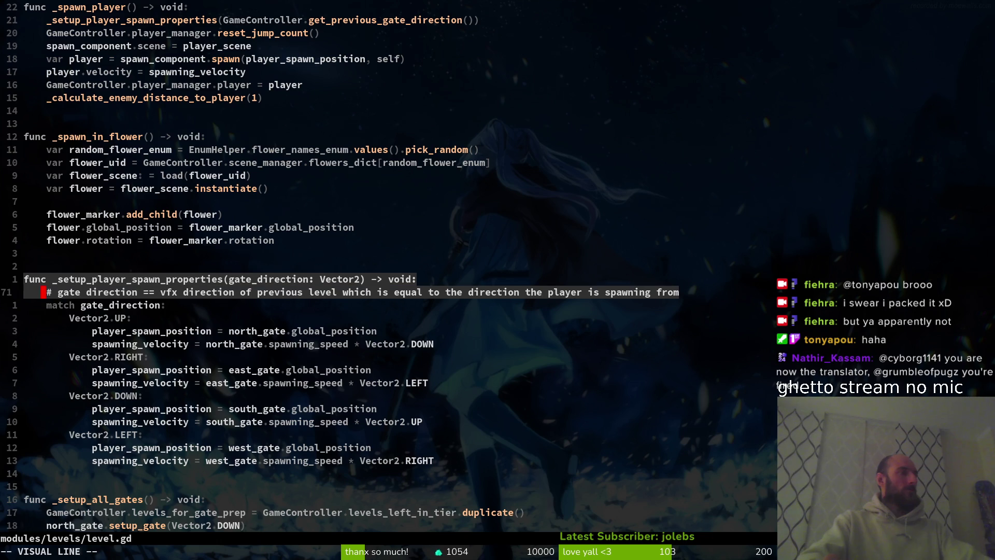
key(y)
Paste it into recovery.gd, tidy the blank line, and delete the _calculate_enemy_distance_to_player(1) call.
key(ctrl+6)
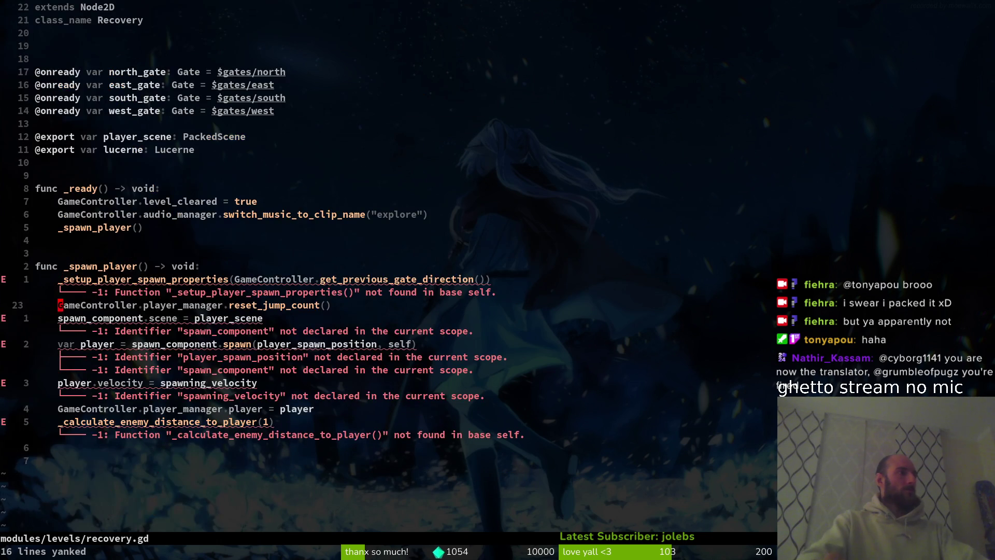
key(p)
key(O)
key(Escape)
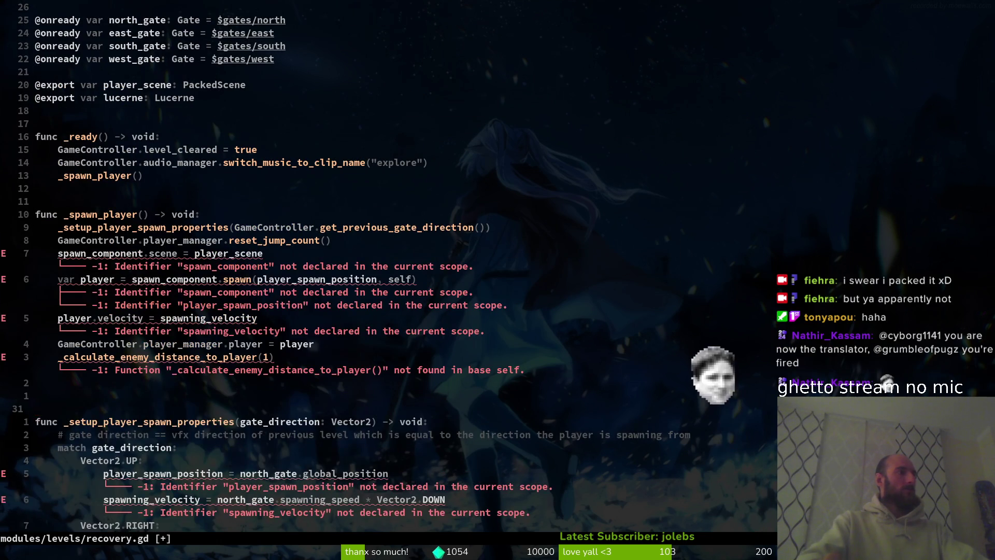
key(d)
key(d)
key(k)
key(k)
key(k)
key(d)
key(d)
key(k)
key(k)
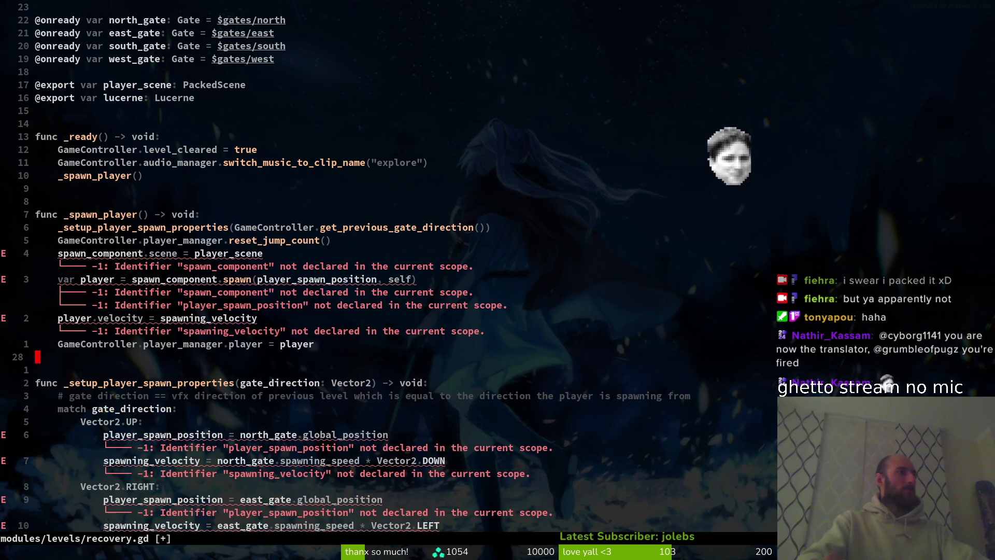
Return to level.gd and move up to its variable declarations.
key(k)
key(k)
key(ctrl+6)
key(ctrl+u)
key(ctrl+u)
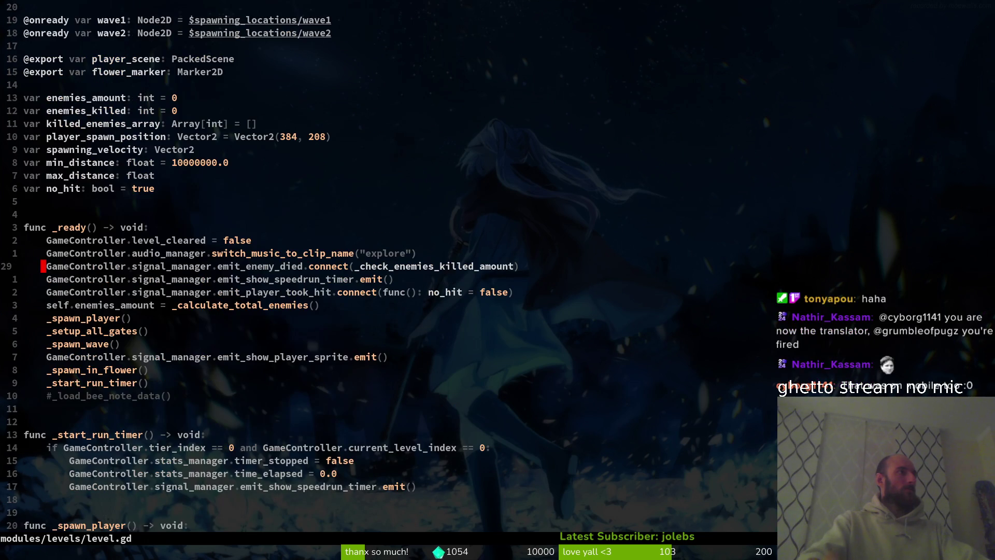
Copy level.gd's spawning_velocity declaration into recovery.gd below the lucerne export, unindented, and save.
key(k)
key(k)
key(k)
key(y)
key(y)
key(ctrl+6)
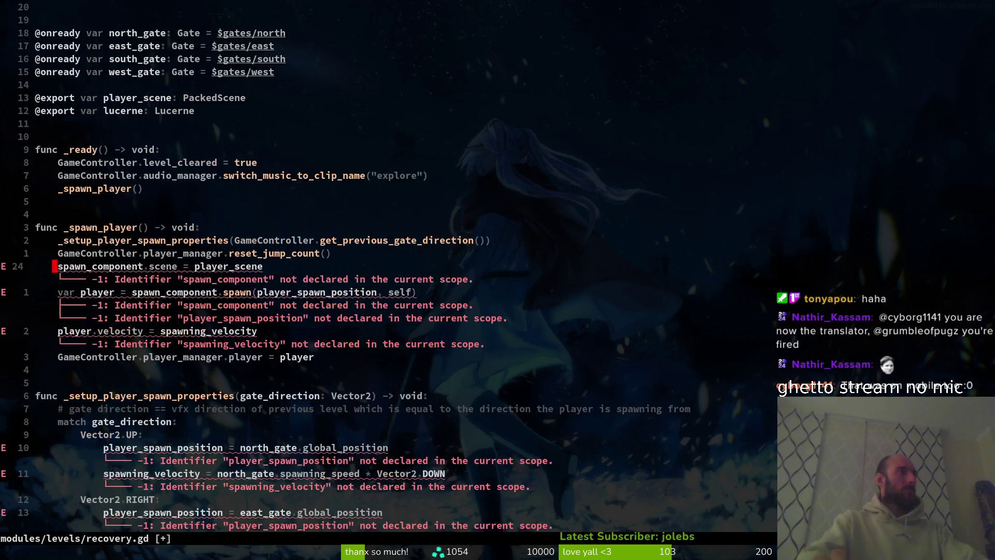
key(1)
key(2)
key(k)
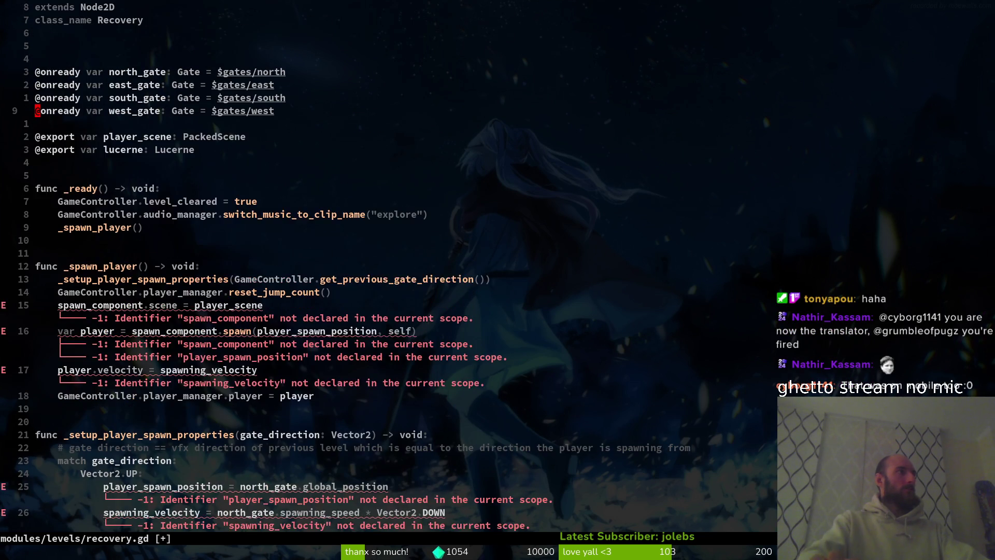
key(p)
key(V)
key(less)
text(:w)
key(Return)
key(k)
key(V)
key(k)
key(K)
key(K)
key(K)
key(Escape)
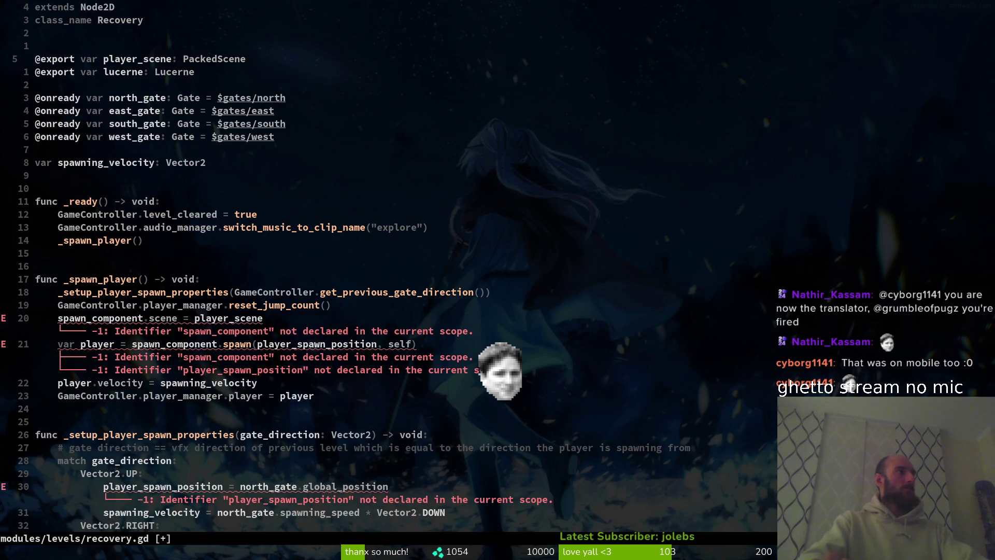
text(:w)
key(Return)
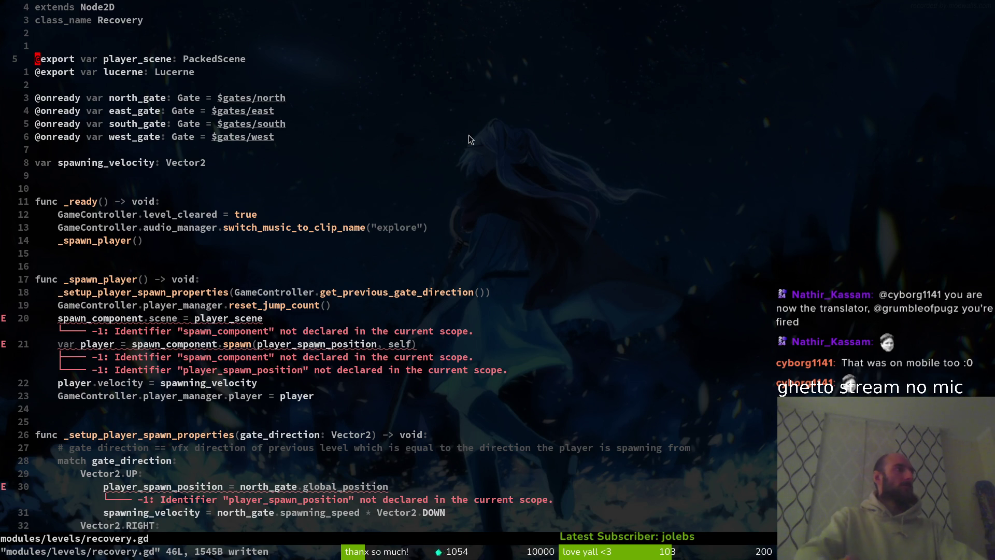
Paste level.gd's spawn_component declaration under west_gate, save, and open the recovery_1_0 scene in Godot.
key(2)
key(0)
key(j)
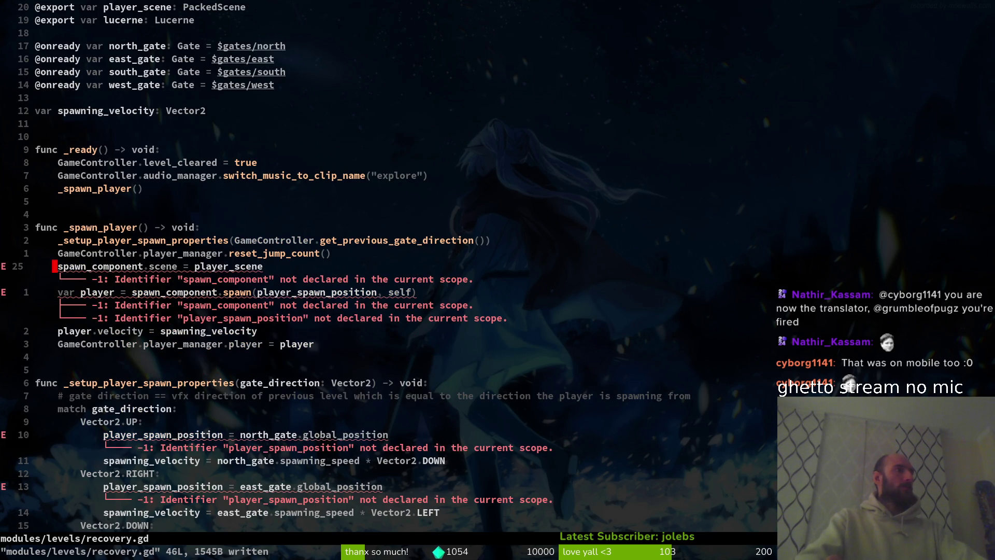
key(ctrl+o)
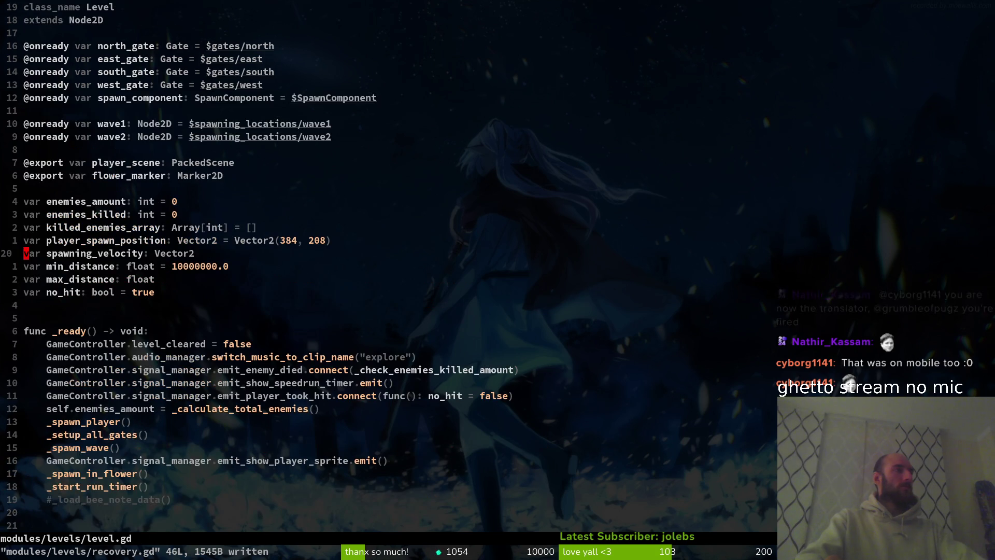
key(ctrl+o)
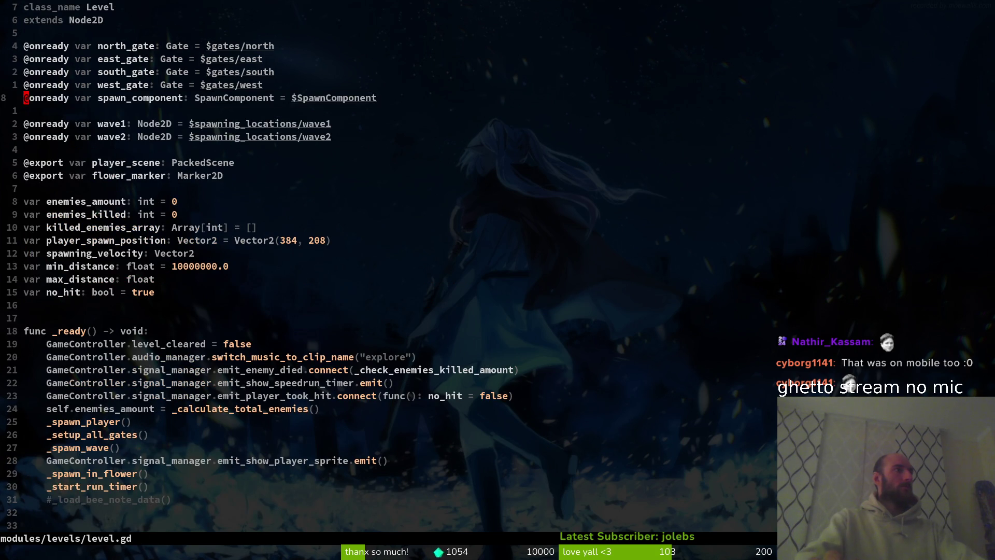
key(ctrl+6)
key(1)
key(3)
key(k)
text(P)
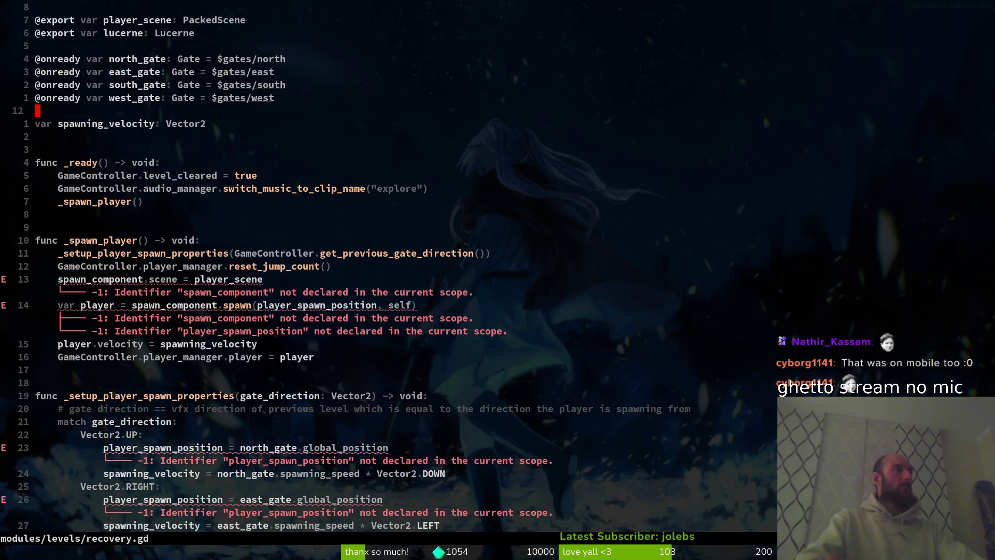
text(:w)
key(Return)
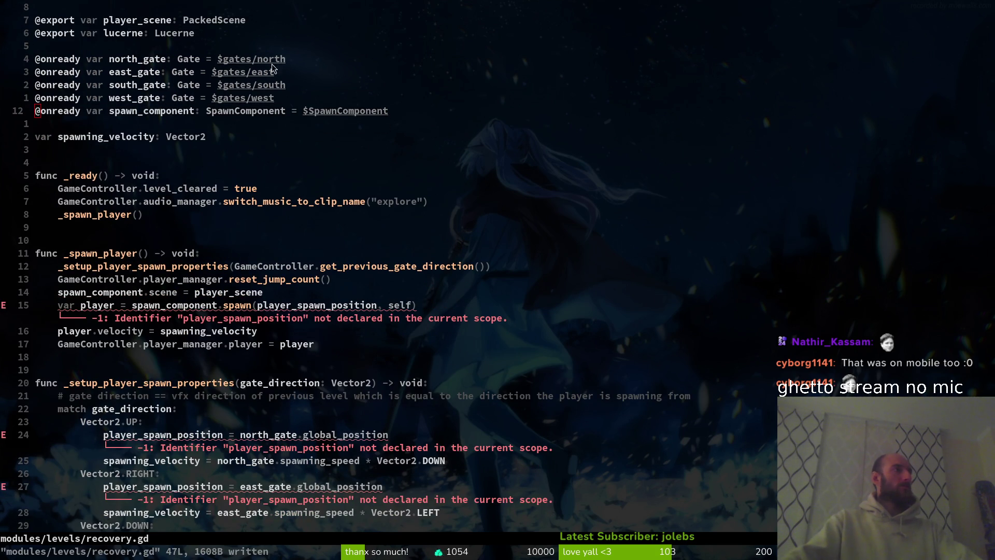
key(alt+Tab)
click(279, 50)
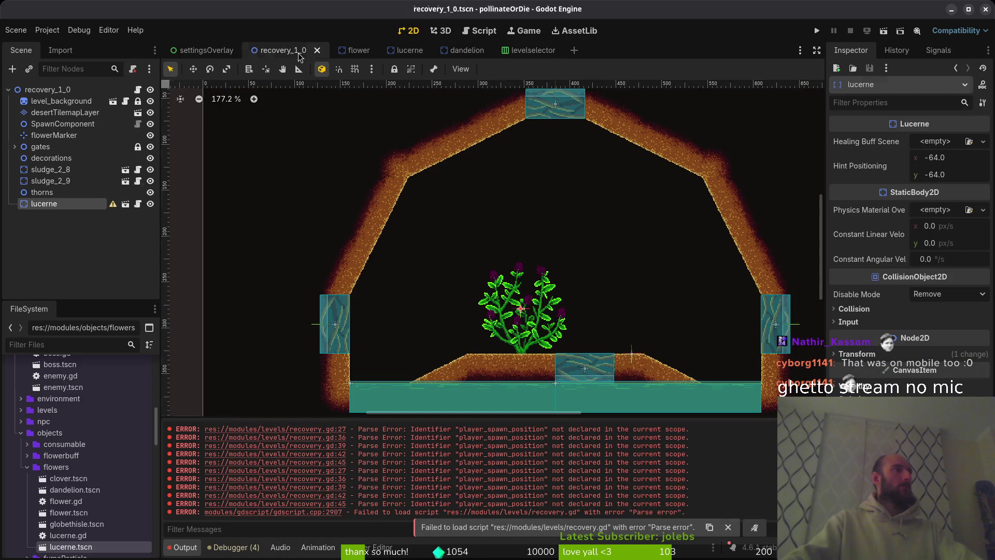
Quick-load player.tscn as the recovery_1_0 root's Player Scene.
click(44, 126)
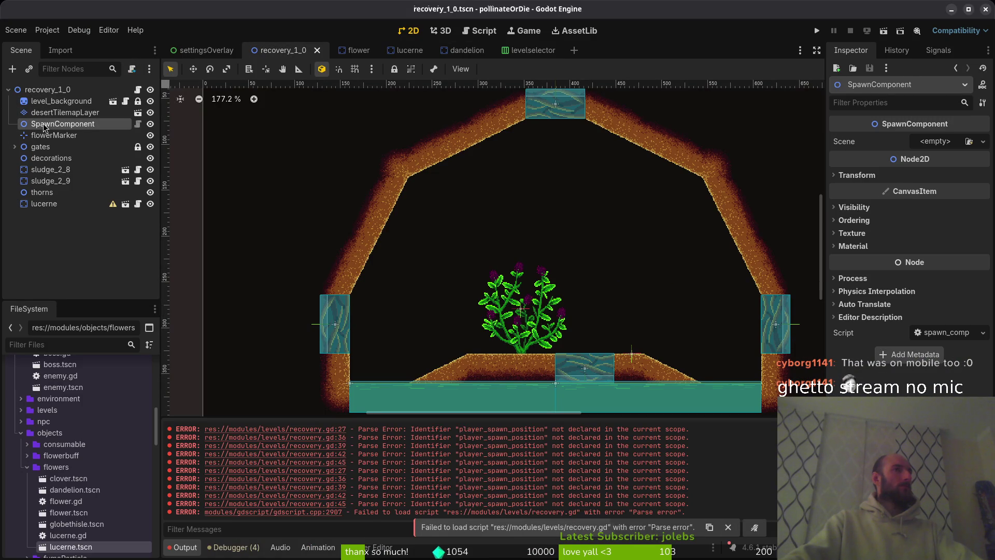
click(47, 90)
click(983, 141)
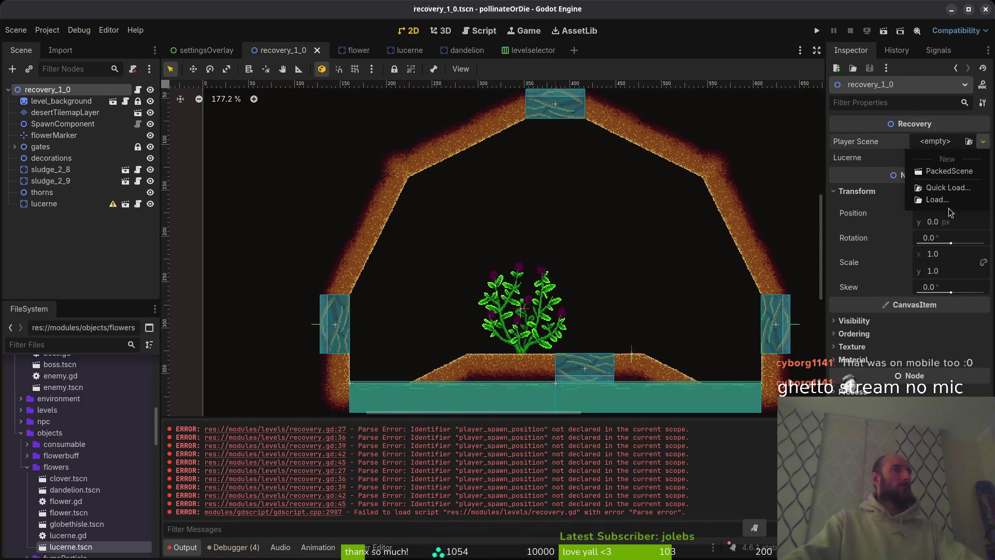
click(948, 188)
text(pol)
key(BackSpace)
key(BackSpace)
text(layer)
key(Return)
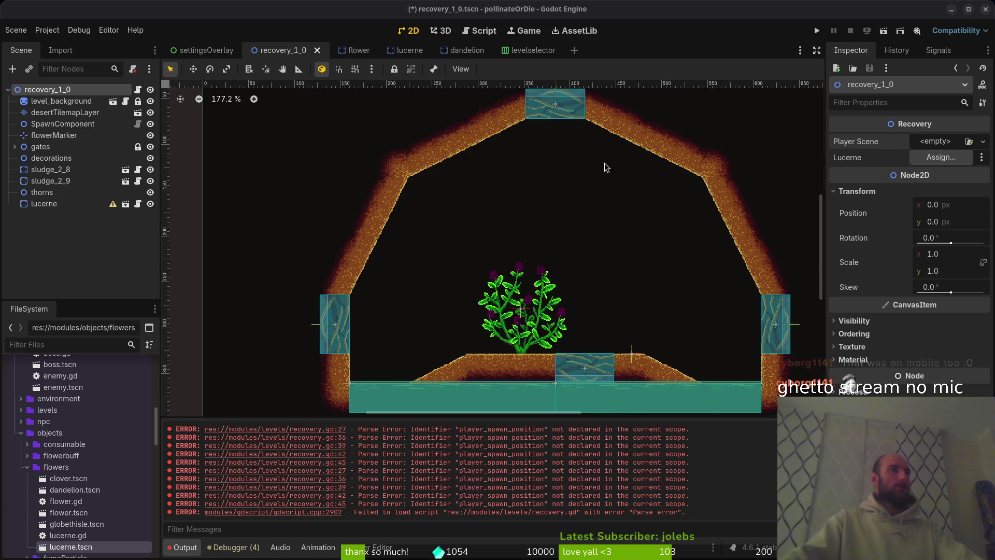
Assign the lucerne node to the root's Lucerne property, then return to Neovim.
click(940, 175)
click(450, 162)
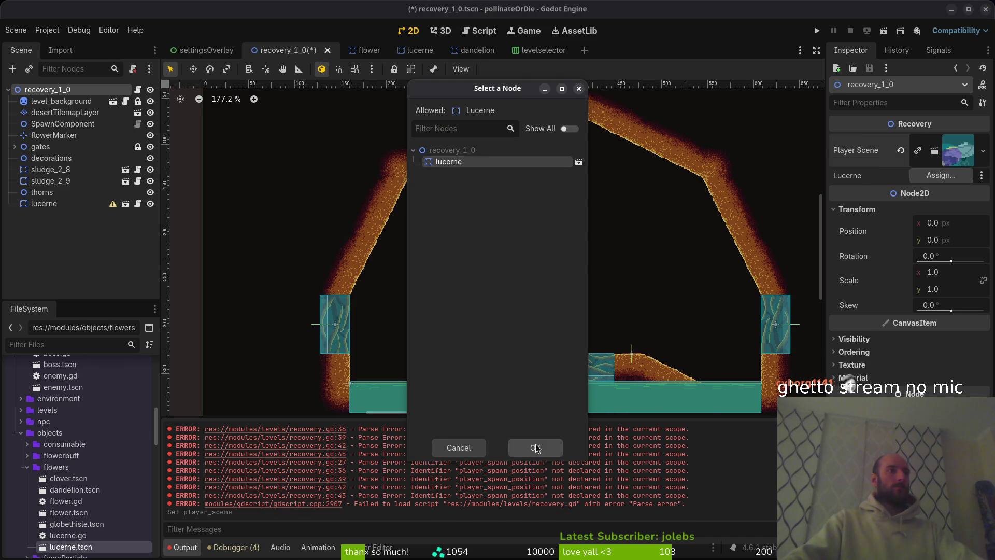
click(536, 447)
key(alt+Tab)
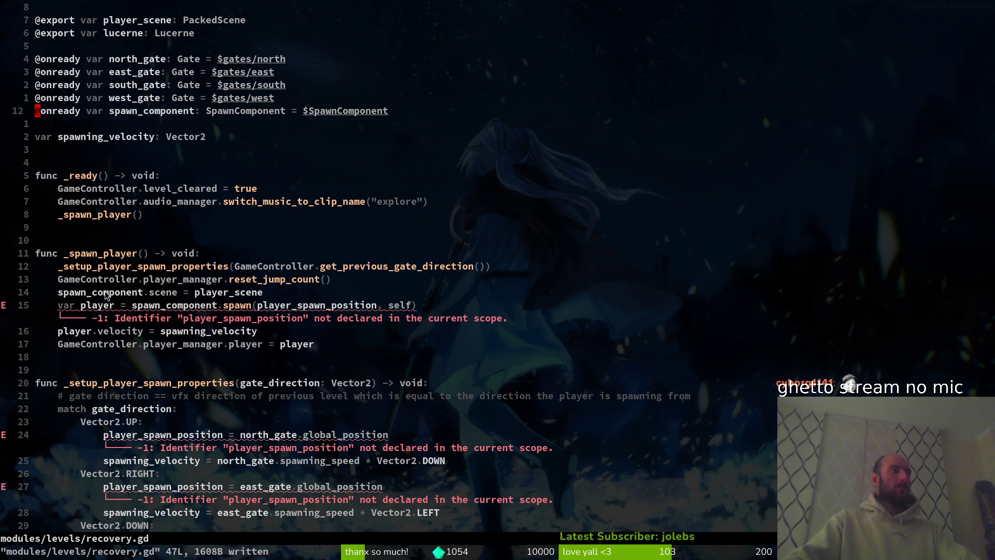
Copy level.gd's player_spawn_position declaration into recovery.gd below spawning_velocity and save.
click(106, 307)
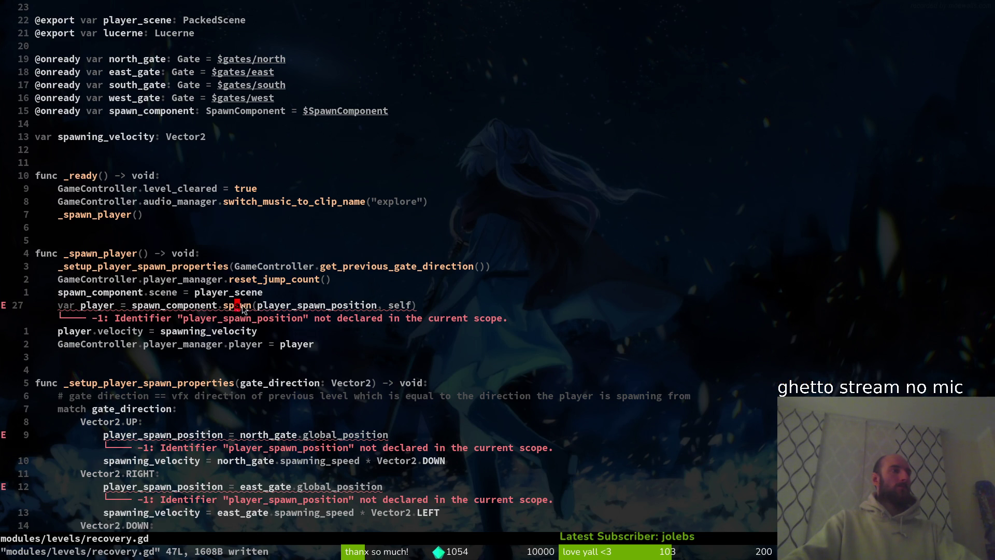
key(ctrl+6)
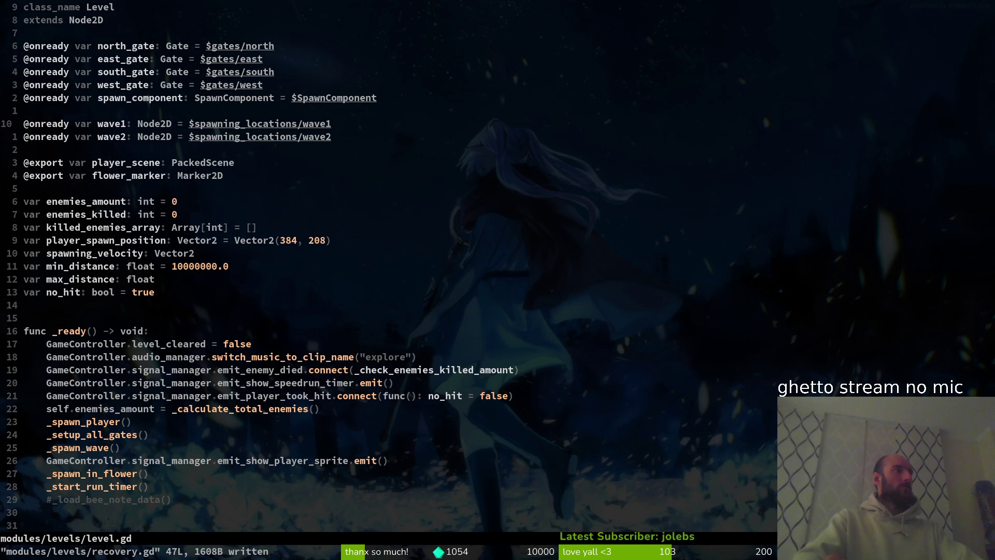
click(104, 240)
key(ctrl+6)
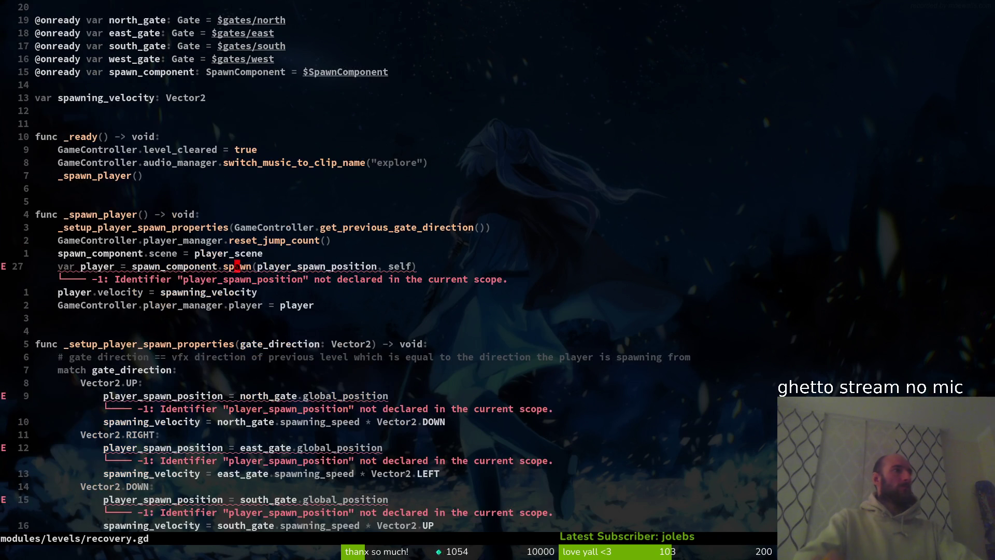
key(1)
key(2)
key(k)
key(shift+p)
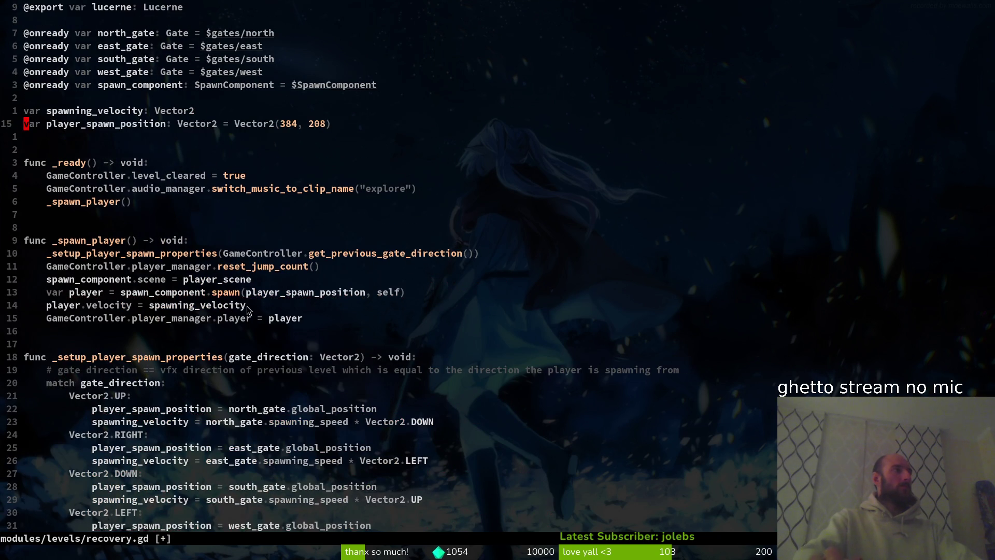
text(:w)
key(Return)
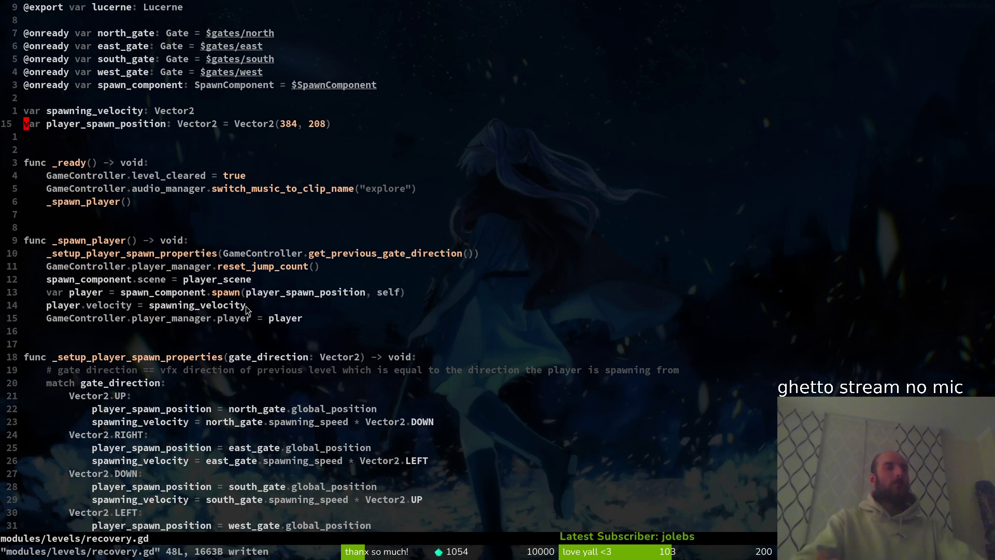
Review the _setup_player_spawn_properties call and line 38 assignment, save recovery.gd, and run the game.
key(alt+Tab)
key(alt+Tab)
click(128, 228)
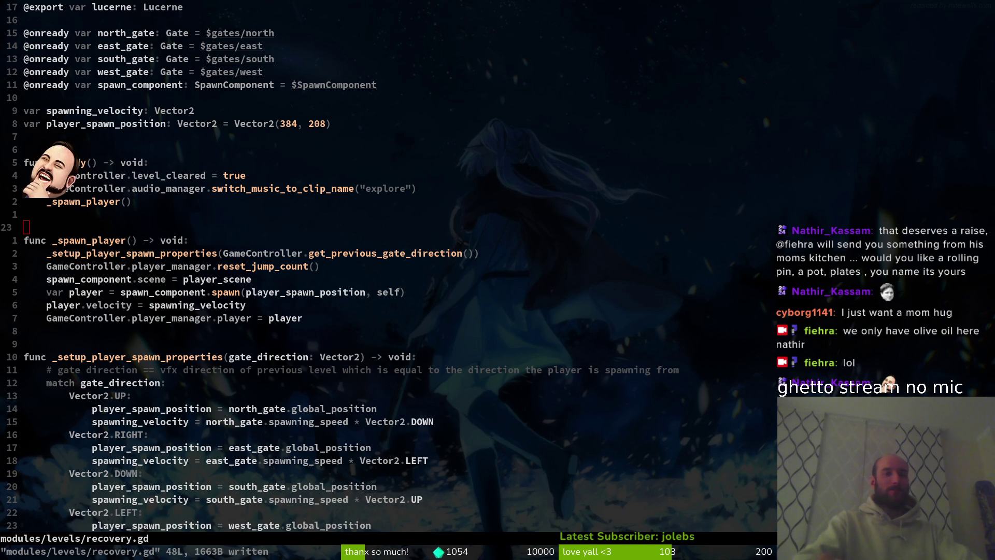
click(216, 253)
text(:write)
key(Return)
scroll(195, 309, down, 3)
click(195, 308)
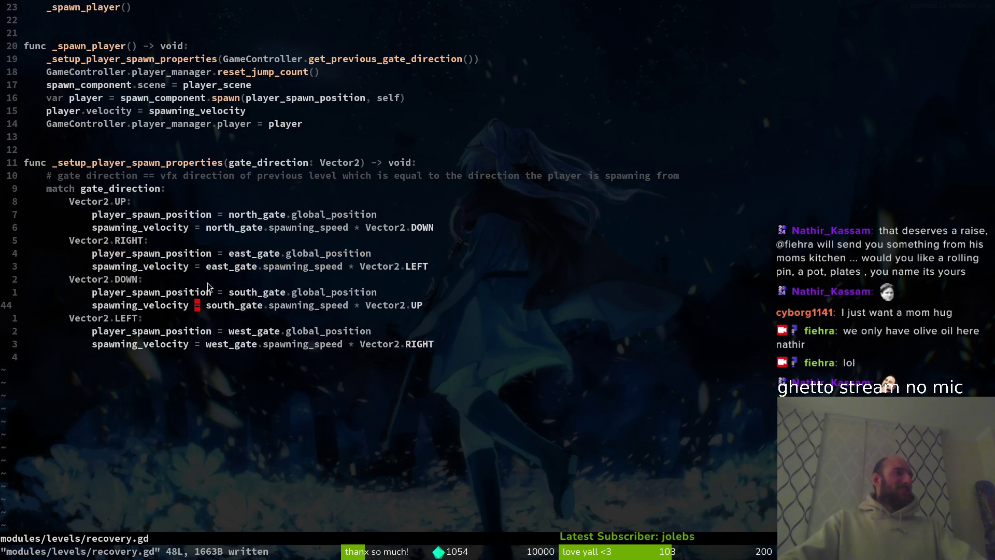
scroll(208, 282, up, 3)
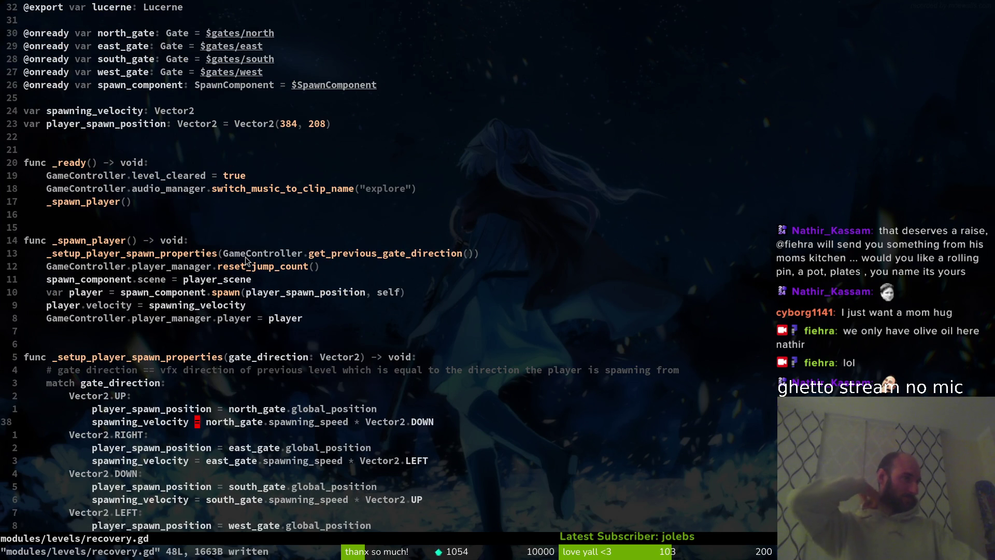
text(:write)
key(Return)
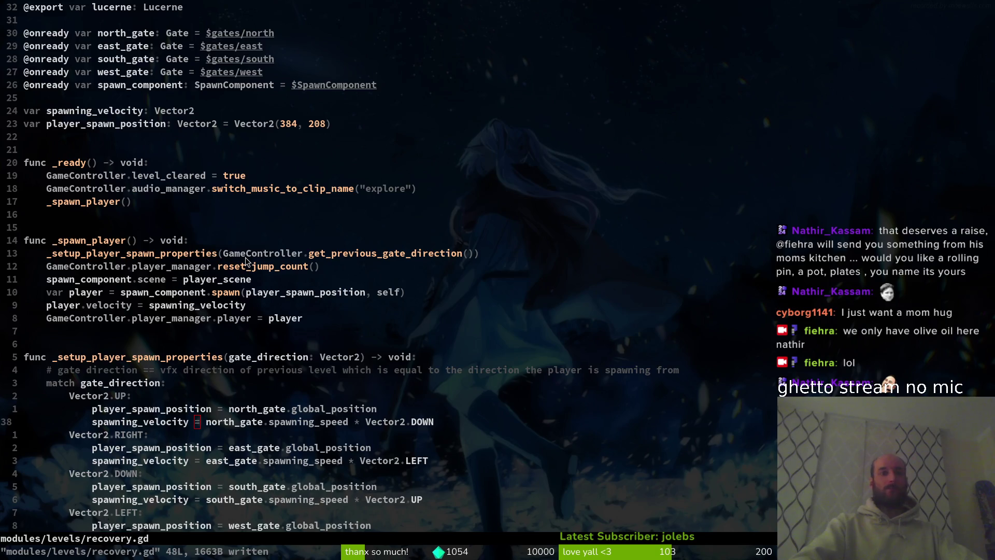
key(alt+Tab)
key(F5)
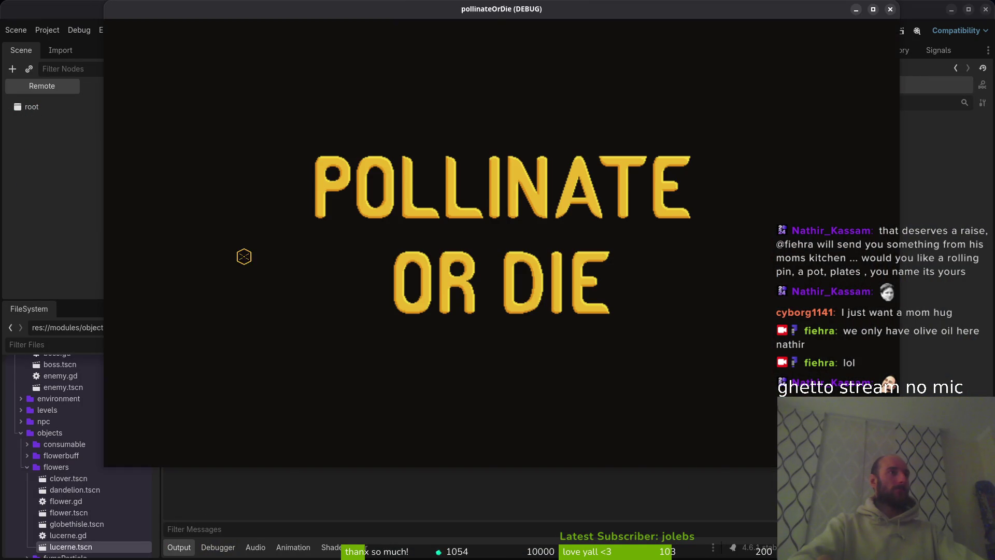
Load level R1-0 from the debug level select and fly the bee around with jumps and dashes.
key(Return)
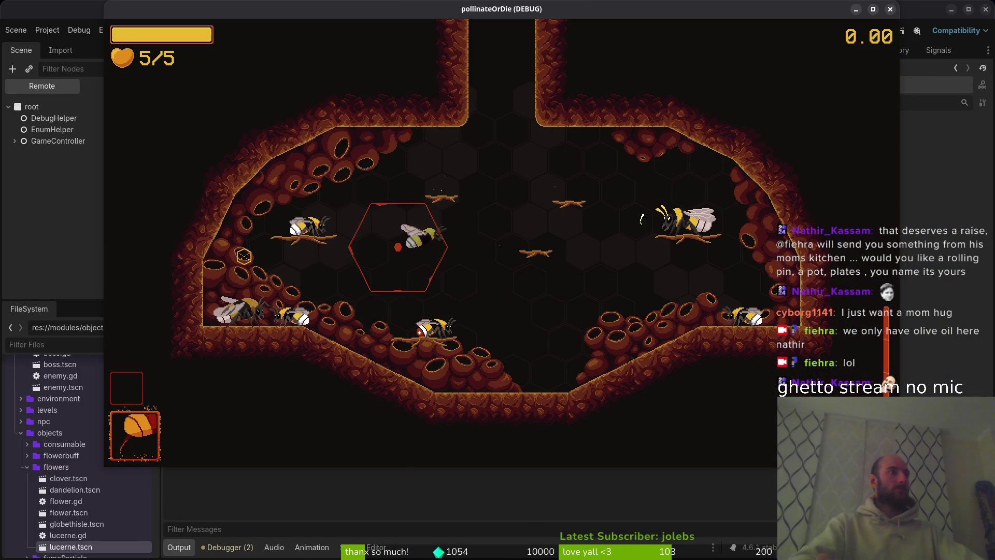
key(Escape)
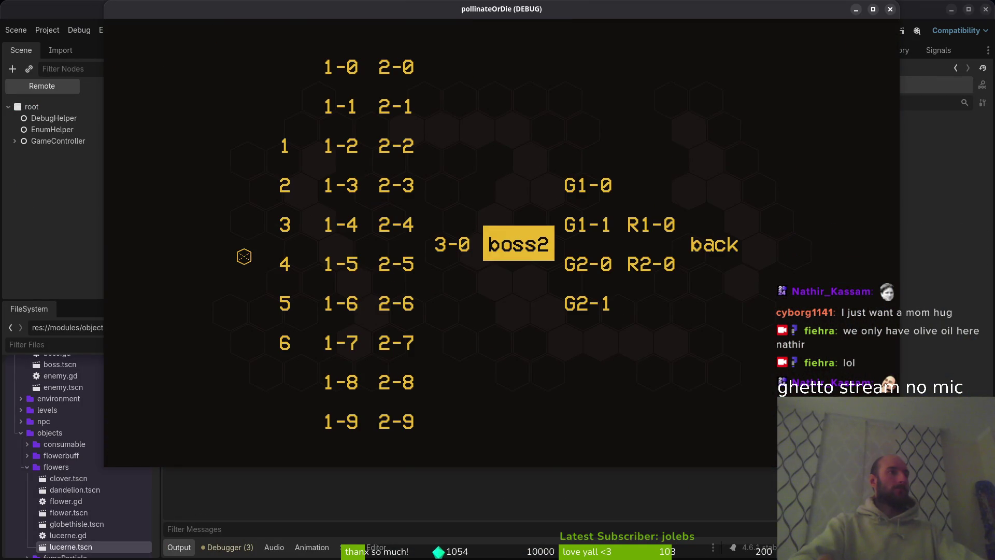
key(Right)
key(Right)
key(Return)
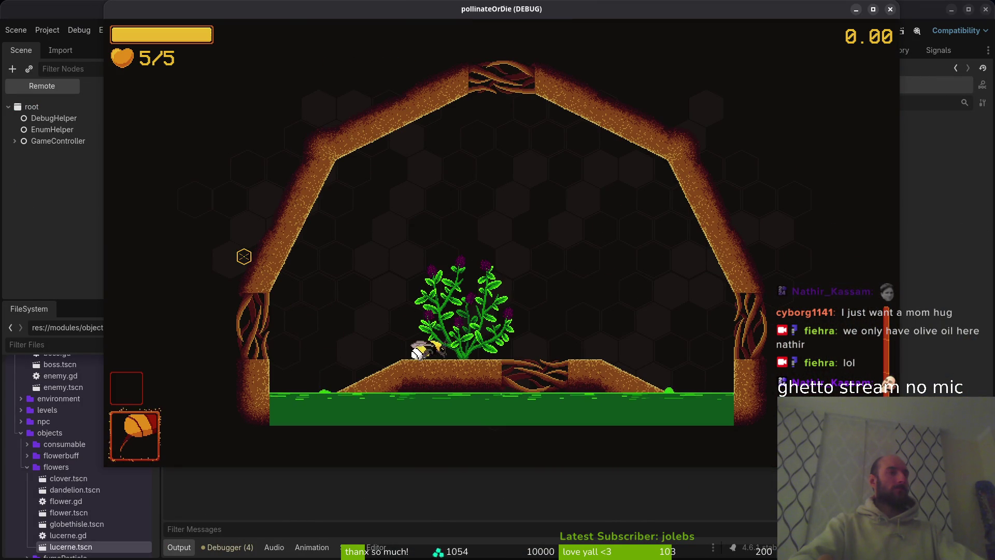
key(space)
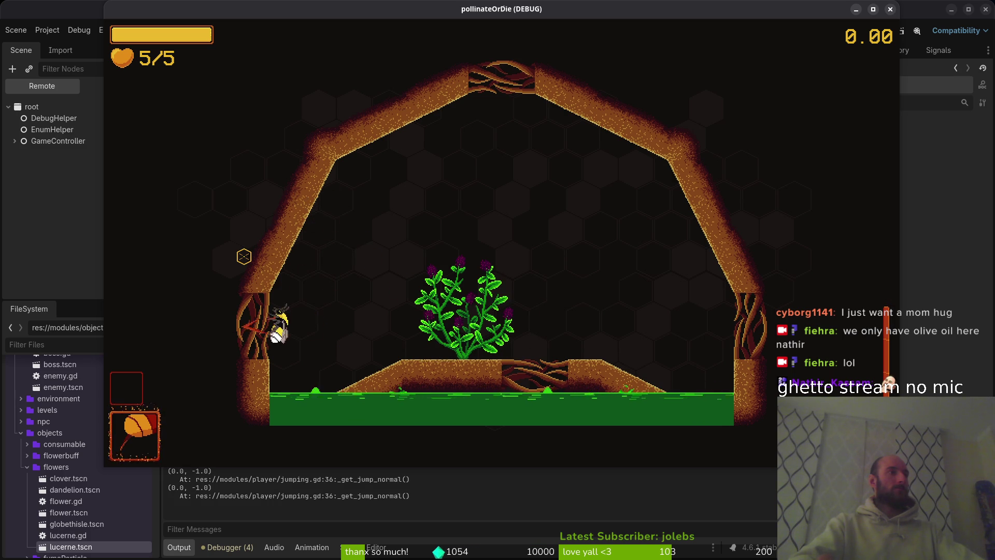
key(shift)
key(space)
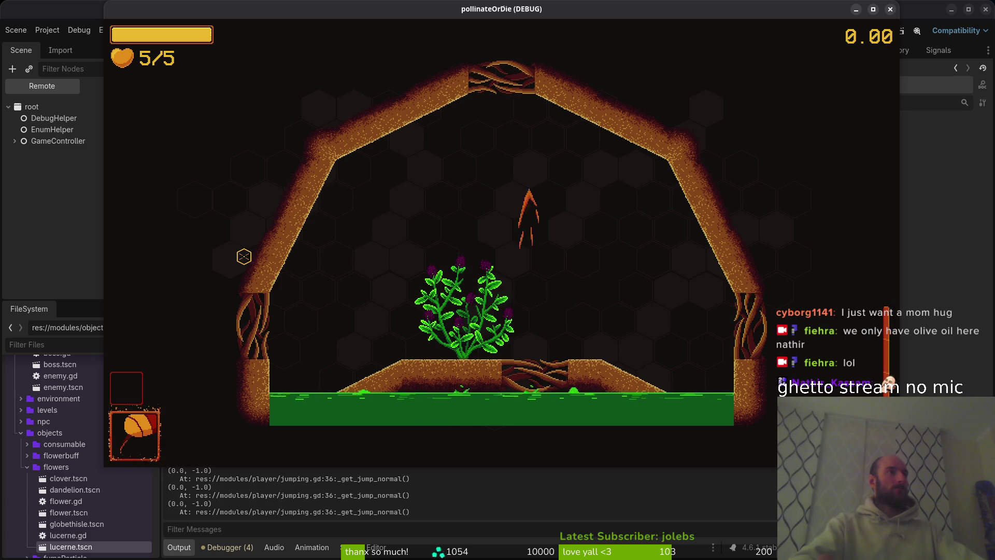
key(shift)
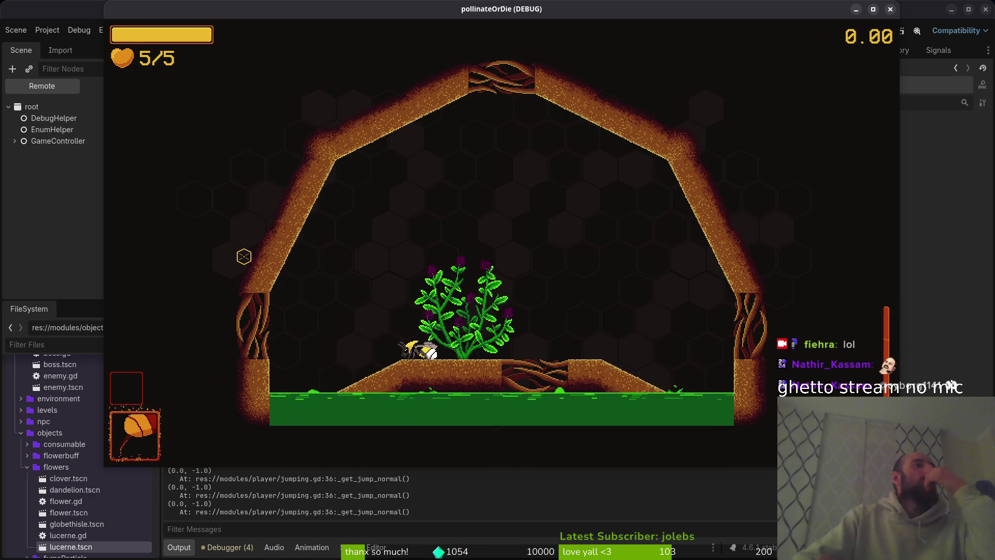
Load level G1-0, climb the bee up to the dandelion head, and close the game.
key(alt+Tab)
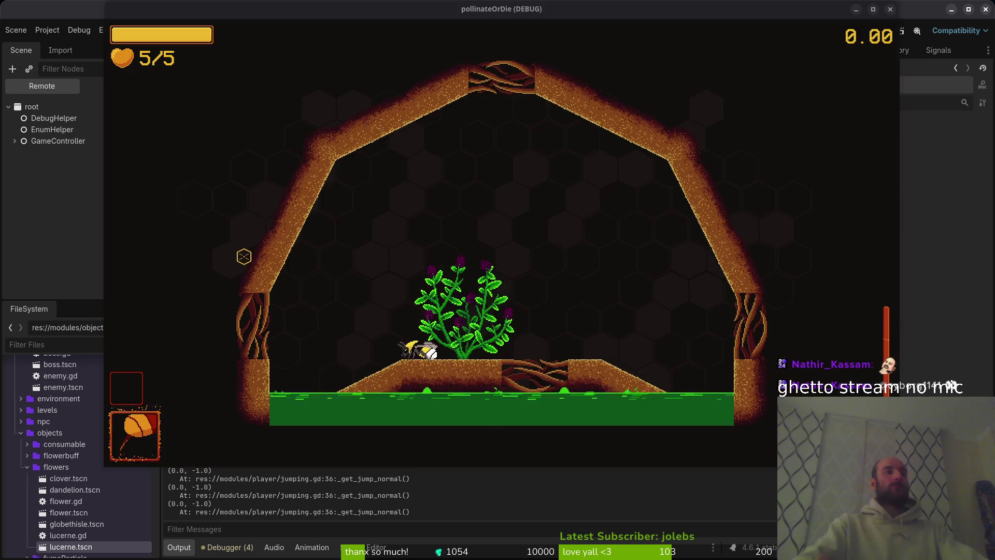
click(247, 262)
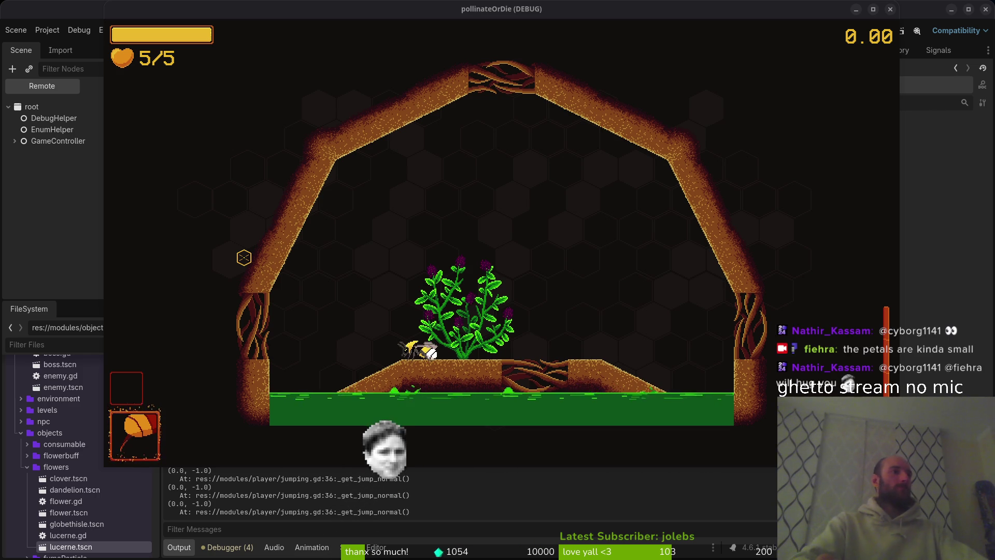
click(243, 257)
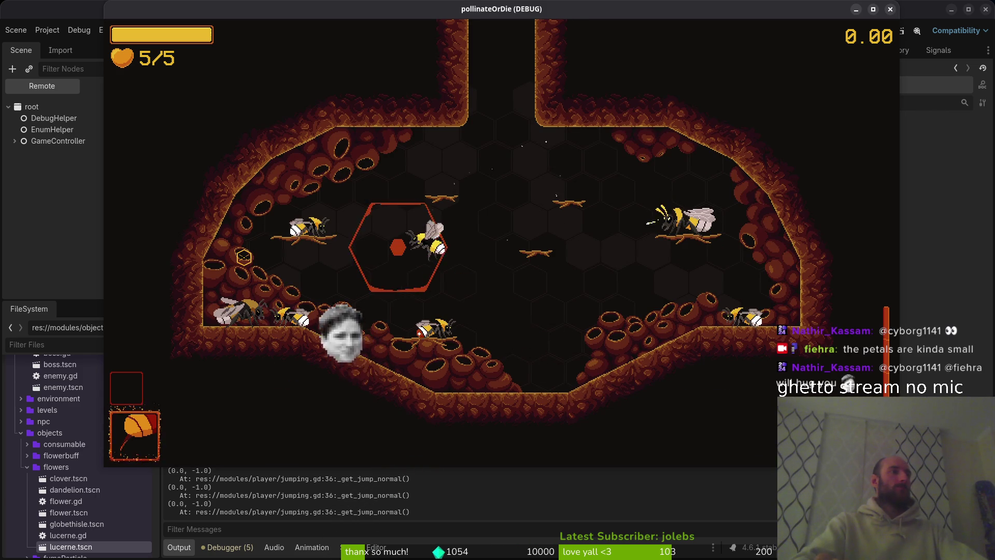
key(Escape)
key(Right)
key(Up)
key(Return)
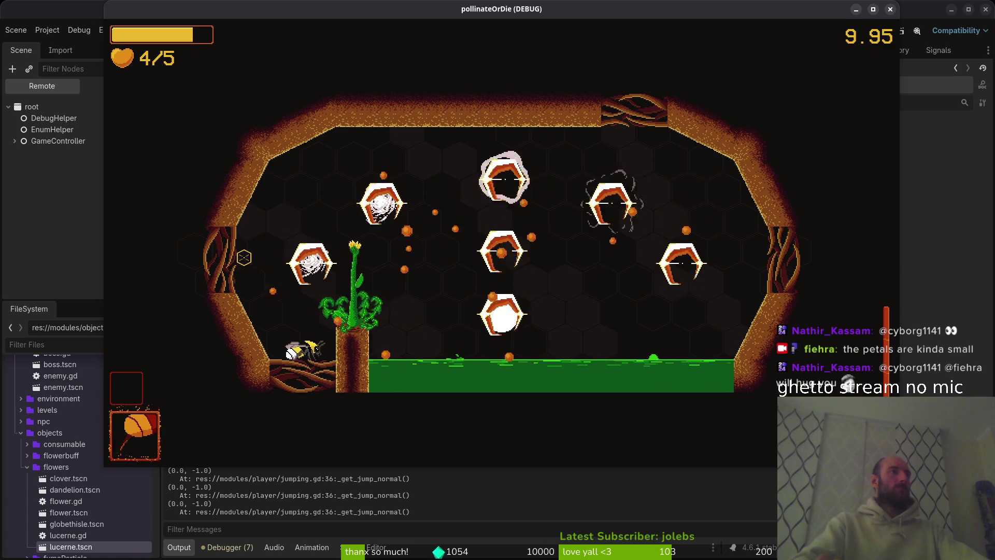
key(Right)
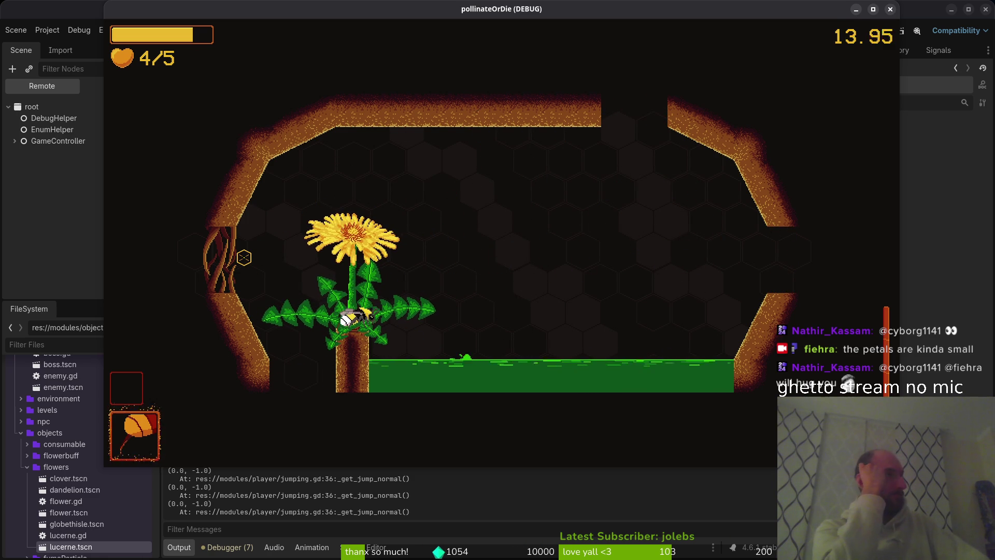
key(Up)
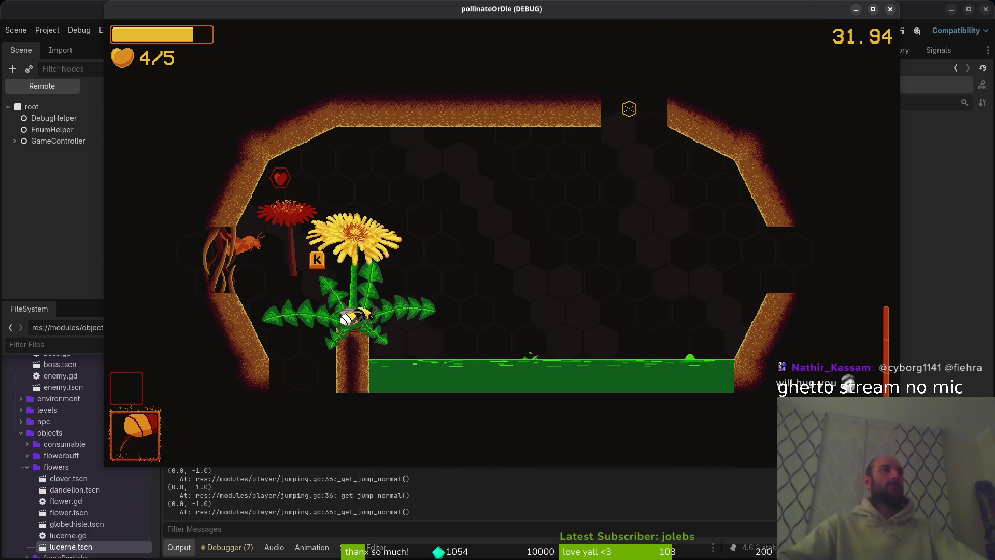
click(890, 10)
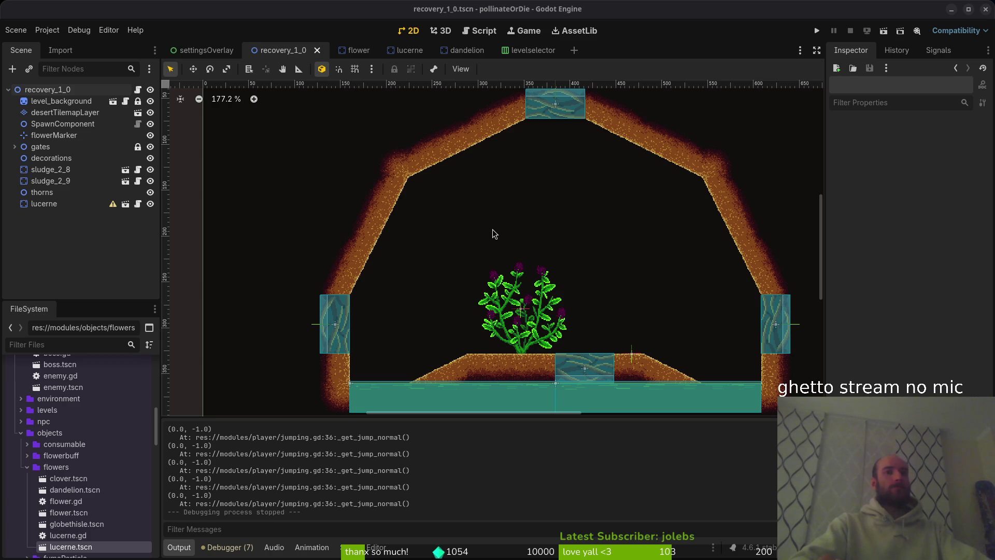
Open gauntlet_1_0.tscn through quick search and select the desert tile map layer.
key(alt+shift+o)
text(gauntlet_1_0)
key(Return)
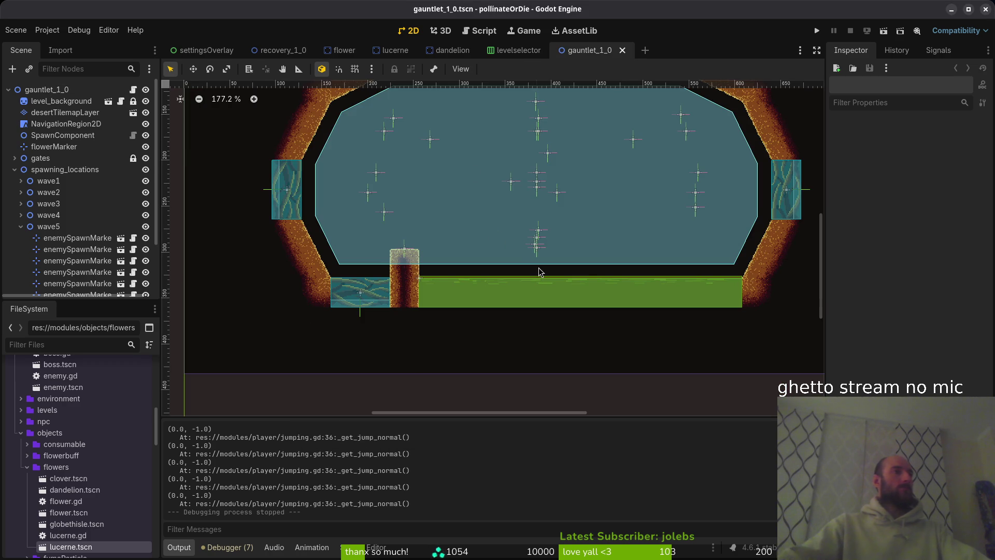
scroll(538, 272, down, 1)
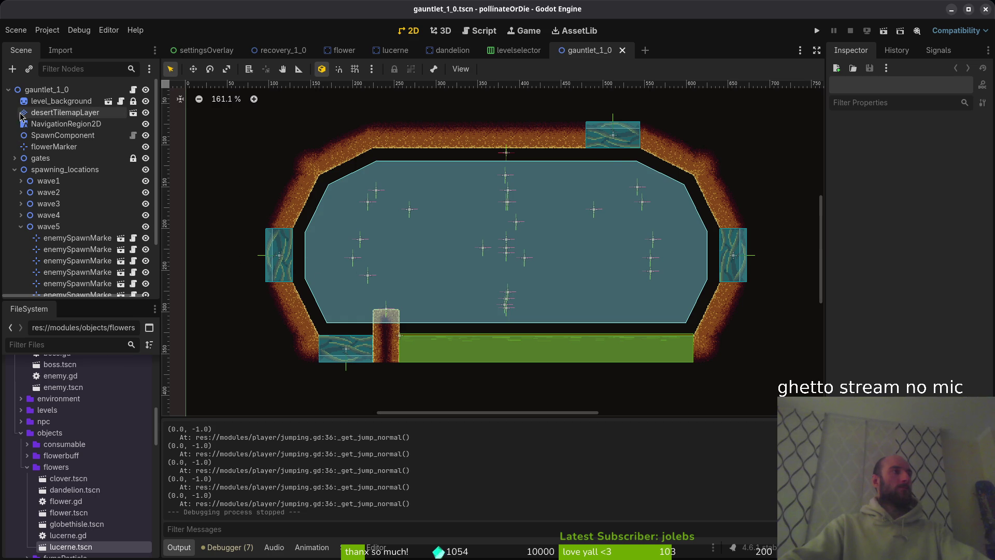
click(74, 117)
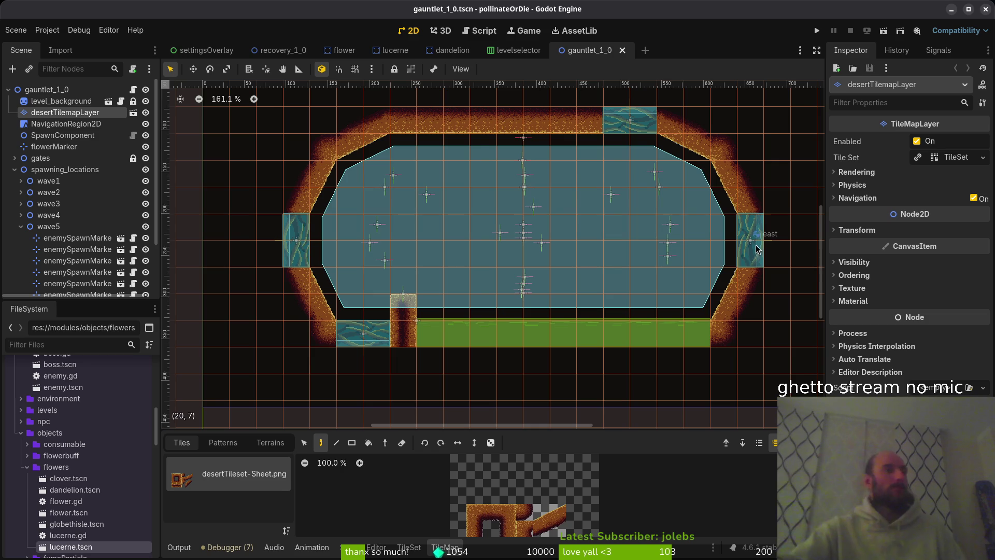
Frame the gauntlet_1_0 arena in the viewport and select the south gate.
scroll(563, 301, down, 2)
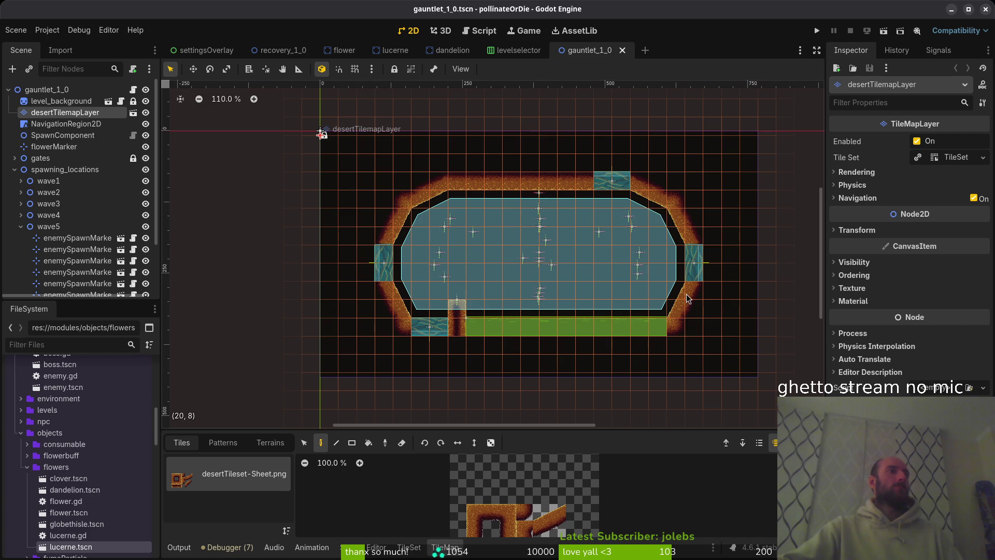
scroll(537, 204, up, 4)
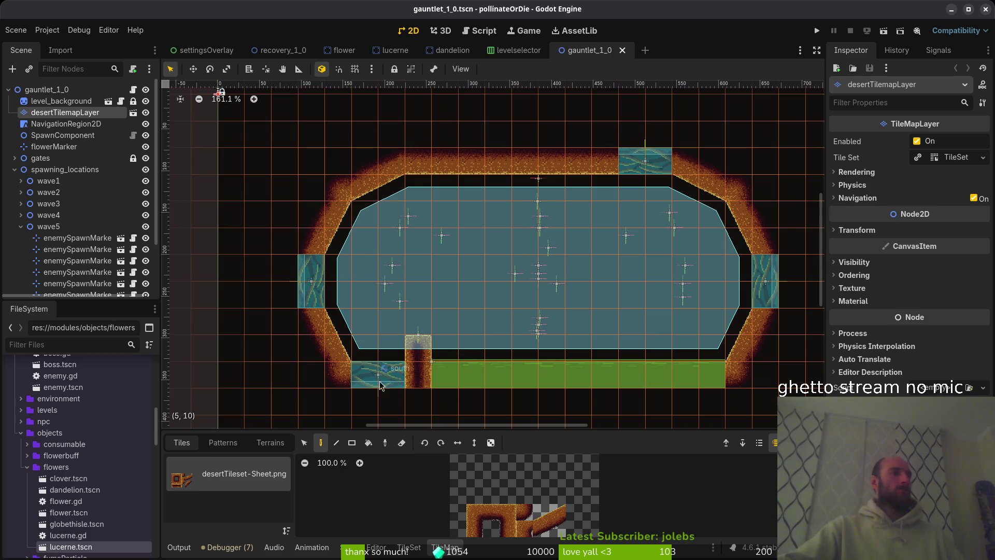
scroll(528, 273, up, 1)
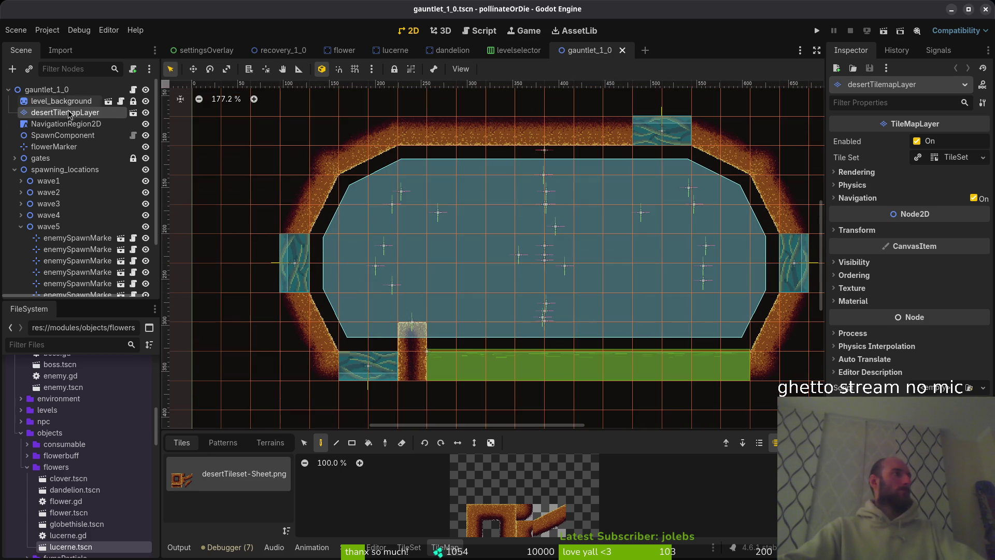
key(f)
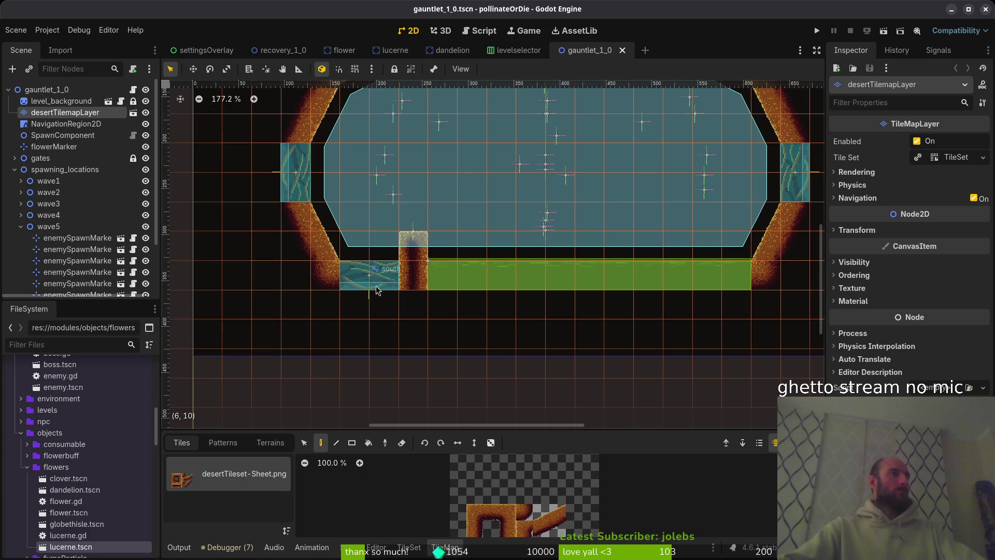
click(376, 282)
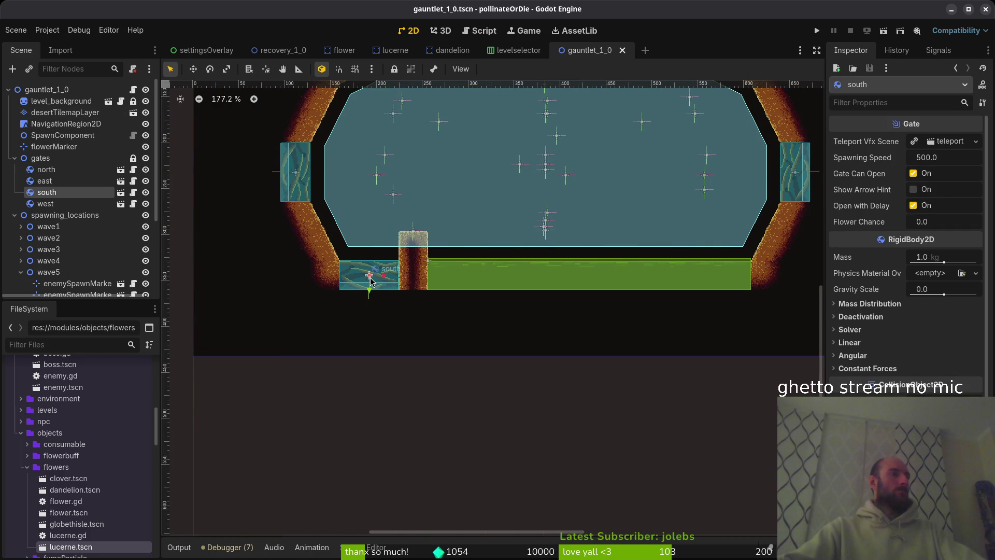
Reposition the south gate along the arena floor and shift sludge_2_7 about 93 px left.
mouse_move(369, 278)
mouse_down()
mouse_move(674, 293)
mouse_move(751, 268)
mouse_move(708, 282)
mouse_up()
scroll(674, 293, up, 10)
scroll(713, 333, down, 10)
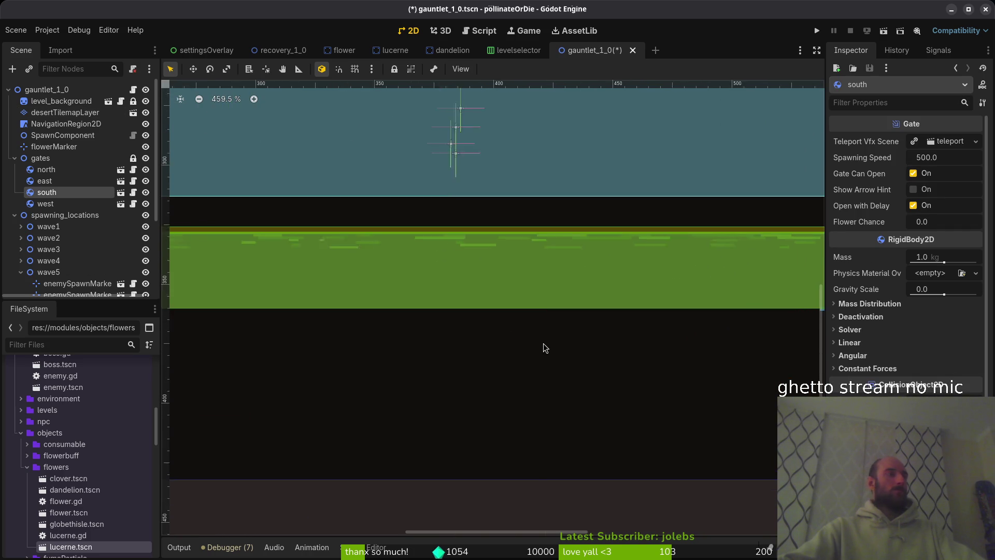
scroll(542, 346, up, 8)
click(572, 333)
mouse_move(571, 333)
mouse_down()
mouse_move(548, 319)
mouse_move(400, 325)
mouse_up()
scroll(518, 321, up, 6)
scroll(443, 317, down, 2)
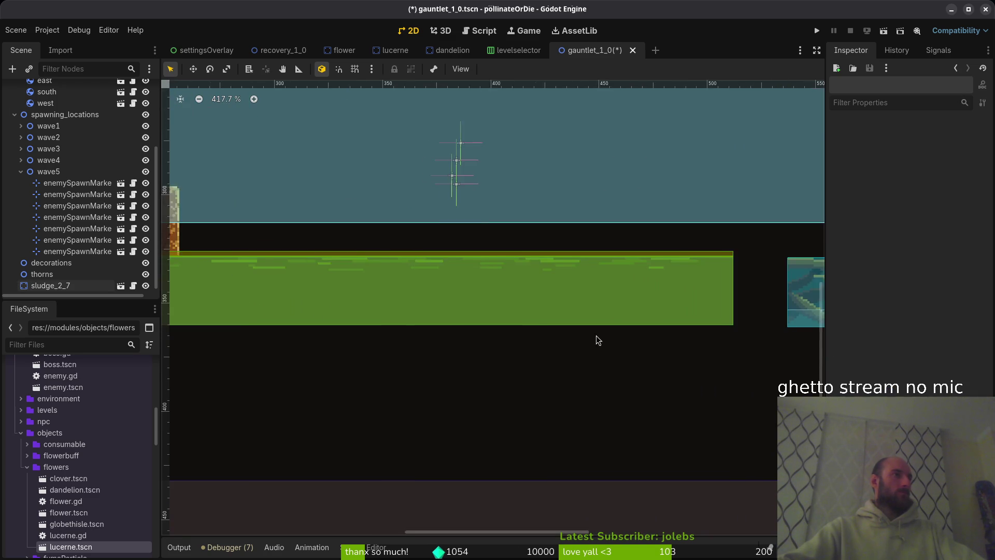
scroll(596, 334, right, 5)
mouse_move(681, 291)
mouse_down()
mouse_move(655, 291)
mouse_move(688, 288)
mouse_up()
scroll(668, 291, up, 2)
scroll(555, 295, down, 2)
scroll(555, 295, left, 10)
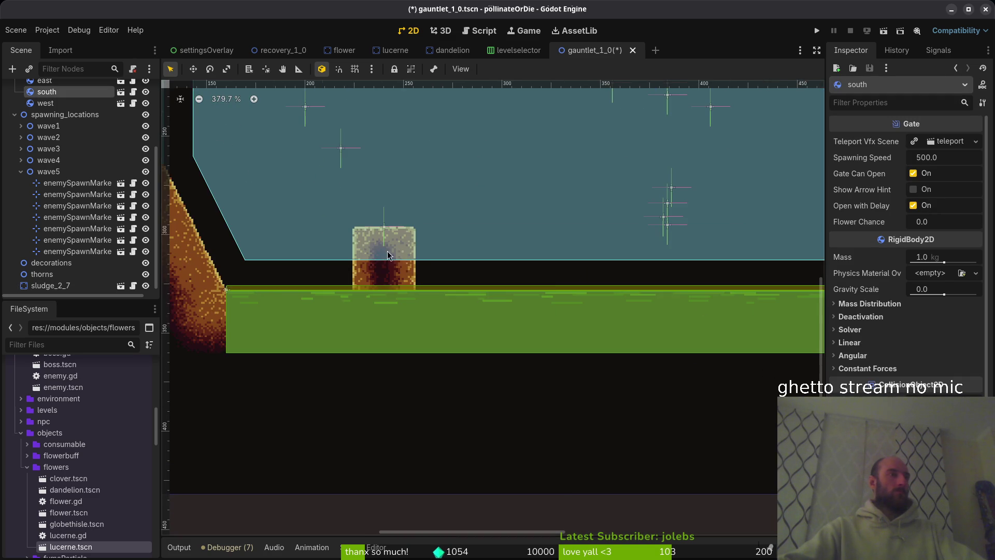
scroll(65, 128, up, 3)
scroll(64, 128, up, 2)
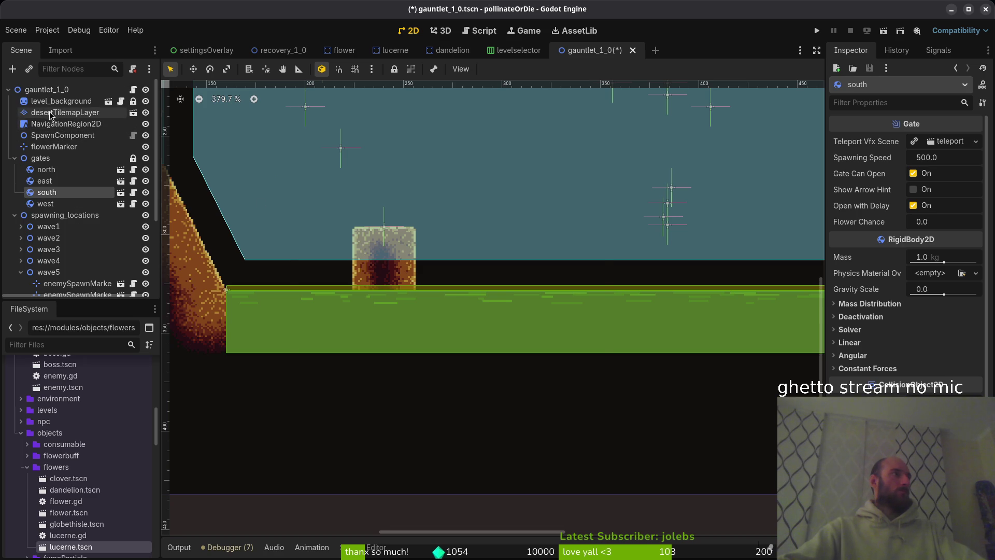
Paint a brown pillar tile beside the sludge strip, save gauntlet_1_0, and view the whole level.
click(65, 112)
scroll(481, 466, down, 4)
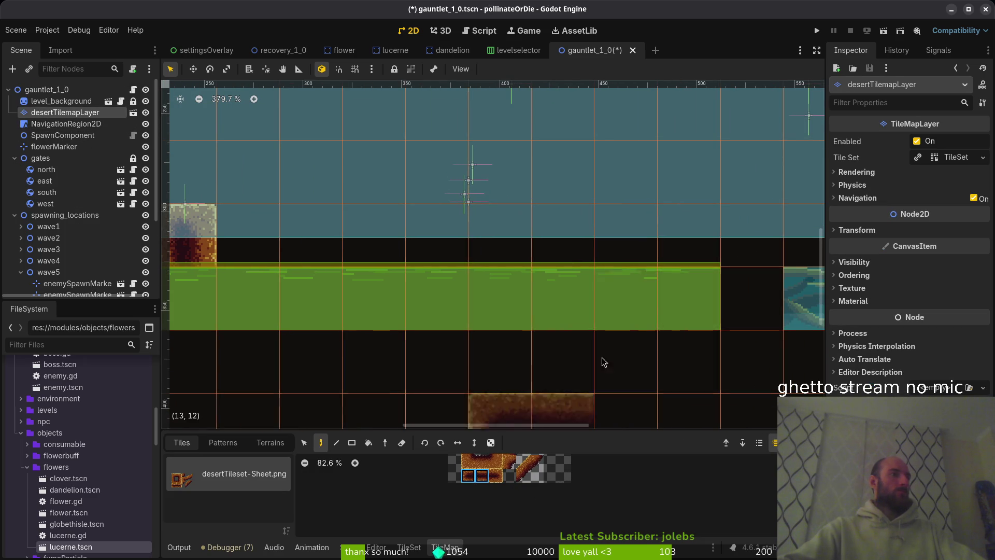
scroll(599, 357, right, 5)
click(638, 284)
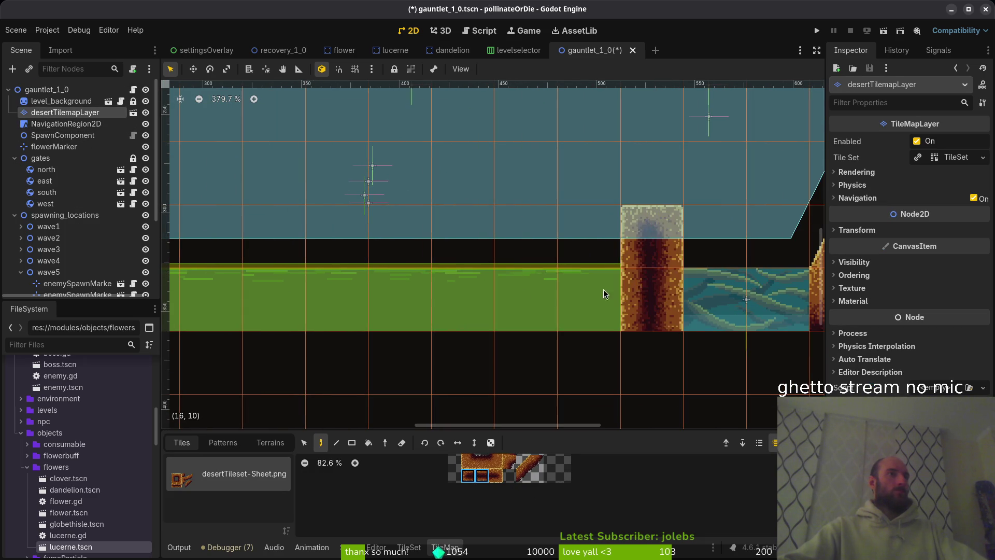
key(Escape)
scroll(586, 274, left, 10)
click(65, 112)
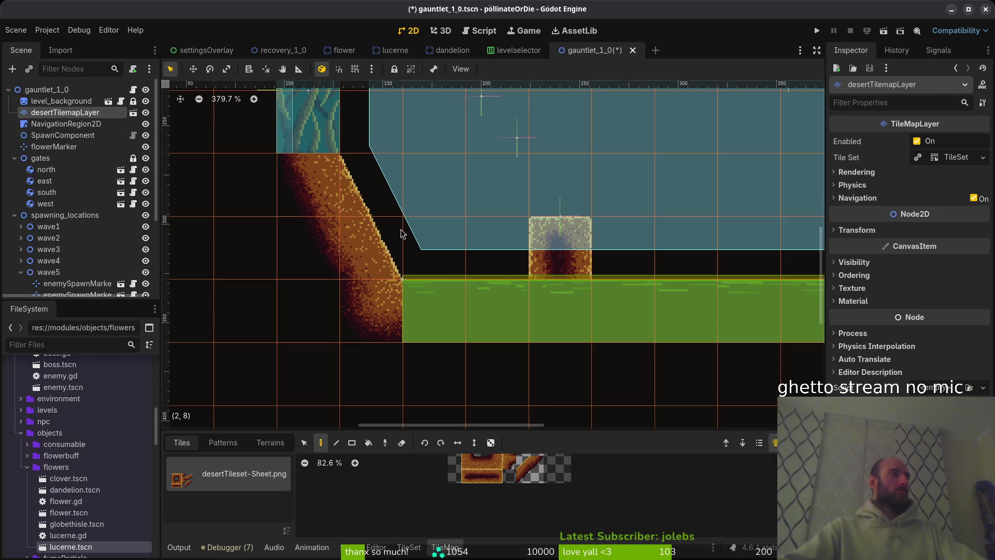
key(Escape)
key(ctrl+s)
scroll(562, 303, down, 3)
scroll(562, 303, up, 5)
scroll(622, 279, right, 5)
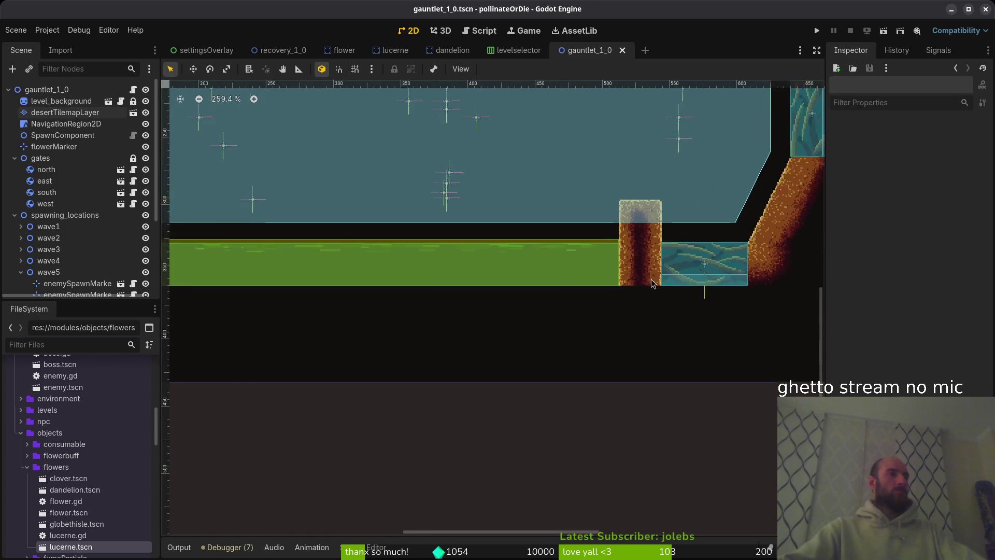
scroll(616, 270, down, 8)
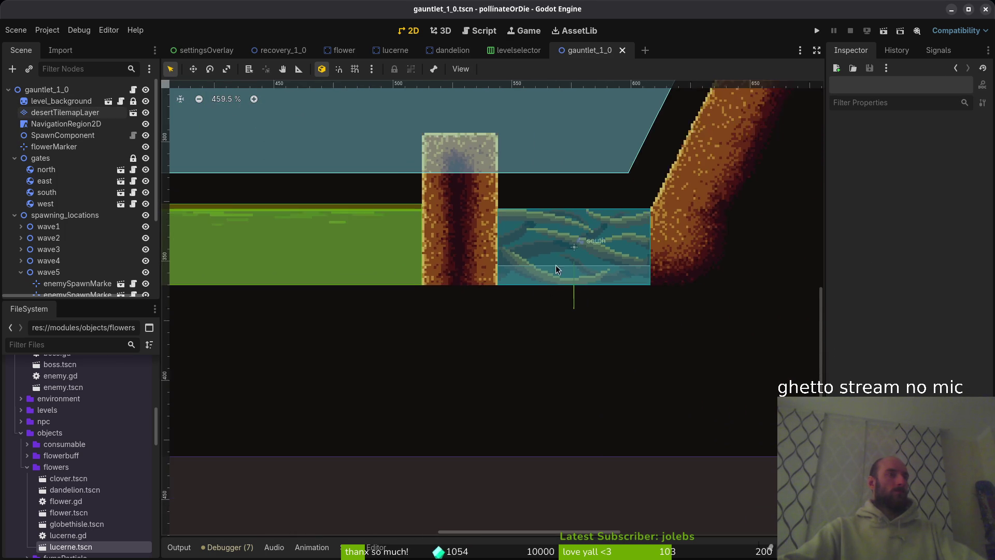
key(ctrl+s)
drag(392, 205, 568, 304)
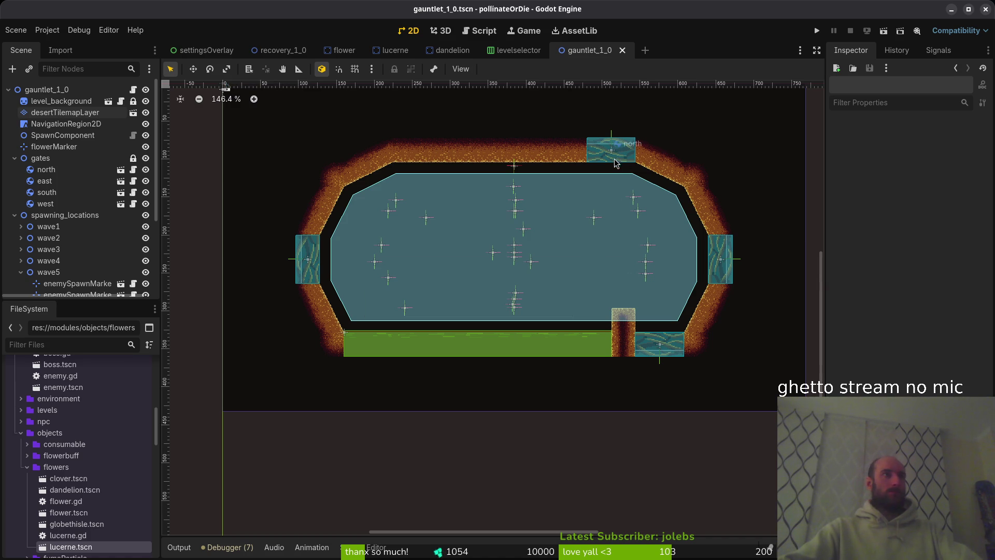
Run the project, load level G1-0 from the level menu, then pause and quit to the editor.
click(816, 31)
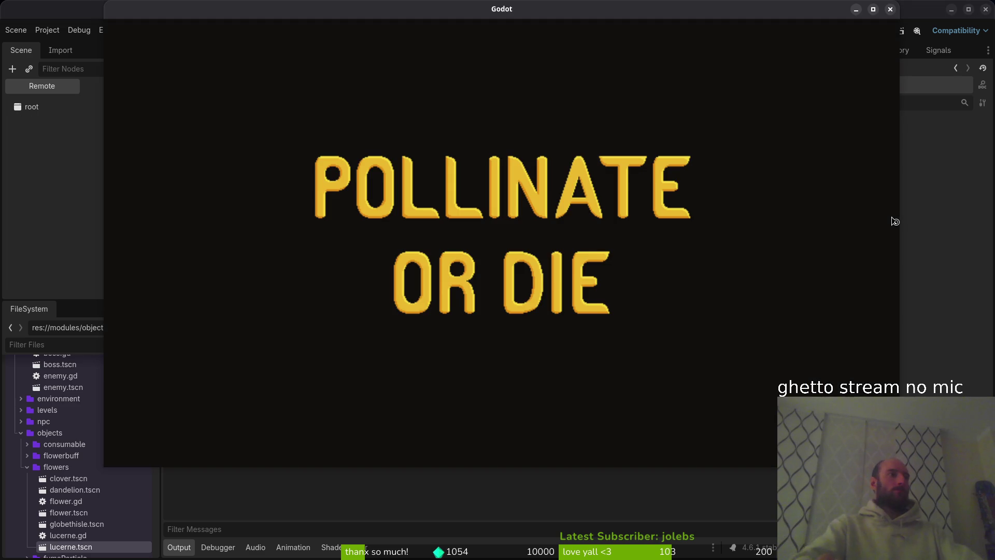
key(Return)
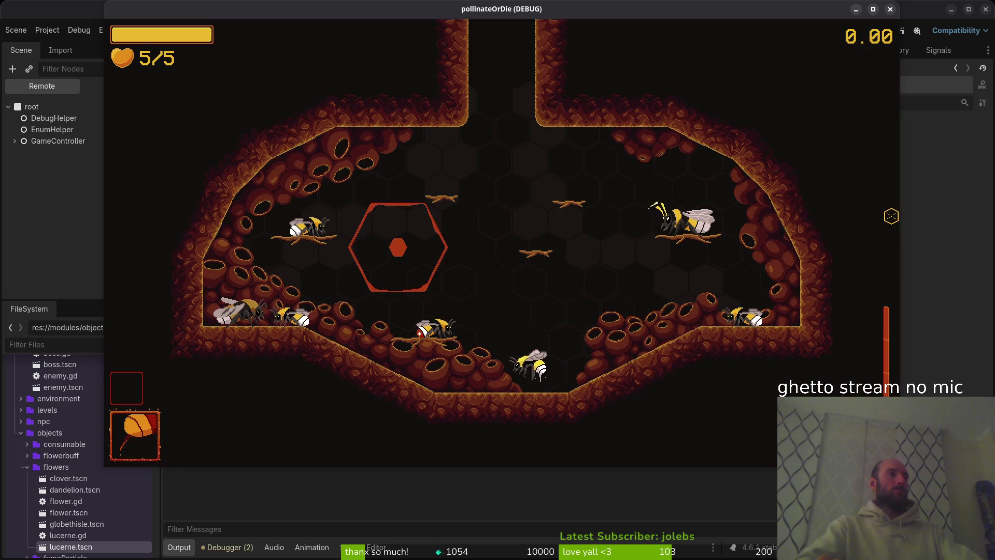
key(Up)
key(Return)
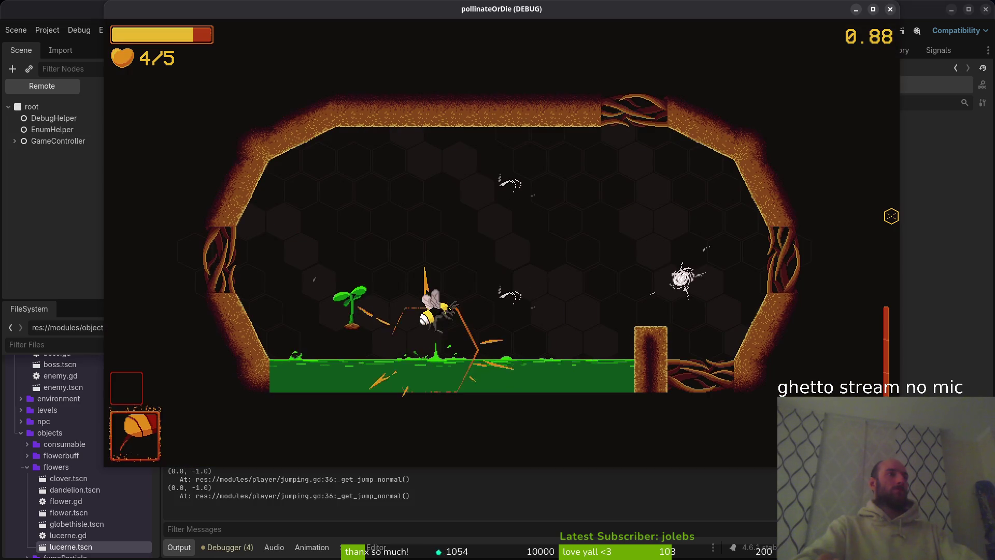
key(Escape)
key(F8)
scroll(510, 173, up, 4)
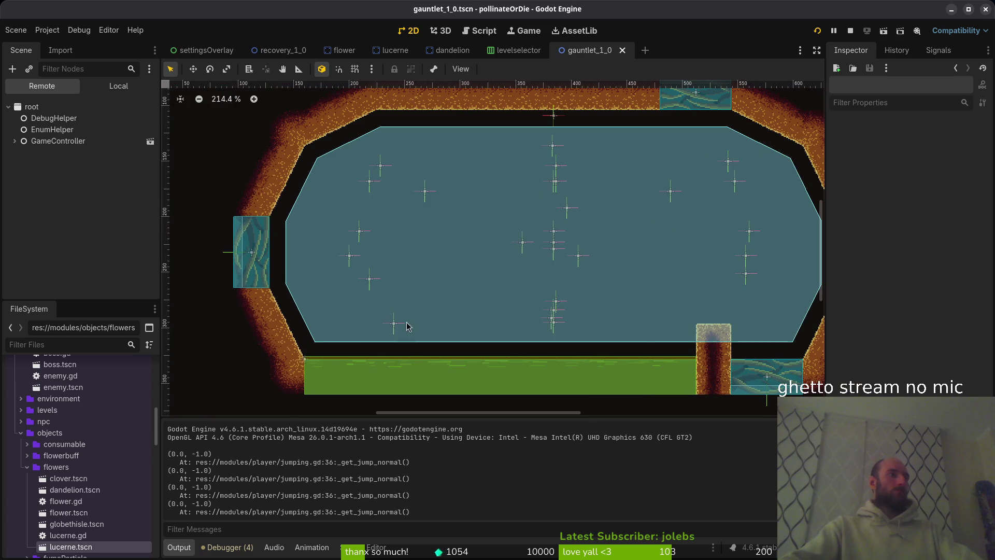
Move the flowerMarker onto the top of the brown pillar at (529, 296) and save the scene.
click(395, 325)
scroll(384, 324, right, 3)
scroll(484, 292, right, 3)
mouse_move(217, 266)
mouse_down()
mouse_move(411, 249)
mouse_move(704, 285)
mouse_move(695, 286)
mouse_up()
scroll(705, 285, up, 4)
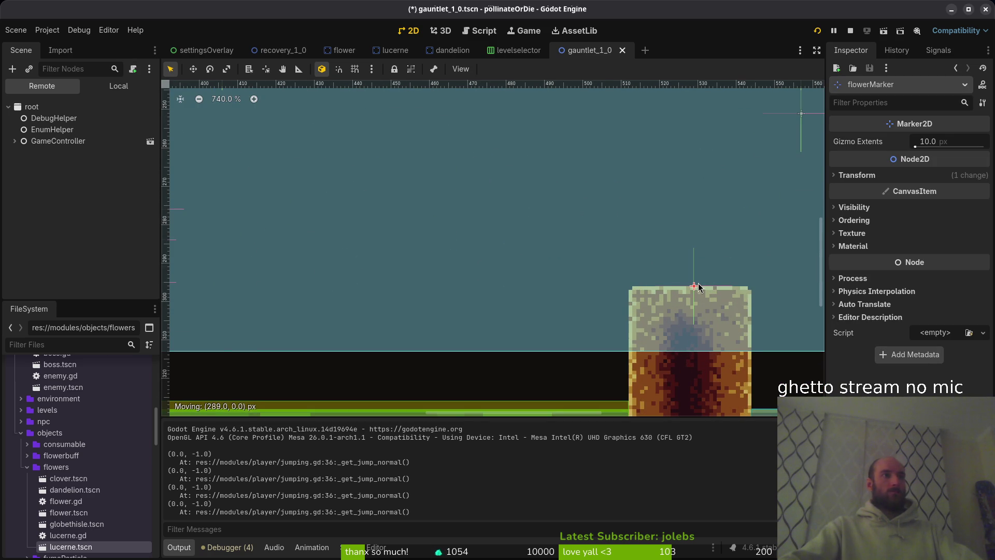
key(ctrl+s)
scroll(523, 255, down, 6)
scroll(523, 255, up, 2)
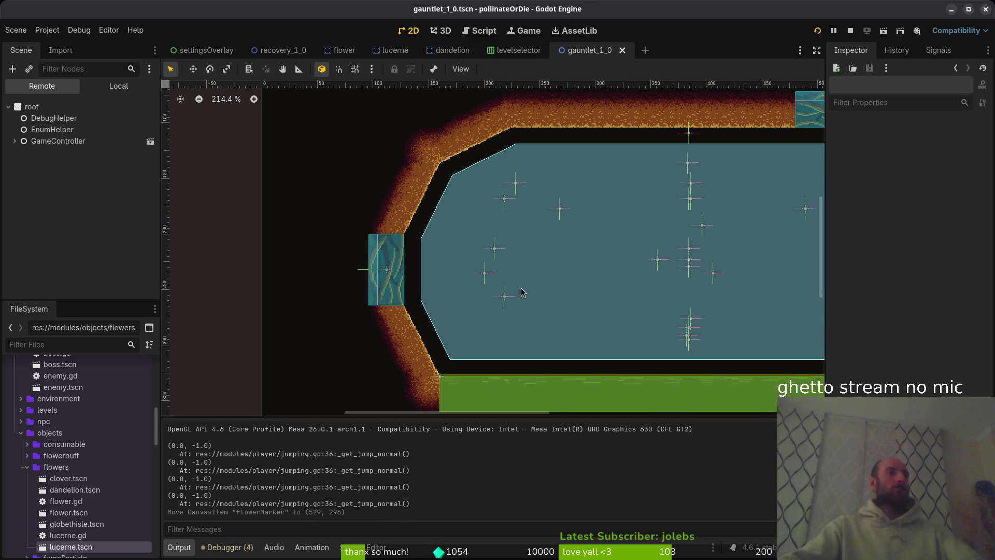
scroll(457, 201, down, 2)
scroll(445, 208, right, 3)
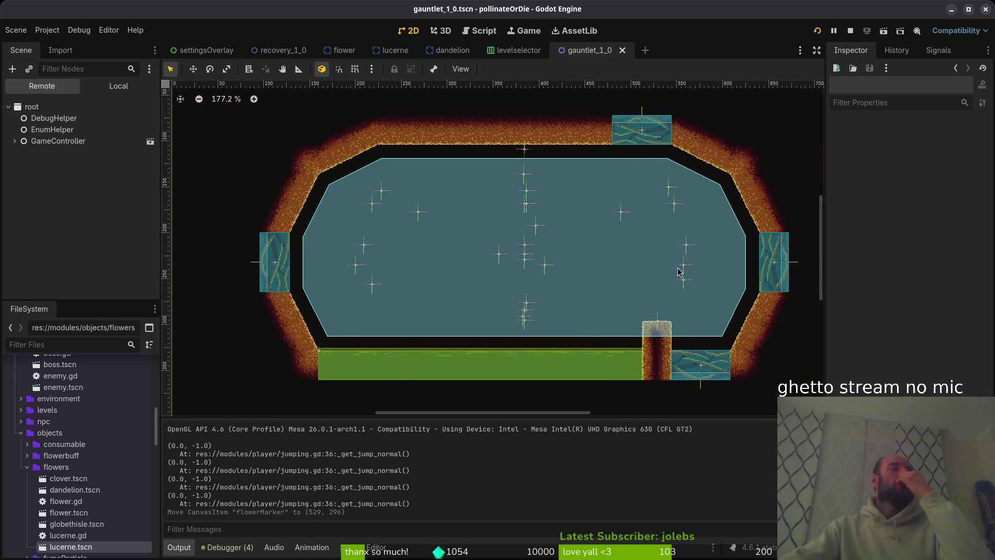
scroll(707, 225, up, 2)
scroll(708, 225, right, 1)
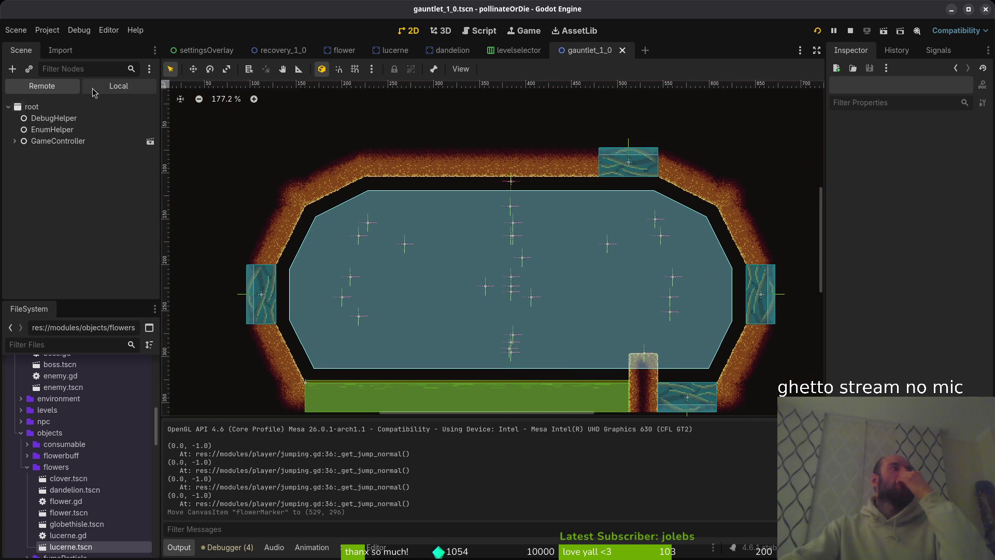
Return to the Local scene tree and select the desert tile map layer.
click(118, 86)
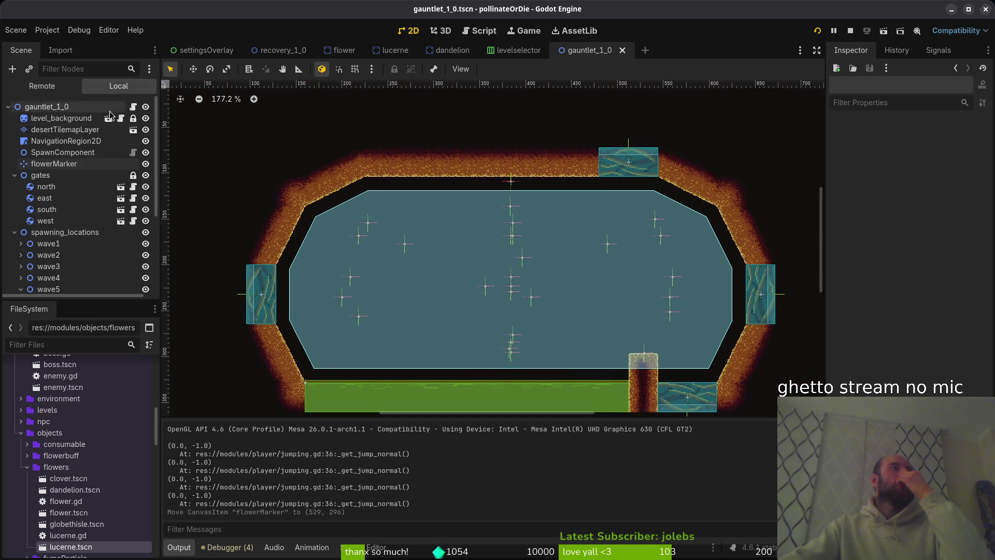
click(55, 129)
scroll(581, 207, right, 5)
Paint a 2x2 block of wall tiles at the arena's upper-left corner.
scroll(580, 208, right, 1)
scroll(528, 487, up, 1)
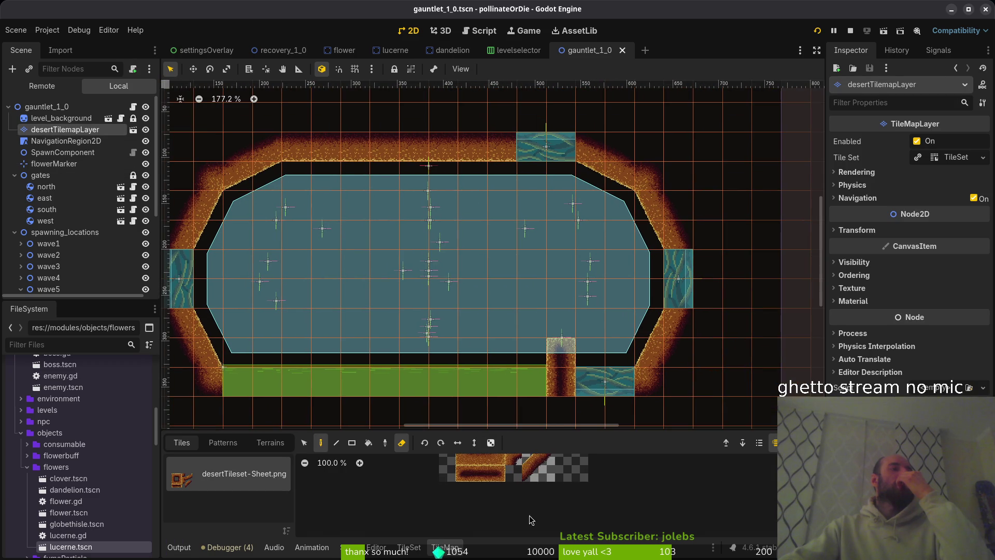
drag(521, 480, 531, 505)
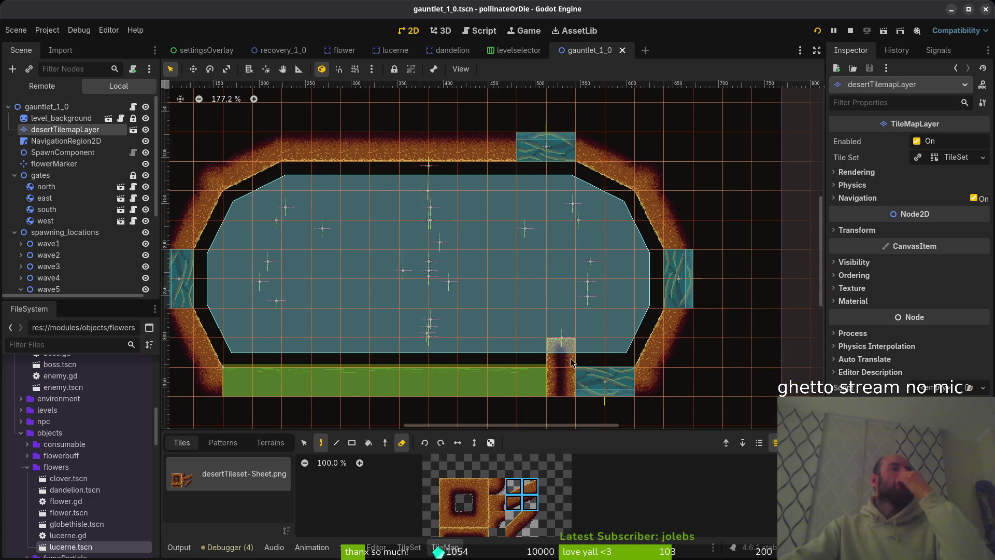
key(e)
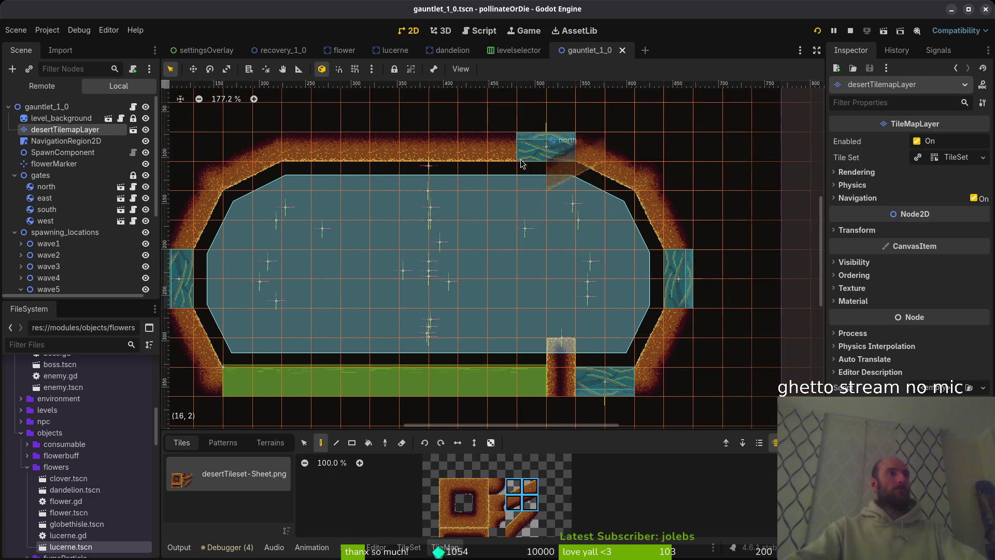
scroll(375, 163, left, 5)
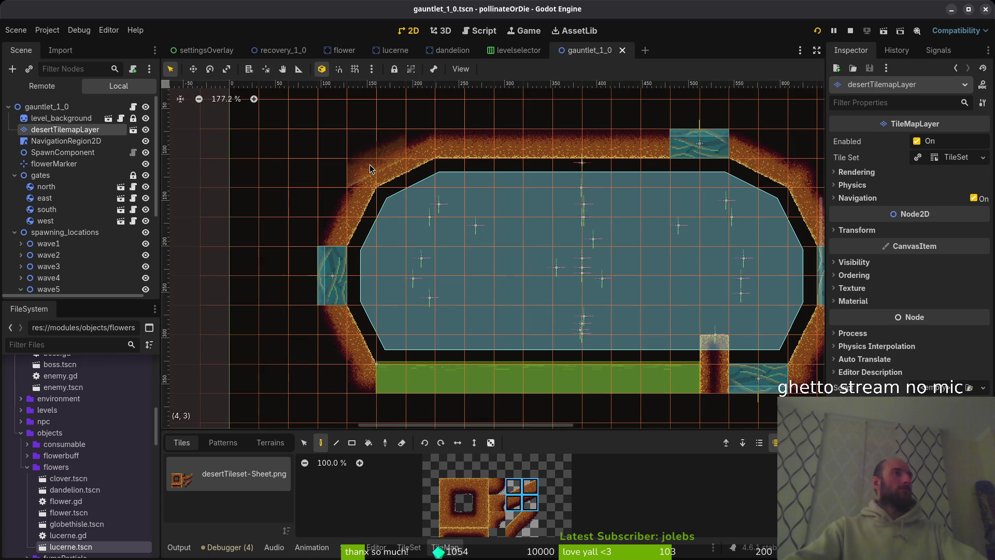
click(370, 168)
Erase the upper-left and upper-right diagonal wall tiles and repaint a diagonal wall at upper right.
mouse_move(415, 175)
mouse_down()
mouse_move(357, 223)
mouse_move(340, 214)
mouse_up()
scroll(388, 228, right, 3)
mouse_move(716, 211)
mouse_down()
mouse_move(697, 177)
mouse_move(650, 171)
mouse_up()
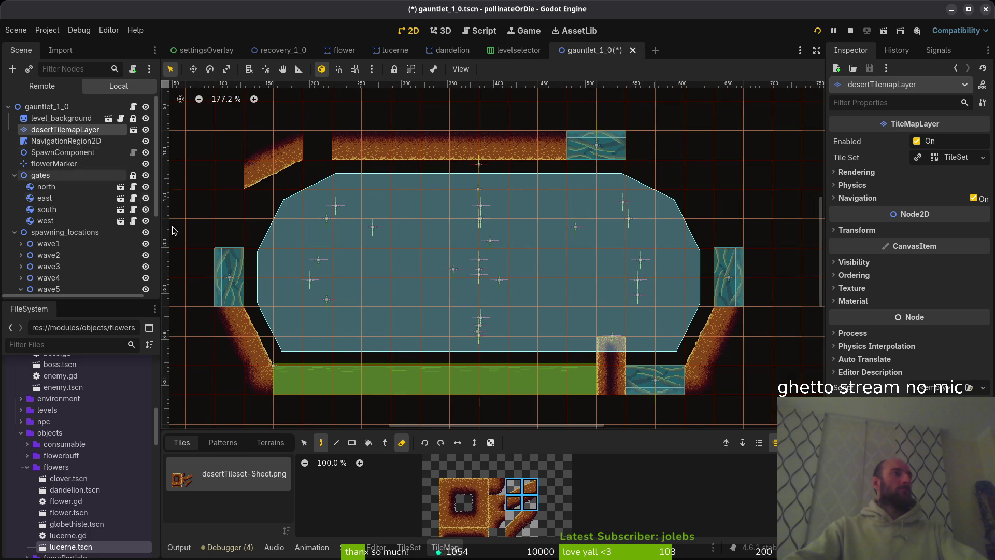
key(e)
click(749, 143)
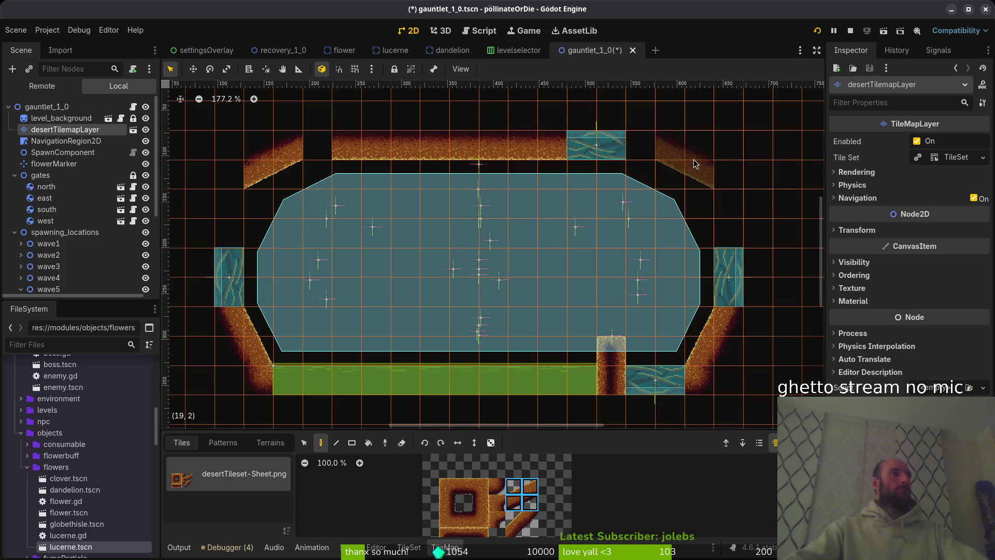
Leave tile editing and shift the north gate slightly to the right.
key(Escape)
drag(609, 149, 643, 153)
scroll(621, 151, up, 2)
scroll(632, 152, up, 1)
scroll(637, 153, up, 1)
Fill the black gap with desert tiles and paint two desert tiles above the left gate.
click(65, 130)
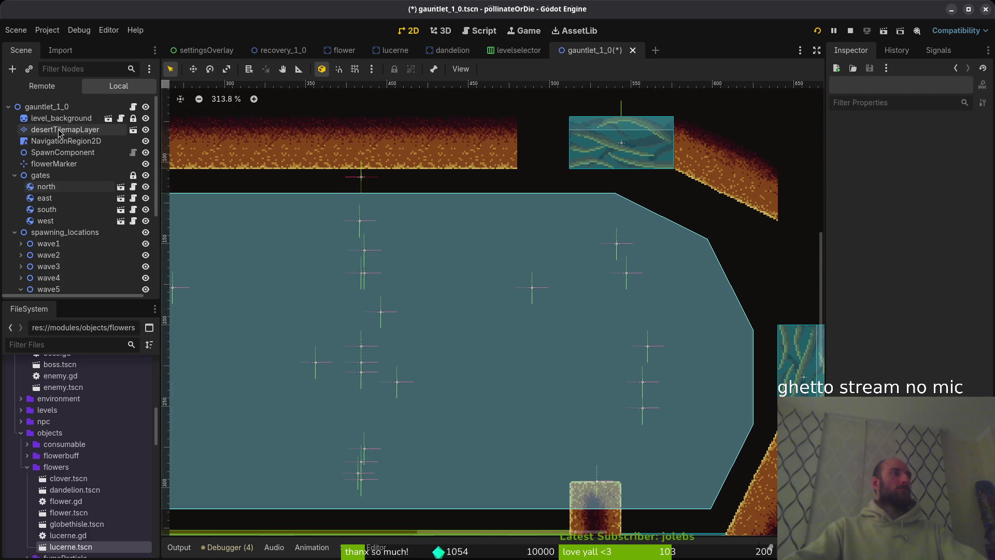
click(463, 520)
drag(544, 144, 596, 196)
scroll(673, 235, right, 5)
scroll(530, 157, up, 4)
click(447, 503)
scroll(496, 275, down, 5)
scroll(579, 283, left, 10)
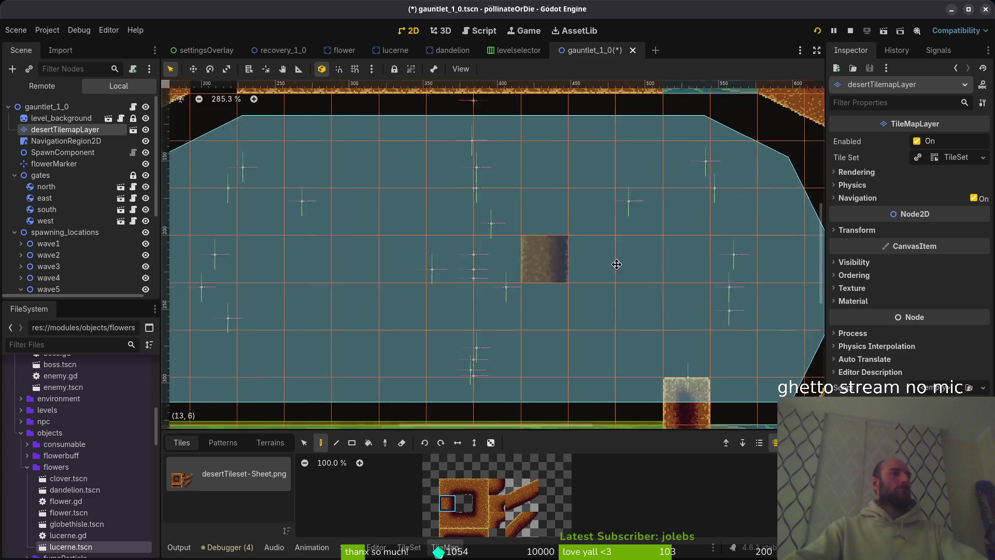
click(481, 503)
drag(502, 236, 503, 284)
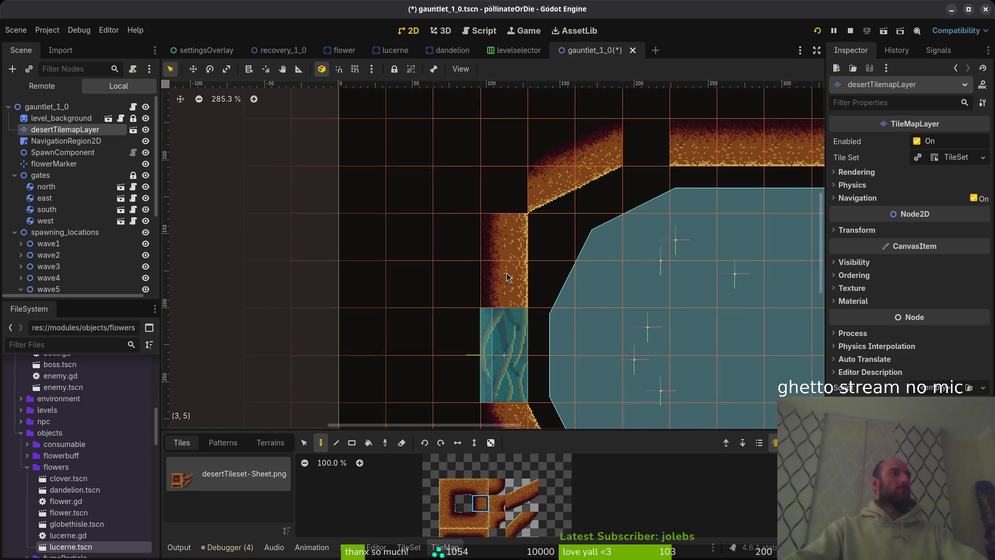
Erase the side and top-left wall tiles near the upper-right corner.
scroll(599, 283, down, 2)
scroll(575, 282, right, 2)
scroll(575, 282, down, 4)
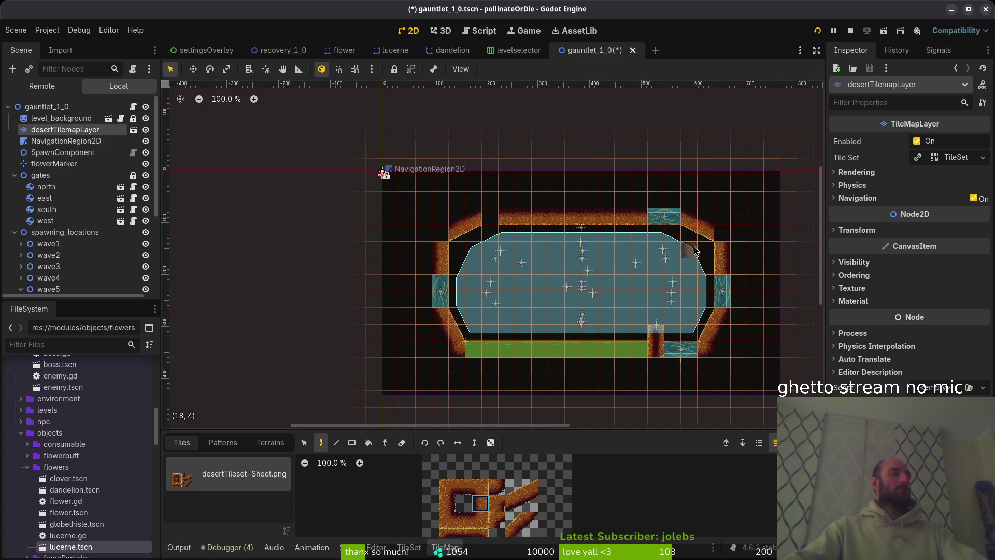
scroll(694, 250, up, 3)
key(e)
mouse_move(736, 277)
mouse_down()
mouse_move(285, 262)
mouse_move(351, 205)
mouse_move(316, 228)
mouse_move(733, 253)
mouse_move(720, 218)
mouse_up()
scroll(551, 409, down, 2)
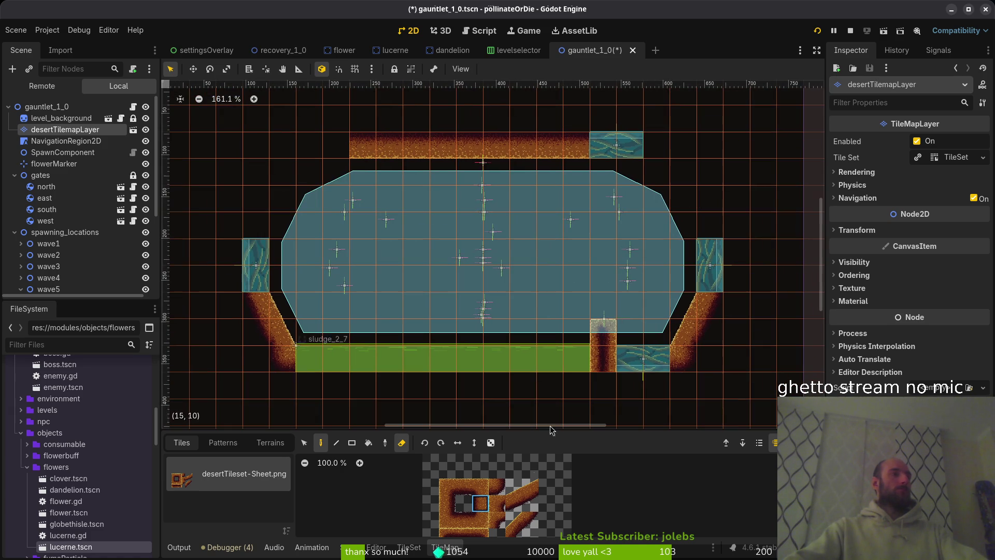
Paint 2x2 diagonal wall tiles along the upper-right wall and into the upper-left corner.
drag(513, 521, 530, 534)
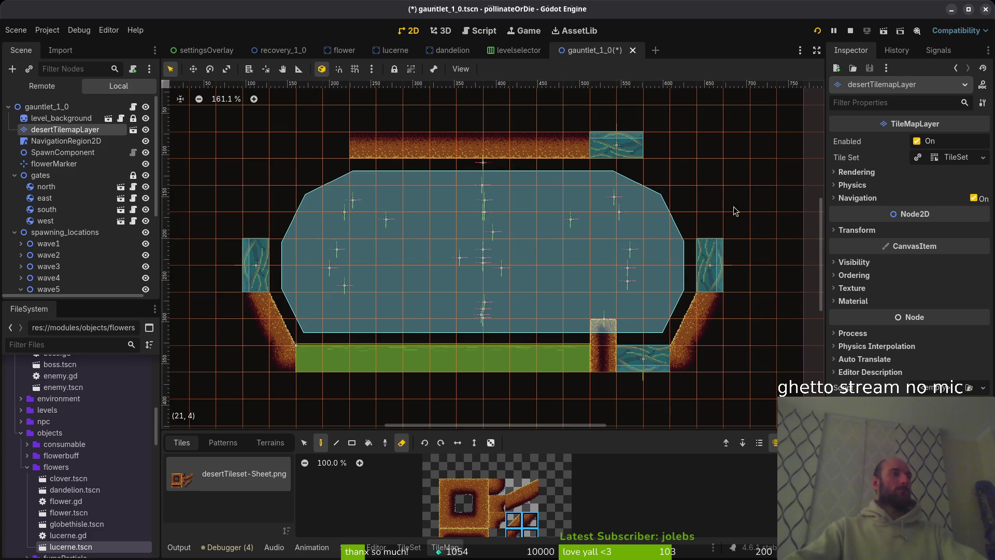
click(406, 443)
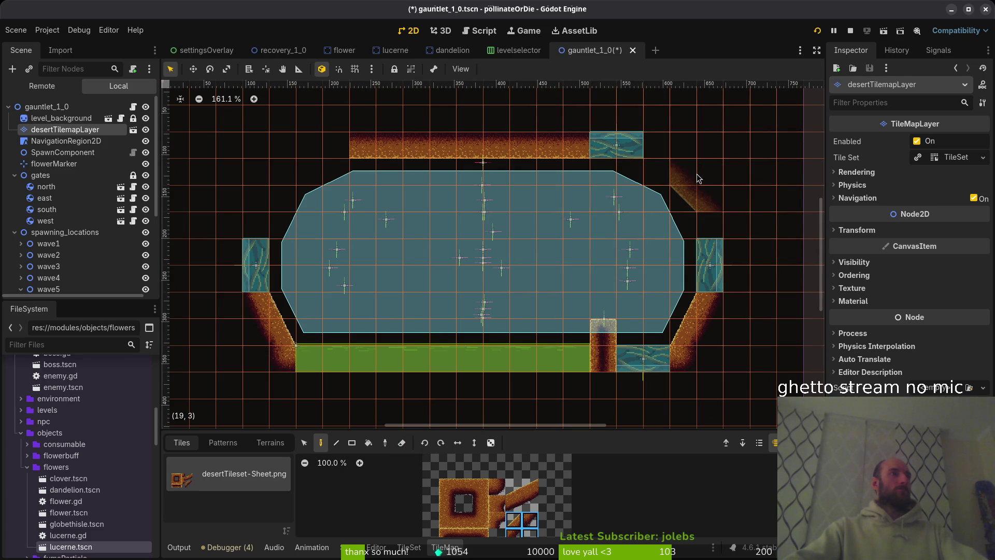
click(696, 173)
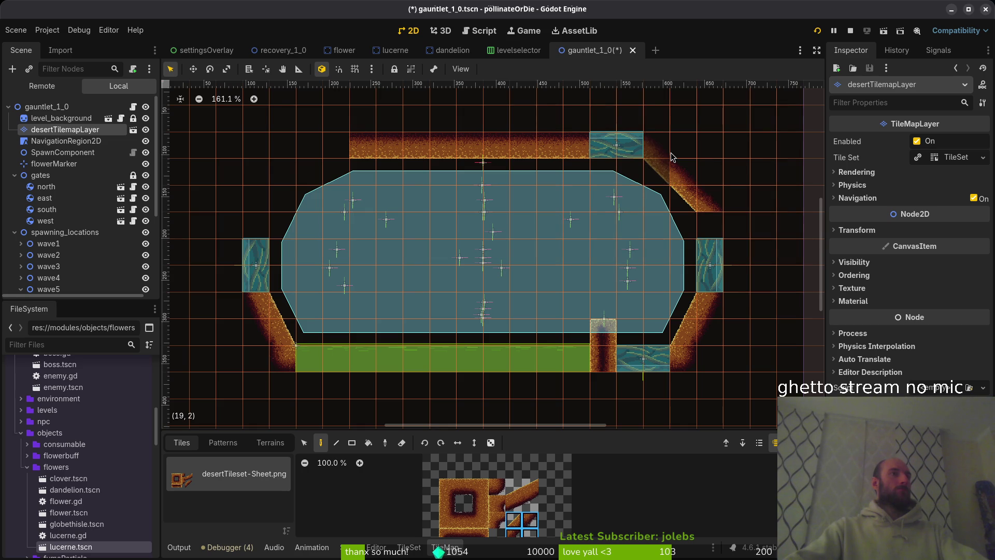
click(671, 154)
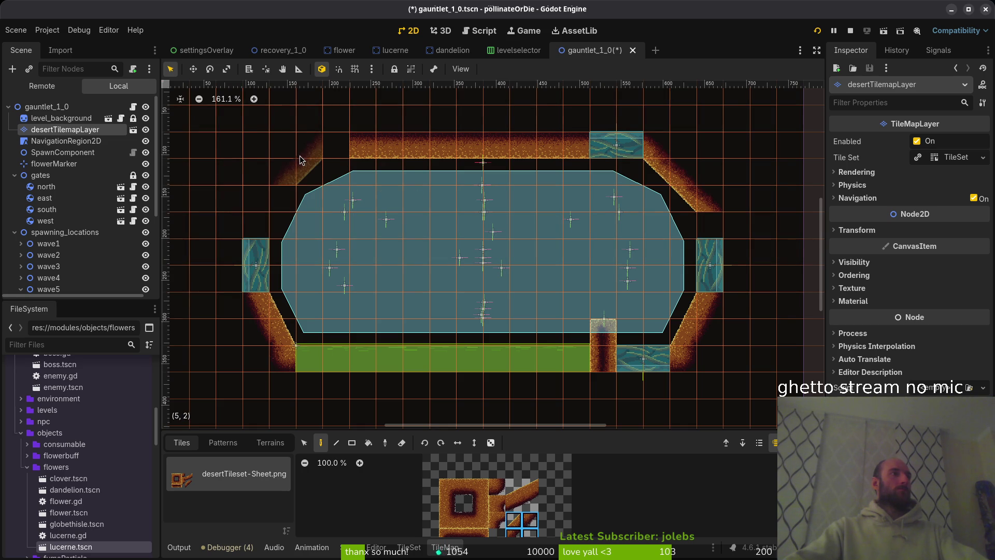
click(299, 156)
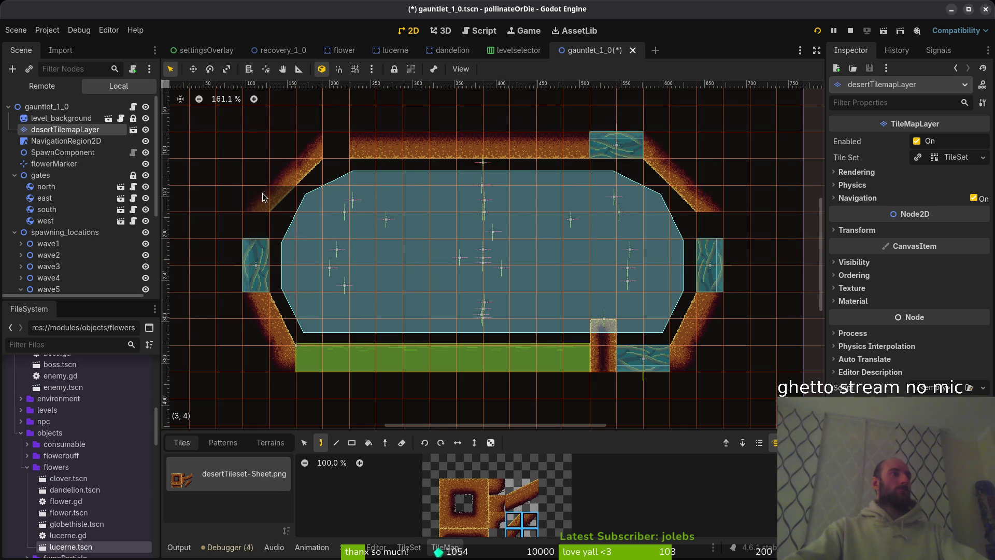
click(463, 519)
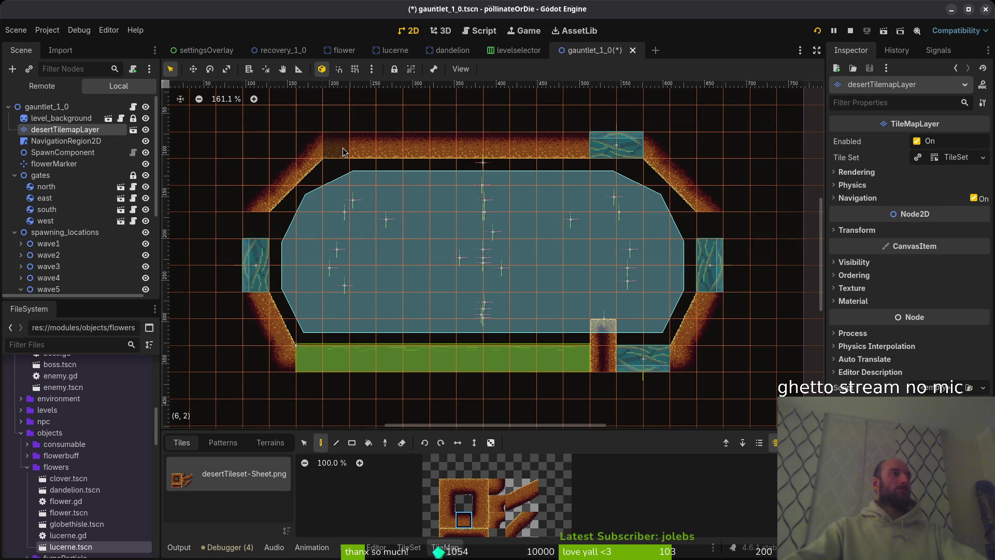
key(Escape)
Move the west gate slightly upward.
scroll(259, 222, up, 5)
drag(263, 267, 262, 222)
scroll(256, 226, up, 3)
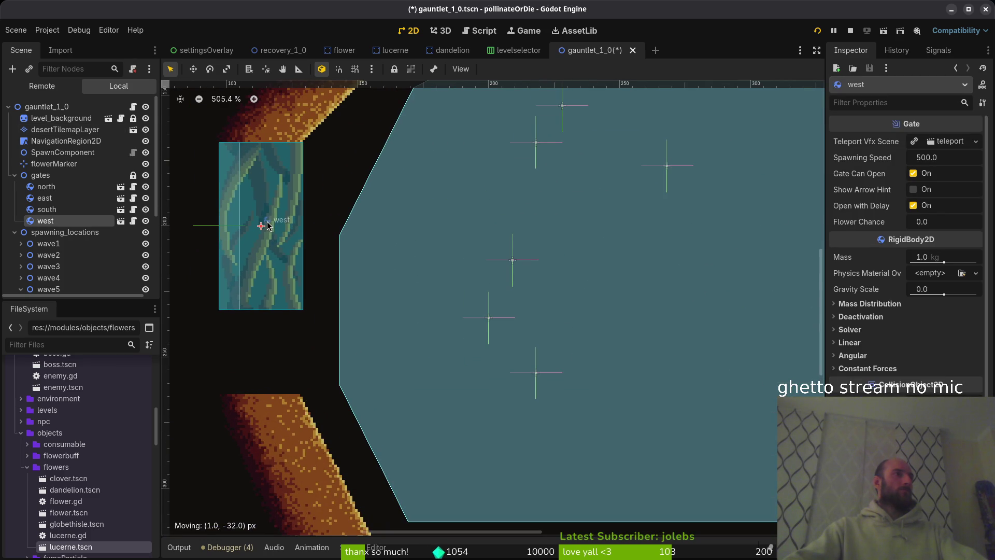
scroll(356, 197, down, 15)
click(371, 217)
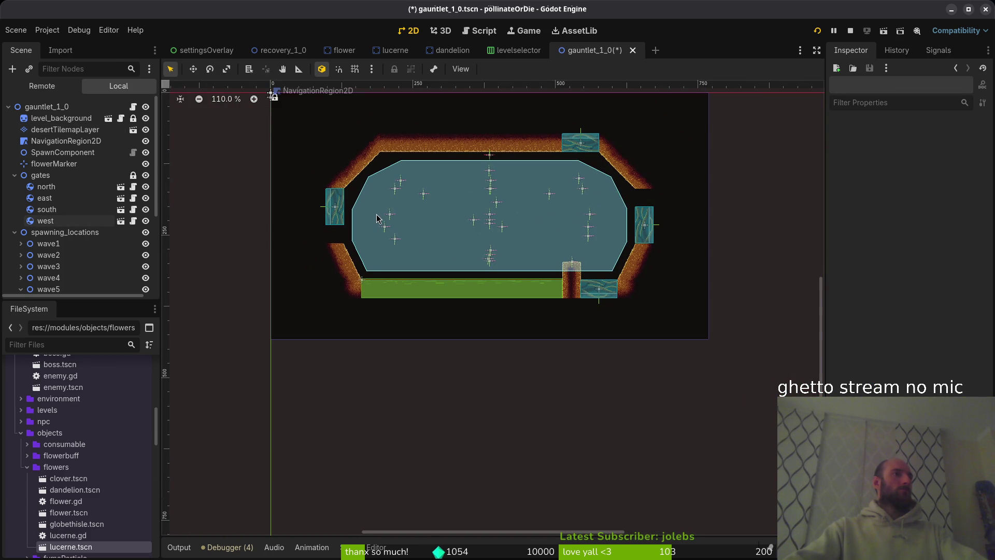
scroll(376, 218, down, 3)
scroll(502, 259, down, 2)
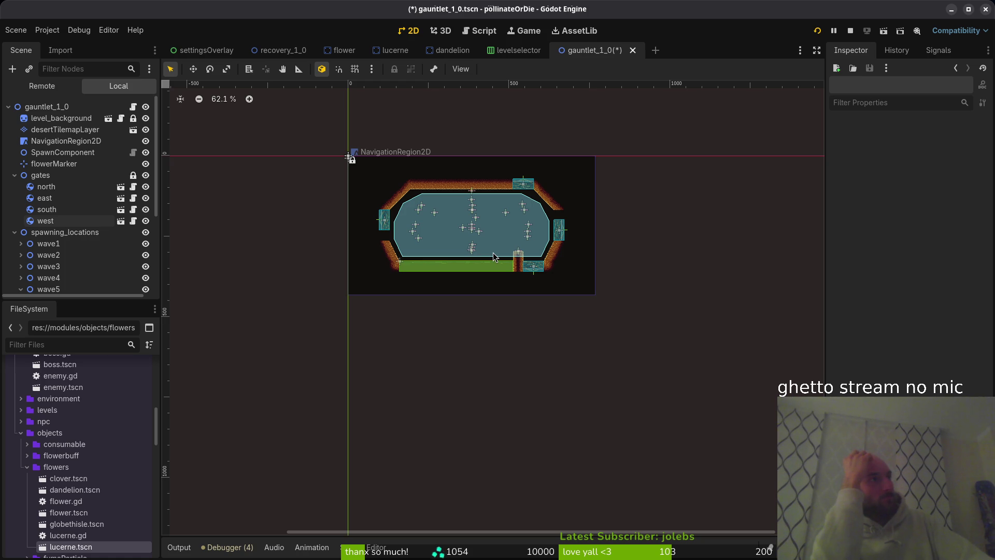
scroll(435, 215, up, 8)
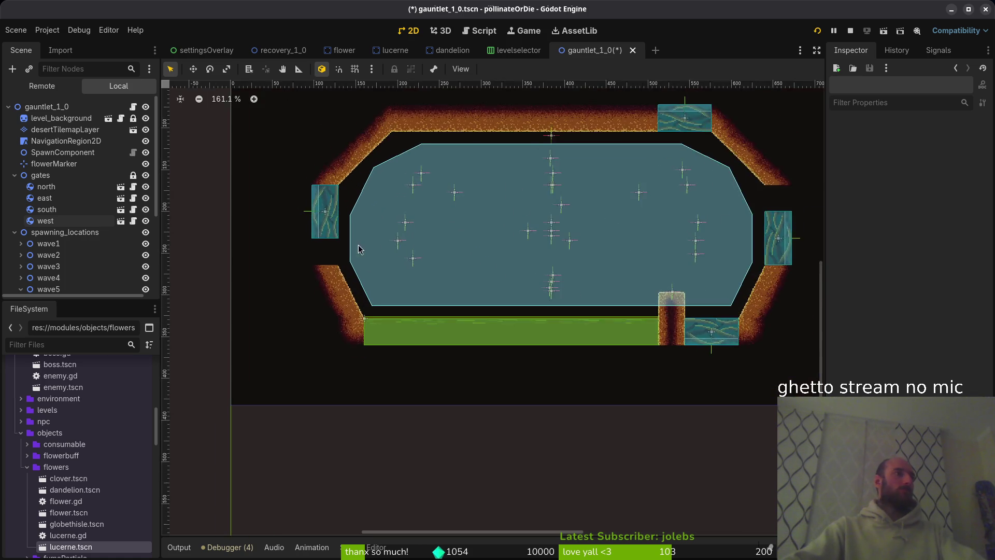
scroll(359, 249, up, 4)
Nudge the west gate one pixel left and move the east gate up and left.
click(65, 129)
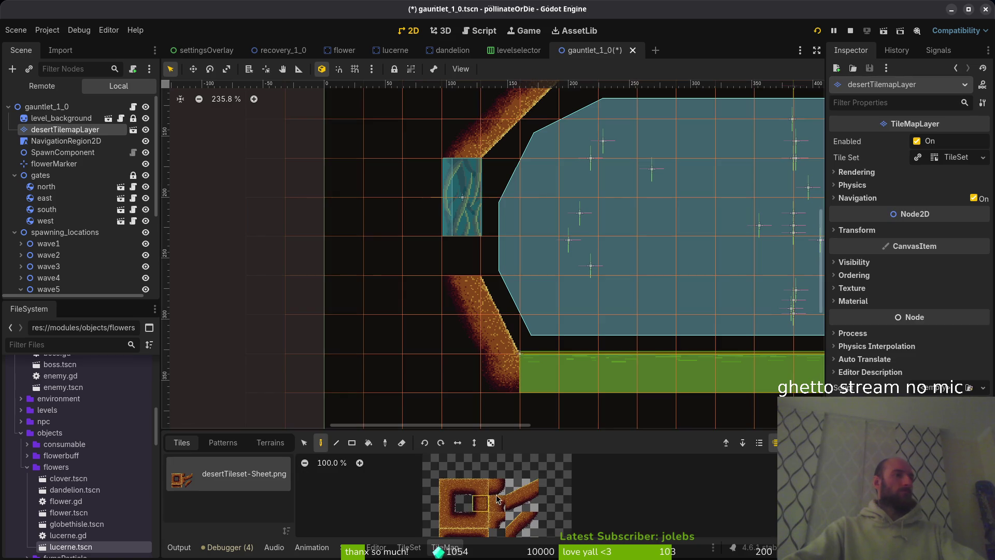
scroll(470, 269, up, 10)
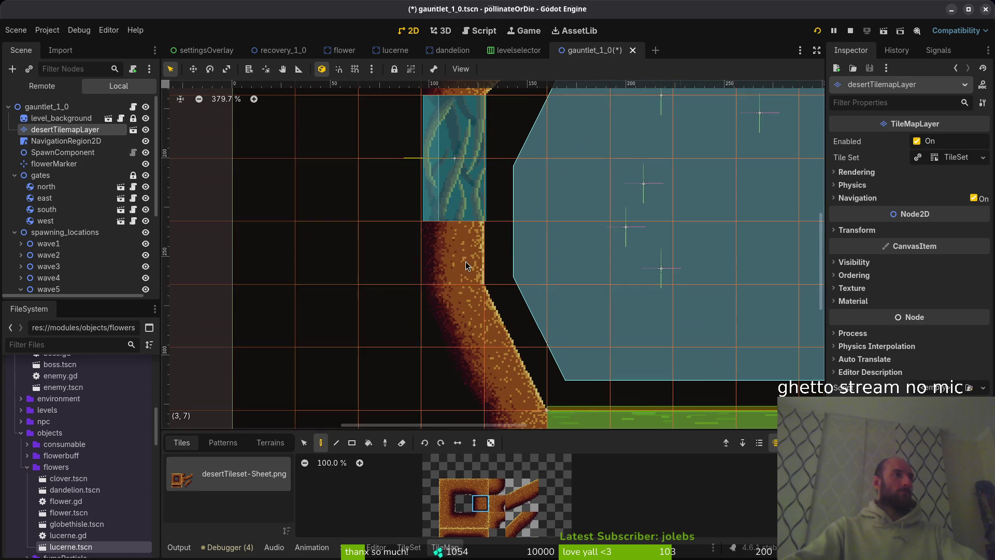
click(483, 170)
drag(483, 170, 456, 208)
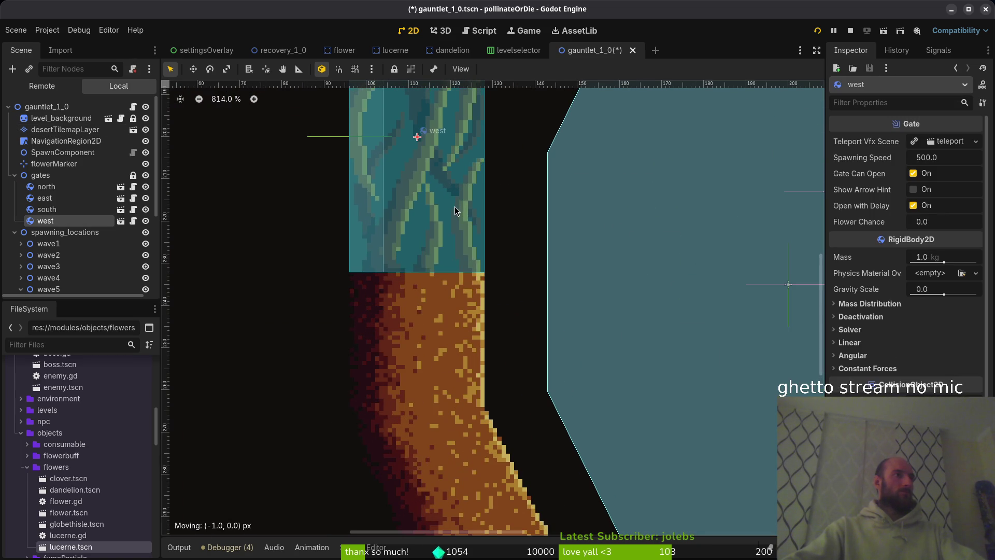
scroll(460, 217, down, 4)
scroll(467, 246, down, 5)
scroll(492, 293, right, 4)
mouse_move(549, 297)
mouse_down()
mouse_move(555, 273)
mouse_move(547, 270)
mouse_move(613, 280)
mouse_move(552, 254)
mouse_up()
Turn on grid snapping and save the gauntlet scene.
key(shift+g)
scroll(613, 280, up, 1)
scroll(567, 252, up, 2)
key(ctrl+s)
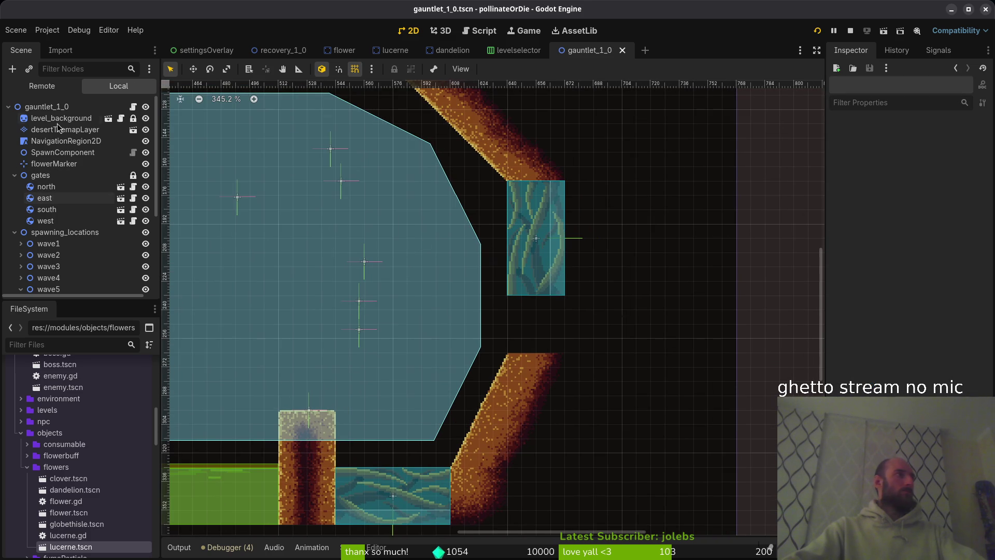
Paint wall tiles below the east gate on the desert tile layer.
click(52, 119)
click(53, 130)
drag(517, 300, 516, 351)
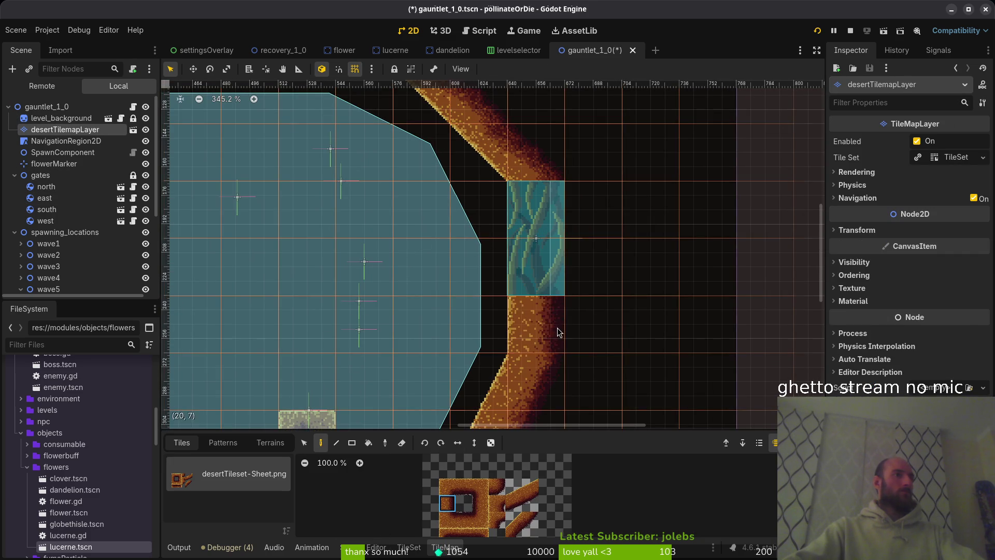
scroll(548, 324, down, 10)
scroll(548, 324, down, 1)
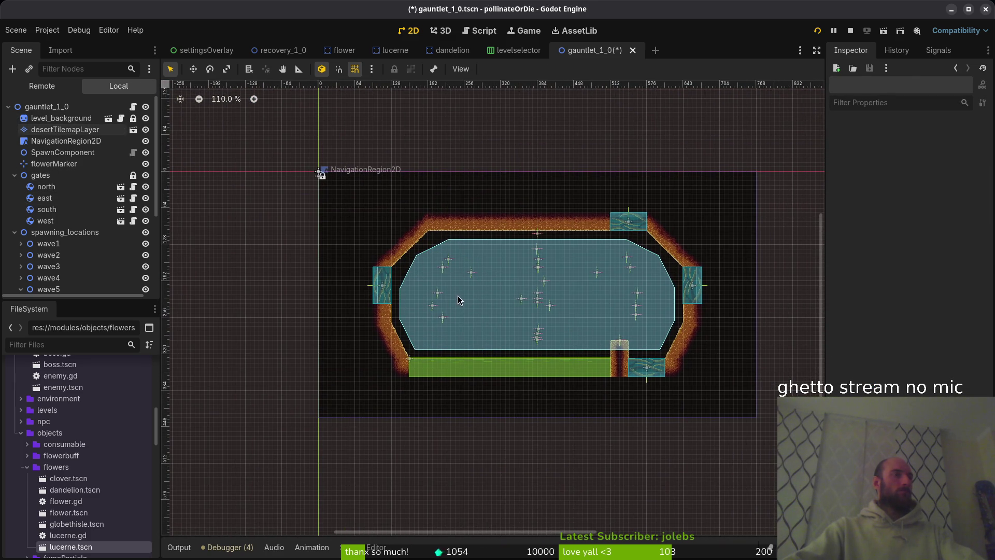
Snap navigation polygon corners to the wall corner and the west gate's top corner.
click(458, 295)
scroll(390, 212, up, 16)
drag(539, 193, 455, 192)
scroll(420, 389, down, 3)
drag(409, 370, 408, 286)
Move a navigation polygon point to the east gate's top-left corner and delete an extra point.
scroll(495, 205, down, 5)
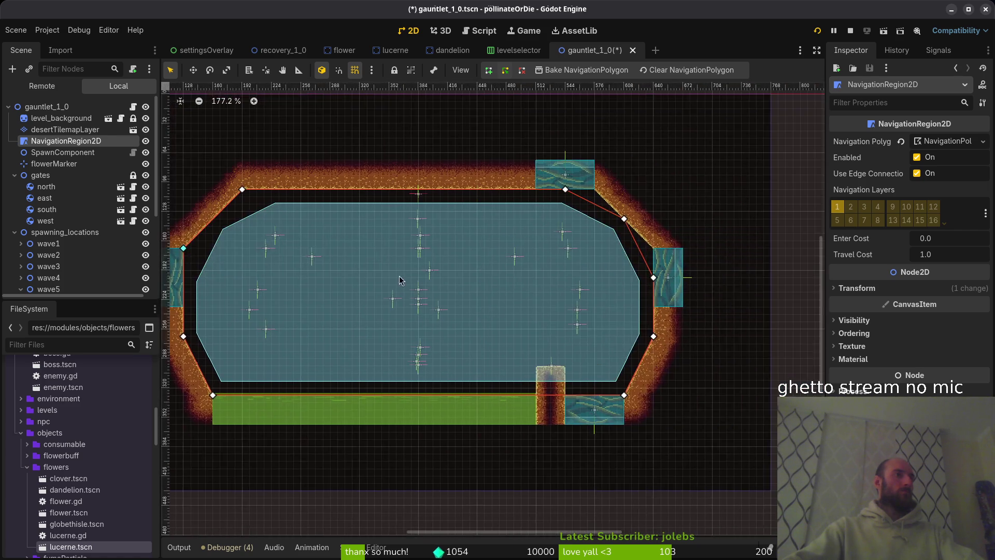
scroll(572, 386, up, 5)
click(588, 382)
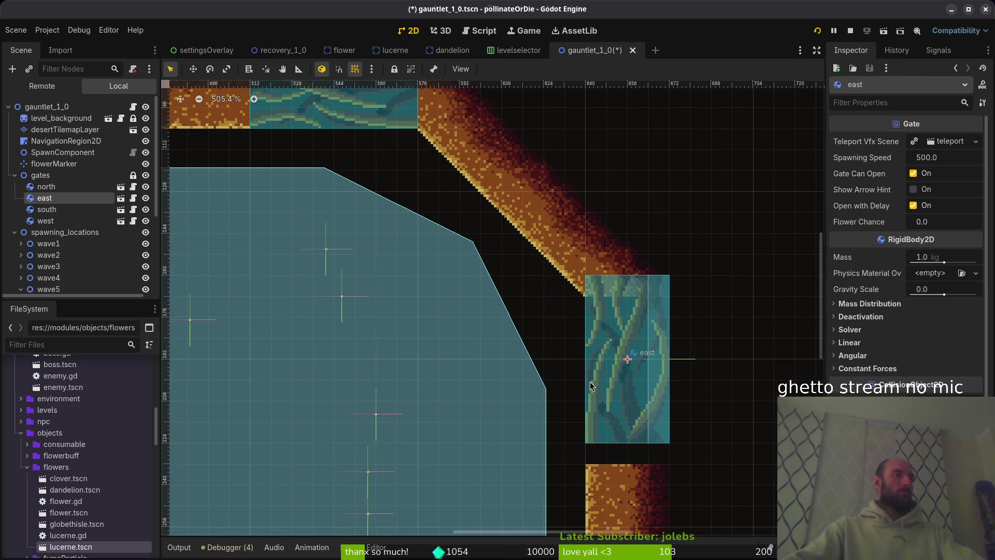
click(539, 355)
drag(584, 381, 585, 299)
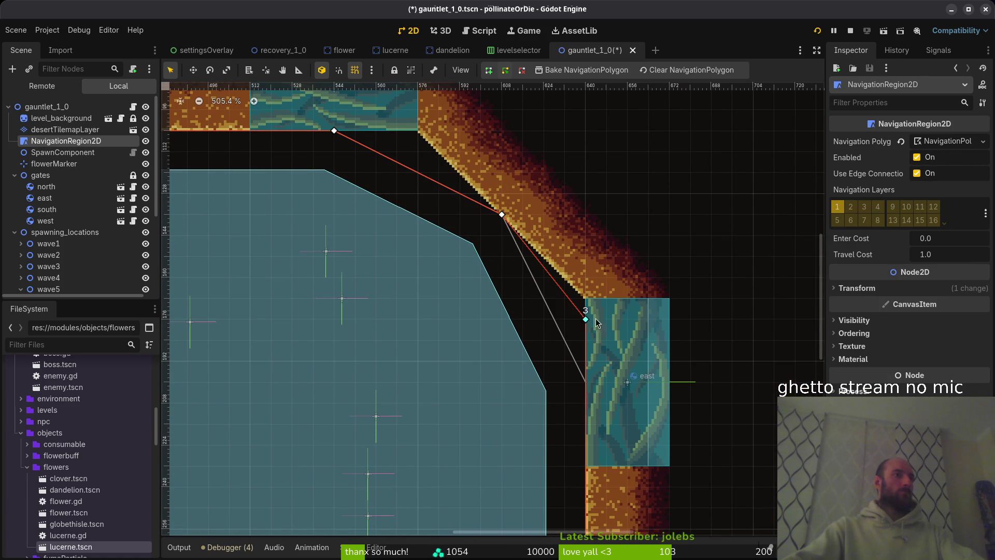
scroll(498, 303, up, 3)
scroll(498, 303, left, 2)
right_click(567, 317)
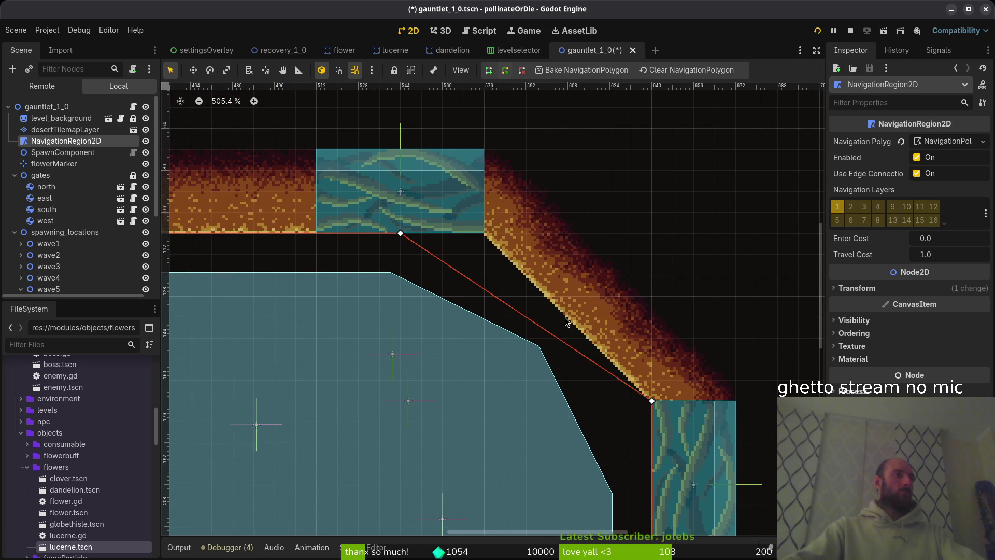
click(488, 270)
Rebake the navigation mesh and save the gauntlet scene.
key(ctrl+s)
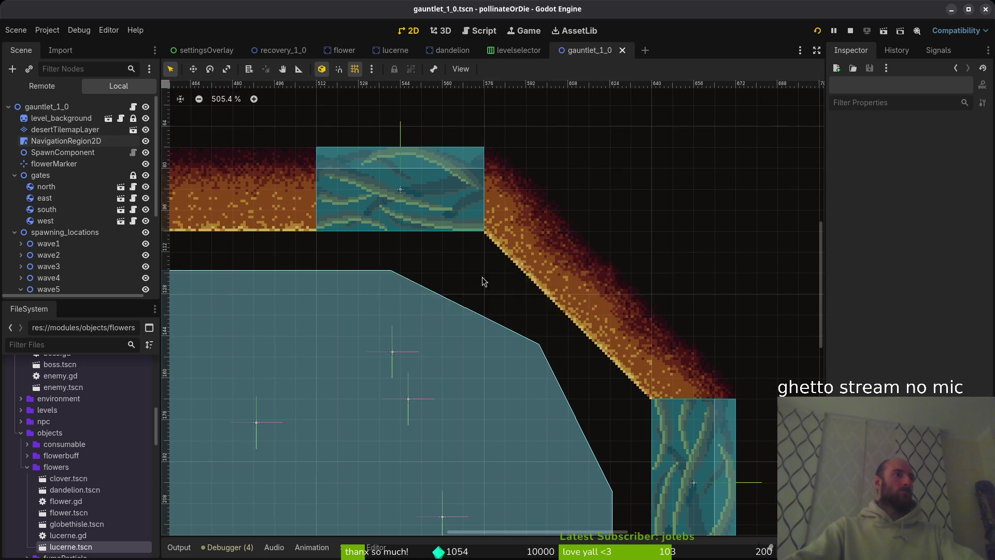
scroll(465, 279, down, 4)
click(339, 300)
click(539, 70)
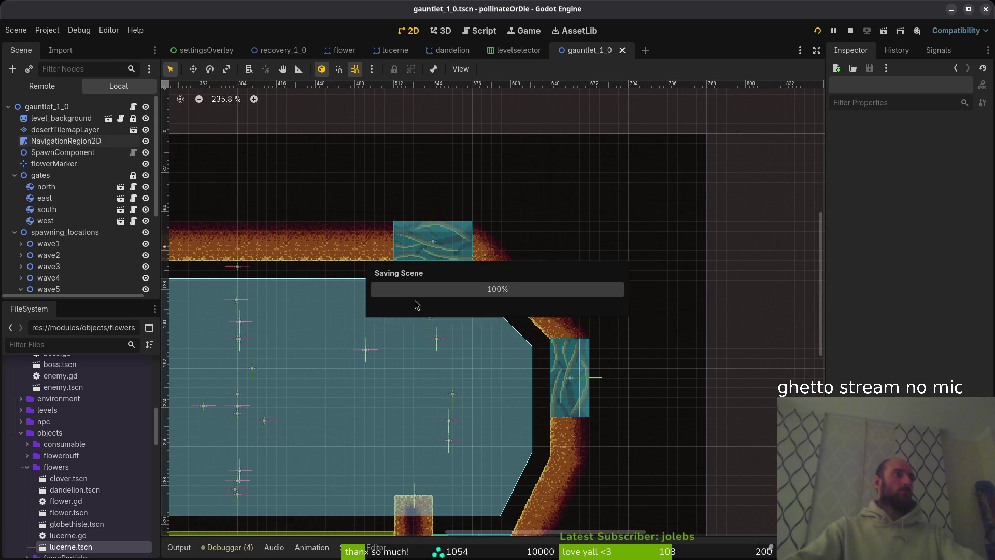
scroll(415, 300, down, 3)
key(ctrl+s)
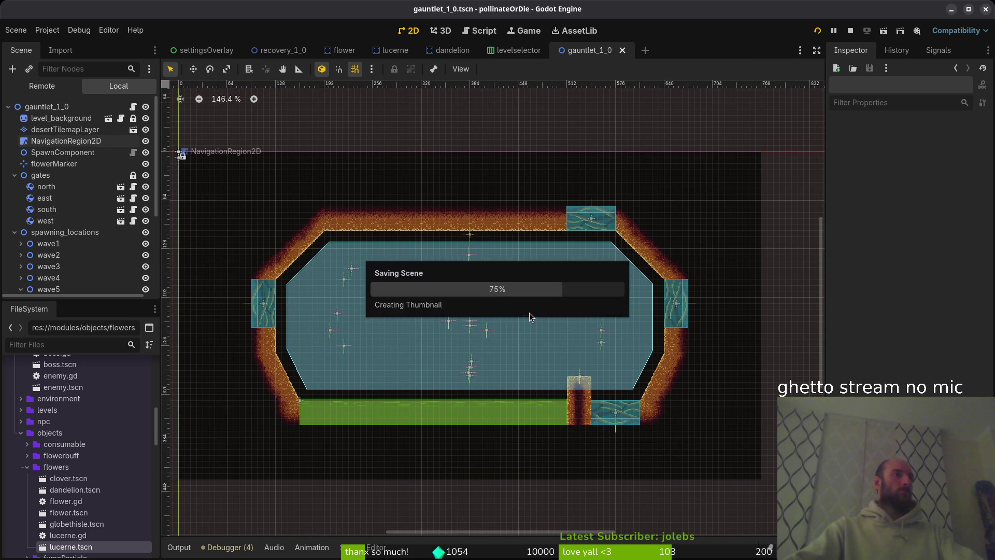
Test-run the game from the levelselector scene, then close it.
click(539, 52)
key(F5)
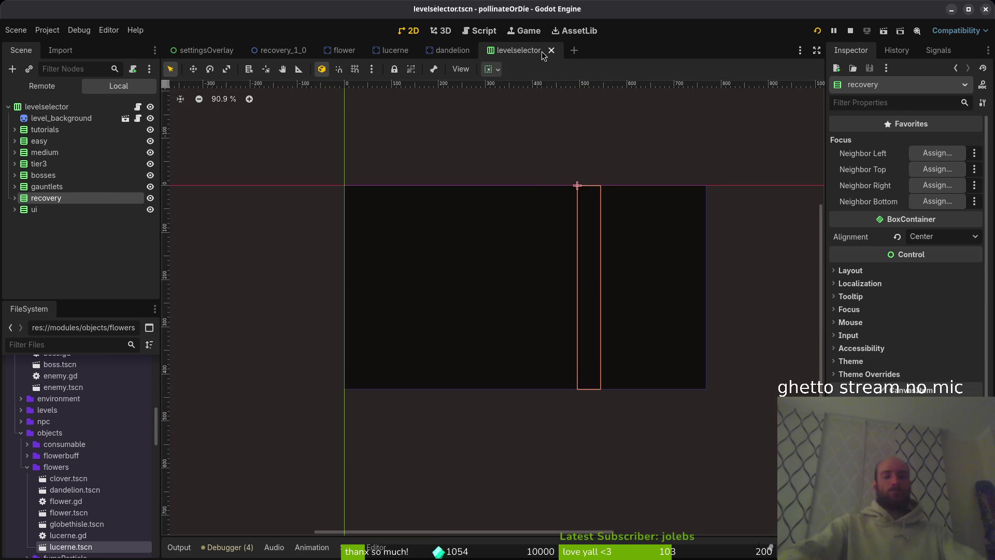
key(Escape)
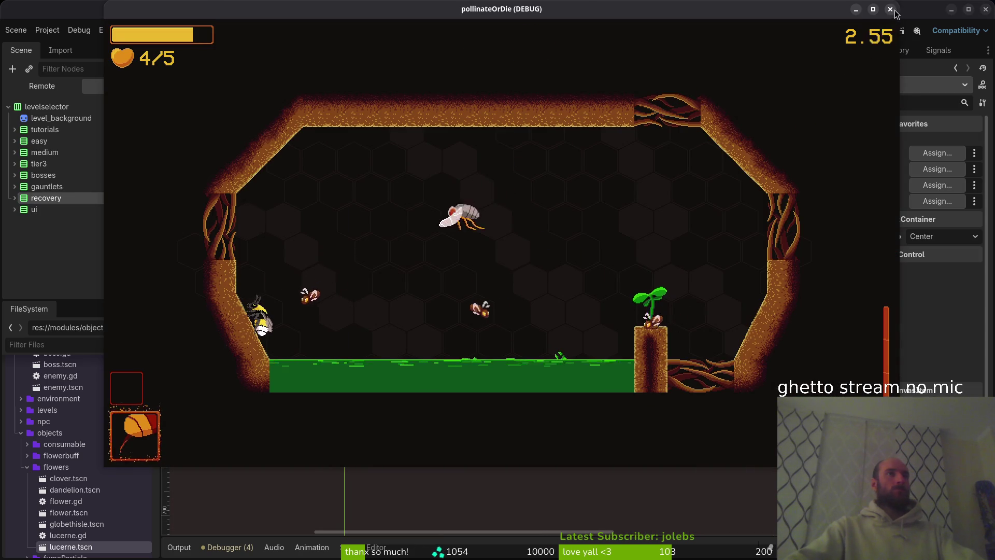
key(F8)
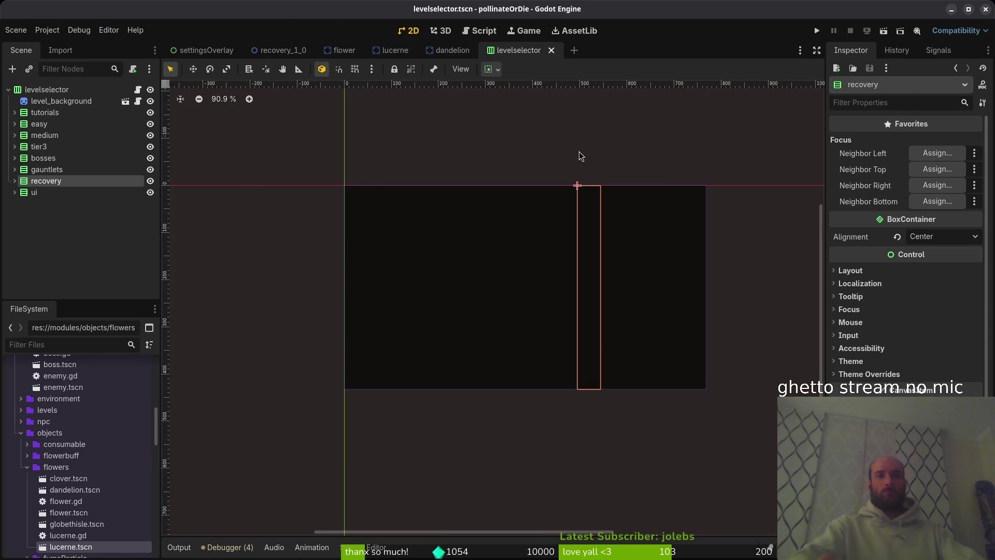
In the terminal, quit Neovim with :q and launch tig from the shell.
key(alt+Tab)
text(:q)
key(Return)
text(ig)
key(Return)
text(sjj)
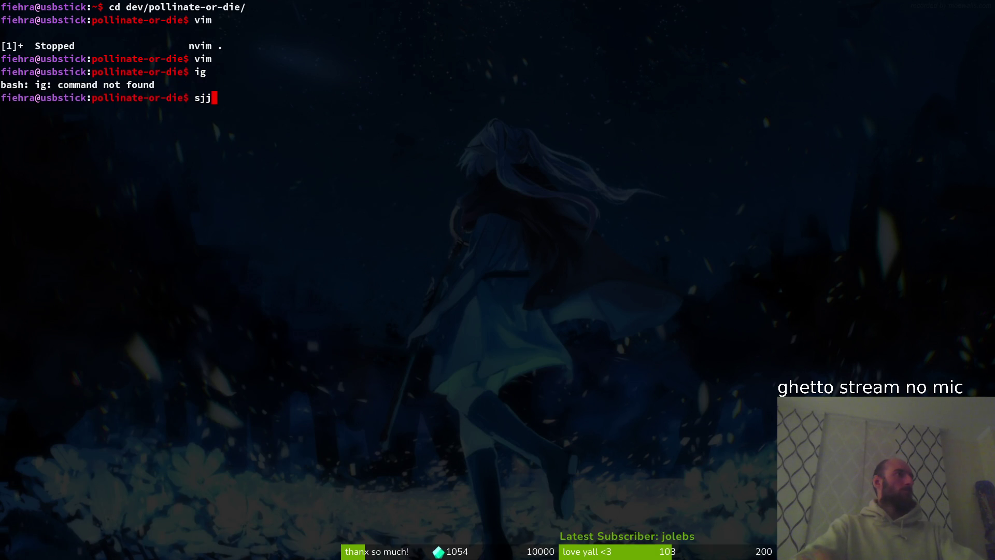
text(ig)
Review the levelselector file diffs in tig, then quit it.
key(Return)
key(s)
key(Down)
key(Down)
key(Down)
key(Up)
key(Down)
key(Return)
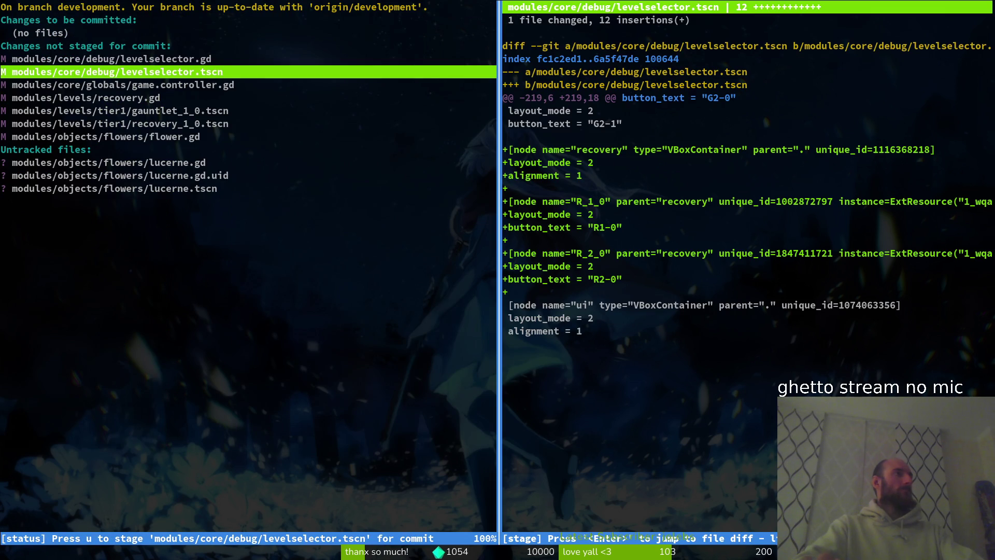
key(Up)
key(q)
In Godot, delete the R_2_0 button node from the recovery container and save levelselector.
key(alt+Tab)
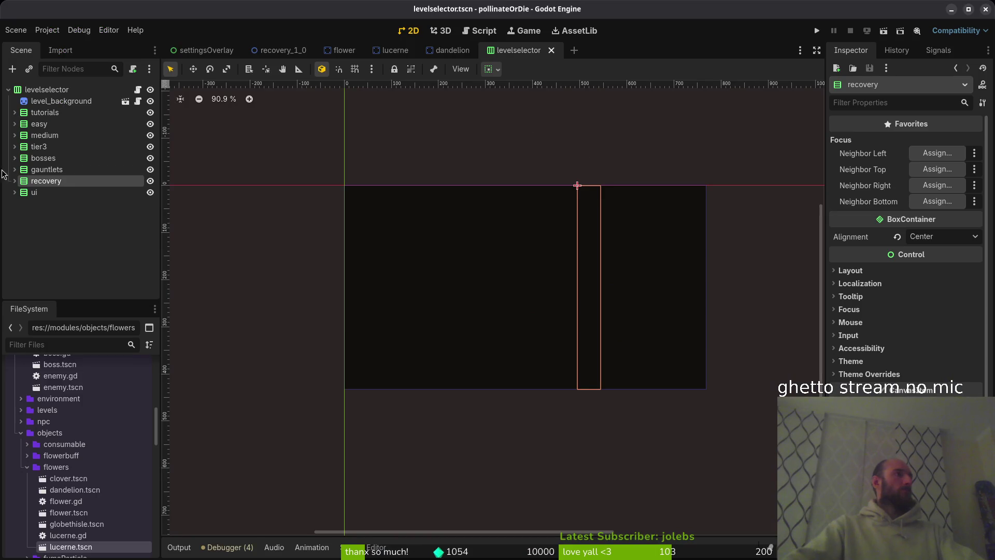
click(14, 181)
click(57, 204)
key(Delete)
key(Return)
key(ctrl+s)
Reopen tig in the terminal and view the levelselector.gd diff.
key(alt+Tab)
text(tig)
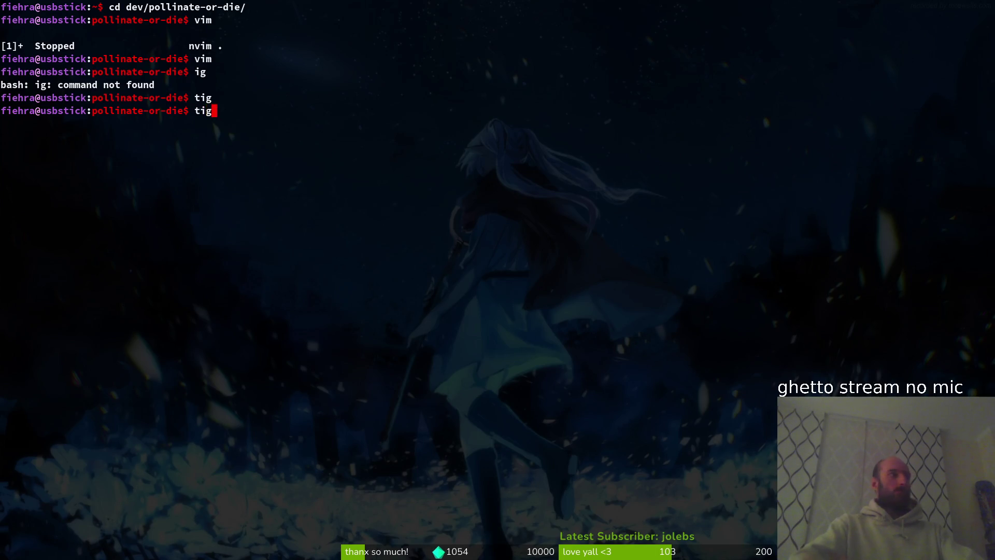
key(Return)
key(Down)
key(Down)
key(Return)
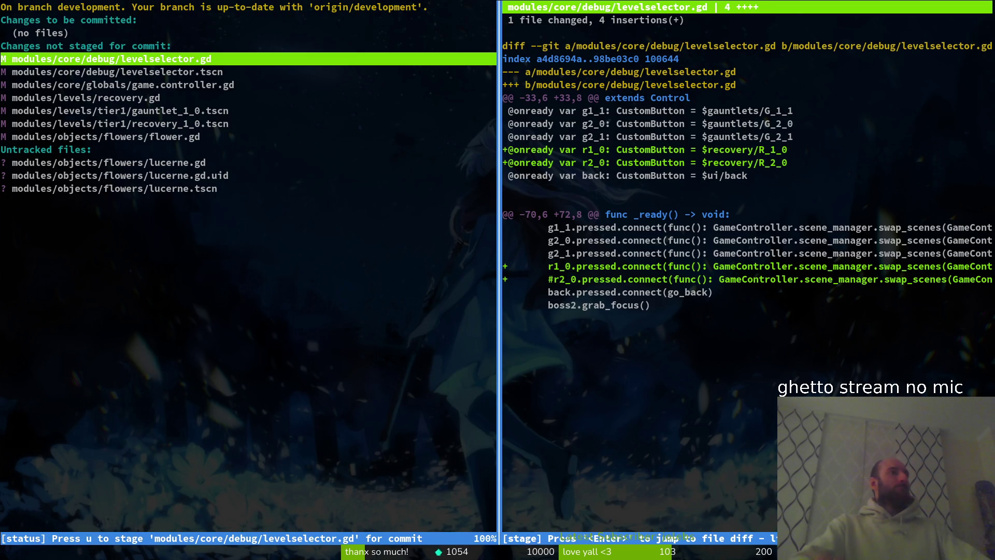
Stage levelselector.gd, levelselector.tscn, game.controller.gd and the remaining files, then start a git commit -m.
key(u)
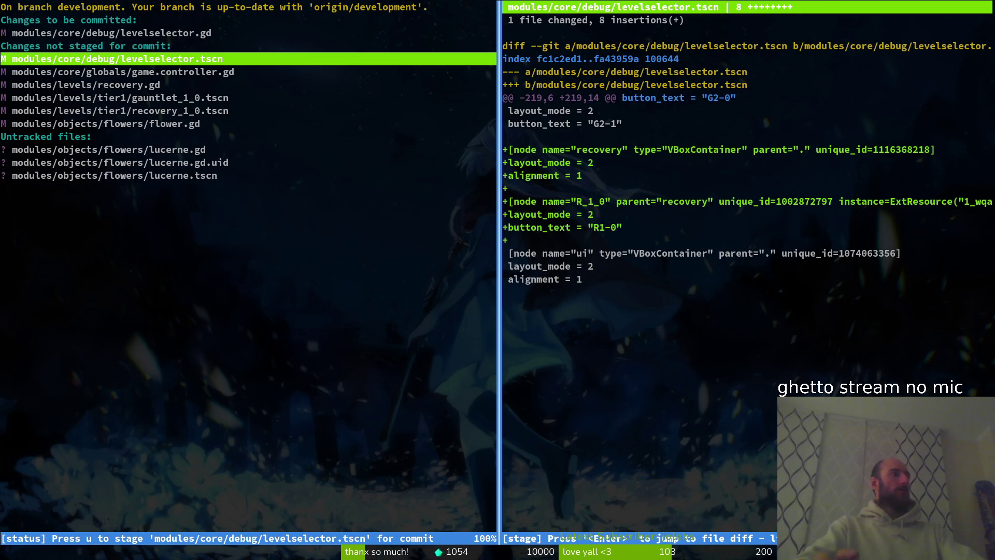
key(u)
key(u)
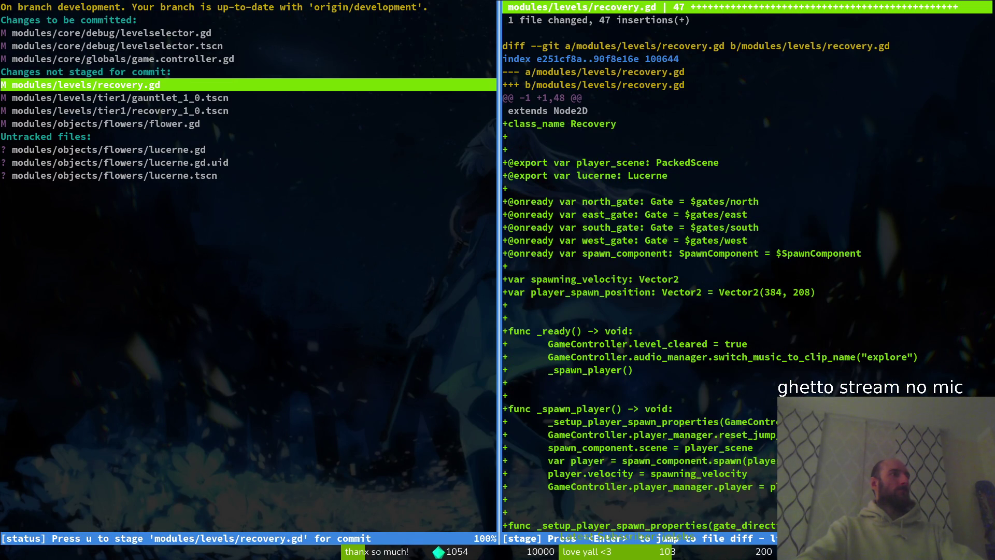
key(u)
key(u)
key(u)
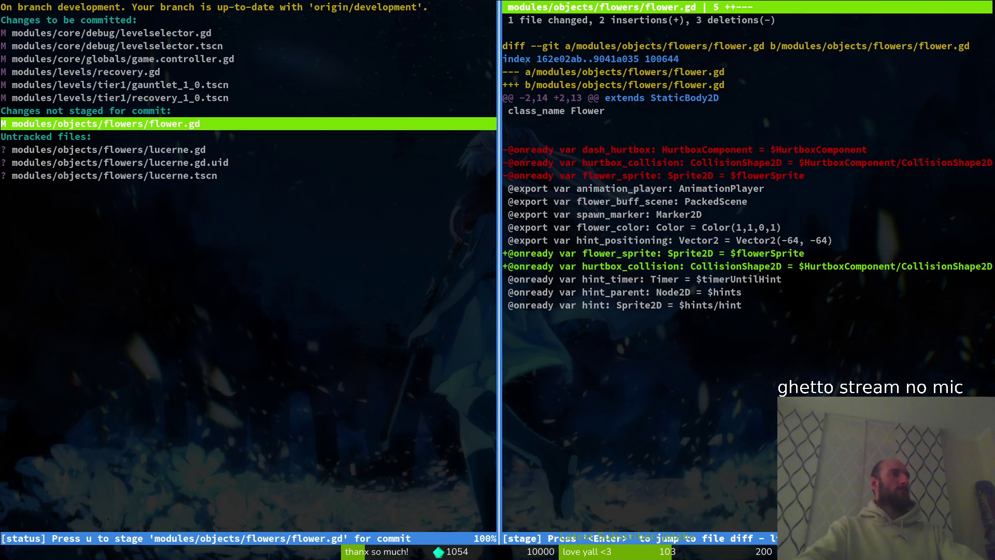
key(u)
key(u)
key(u)
key(u)
text(qgit commit -m)
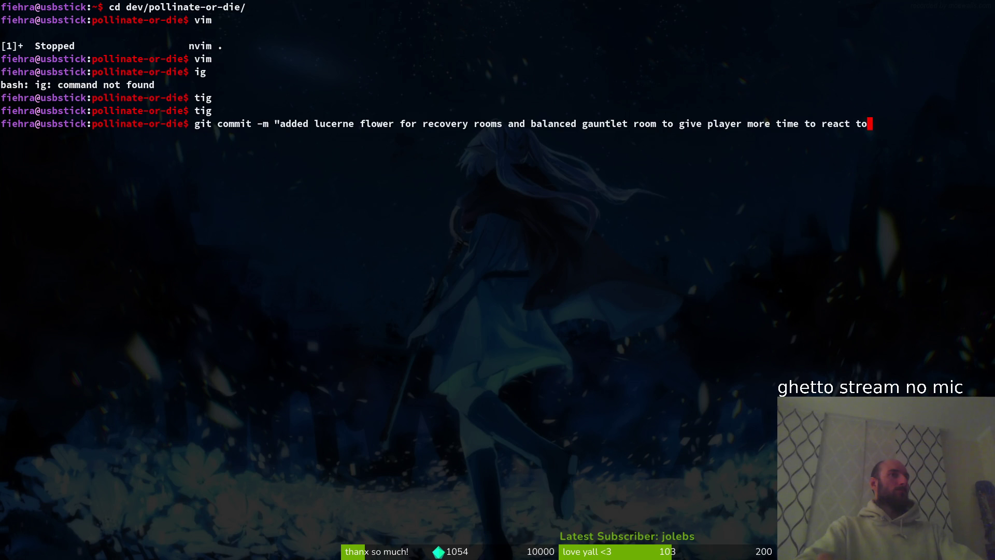
Commit the lucerne flower and gauntlet balancing changes and push them to development.
text(ling in)
text(sludge")
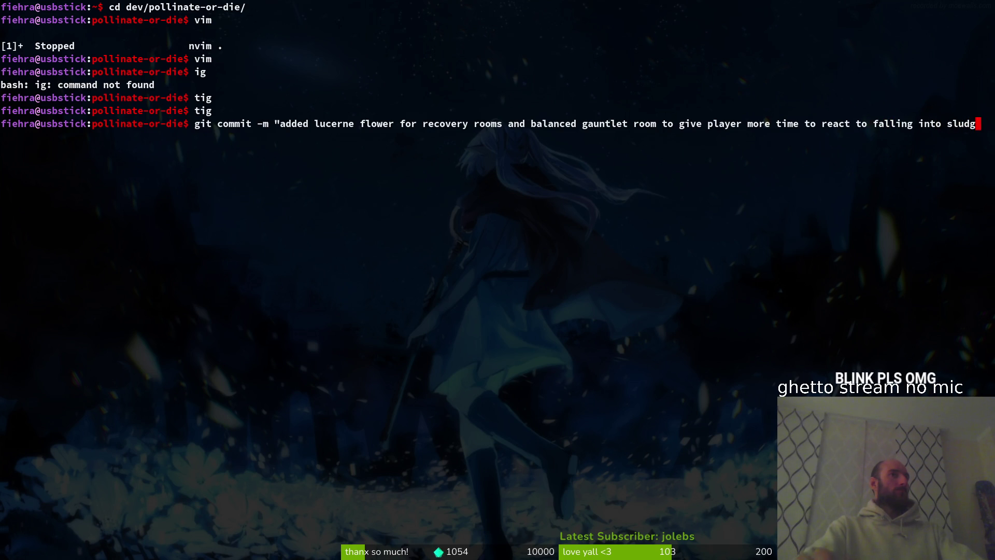
key(Return)
text(git push)
key(Return)
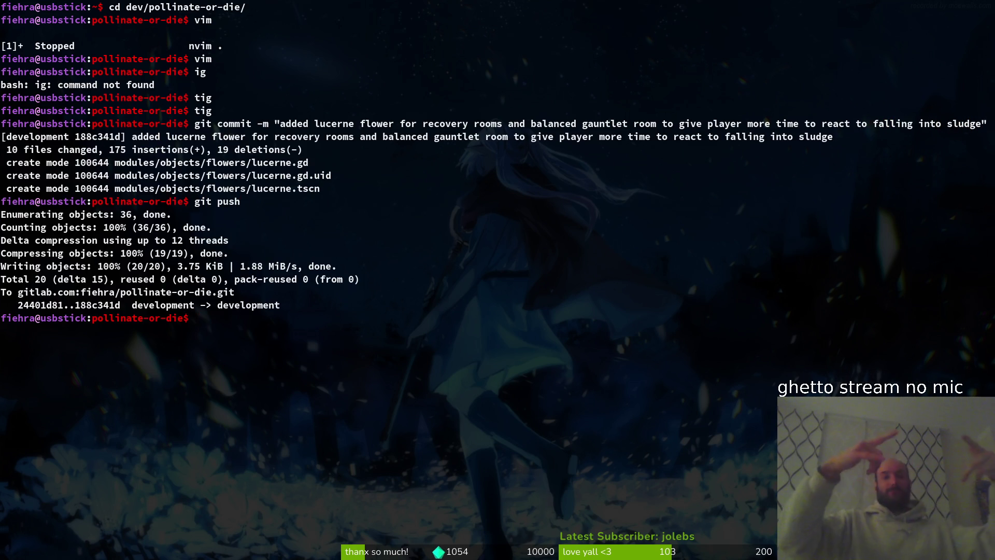
Return to the home folder and run rando twice to randomize the terminal background.
key(alt+Tab)
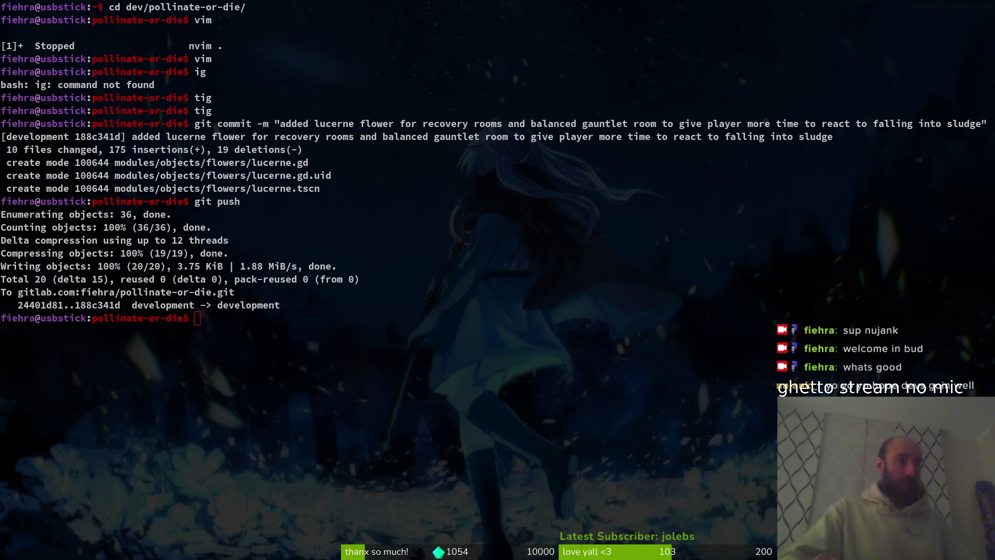
text(cd)
key(Return)
text(r)
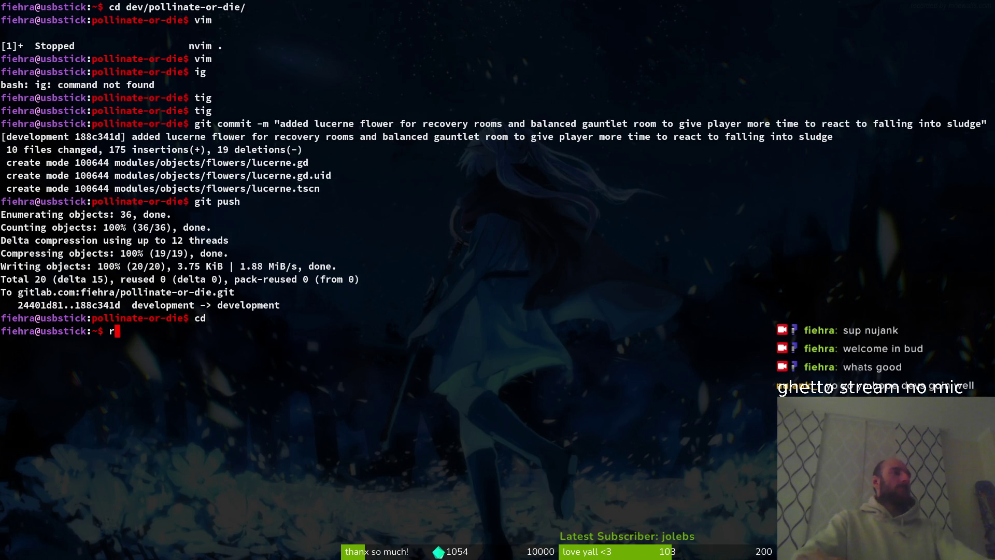
text(ando)
key(Return)
key(Return)
Rerun the rando script repeatedly until Terminator's background becomes kaijuNo8.jpg.
key(Up)
key(Return)
key(Up)
key(Return)
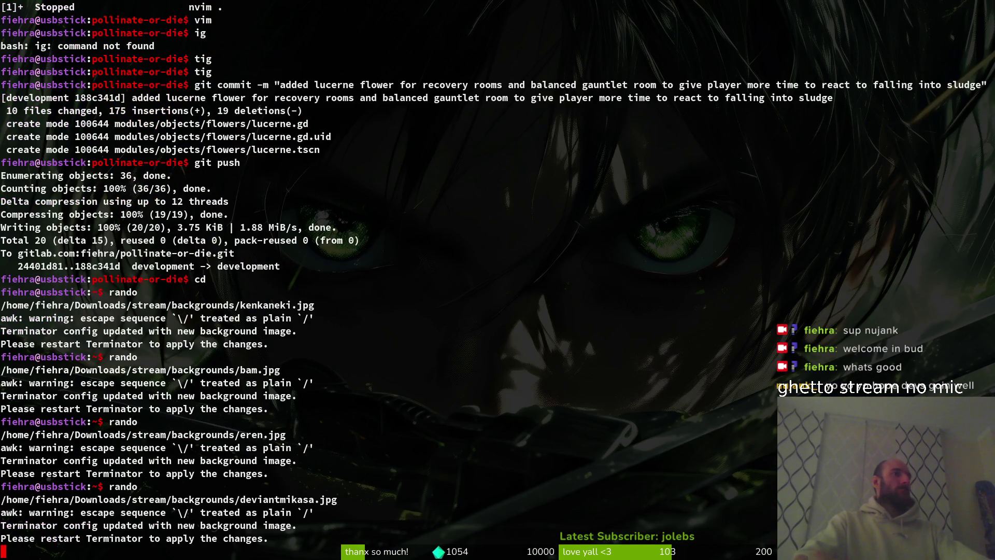
key(Up)
key(Return)
key(Up)
key(Return)
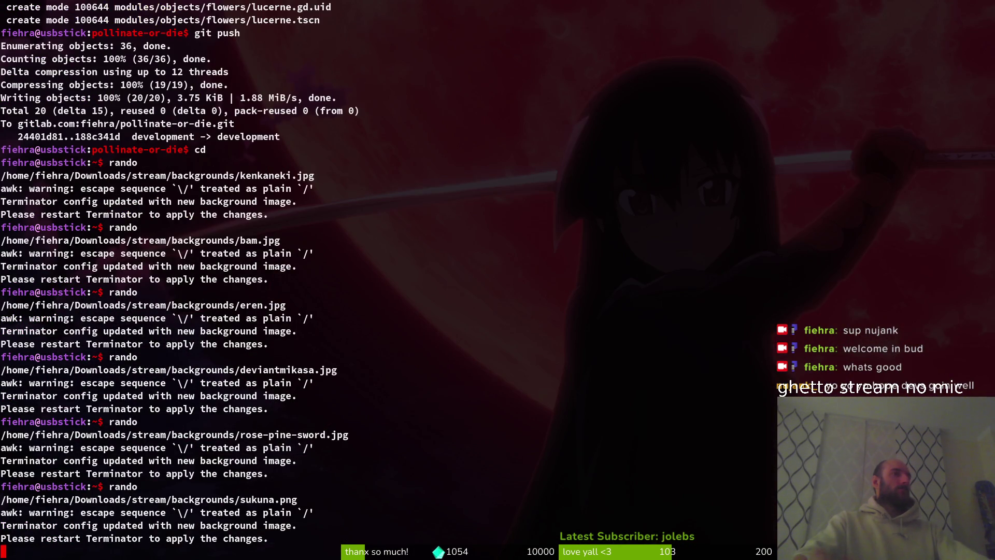
key(Up)
key(Return)
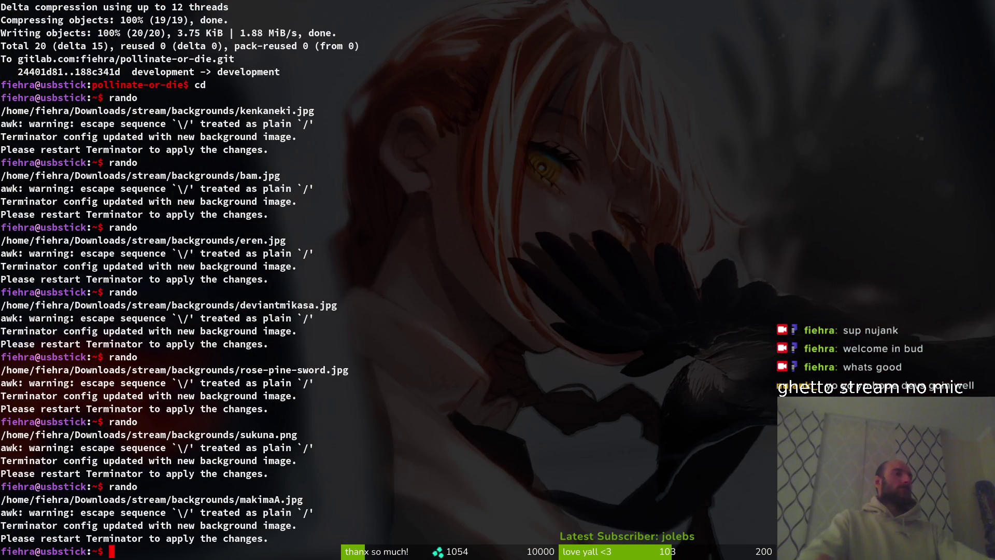
key(Up)
key(Return)
key(Up)
key(Return)
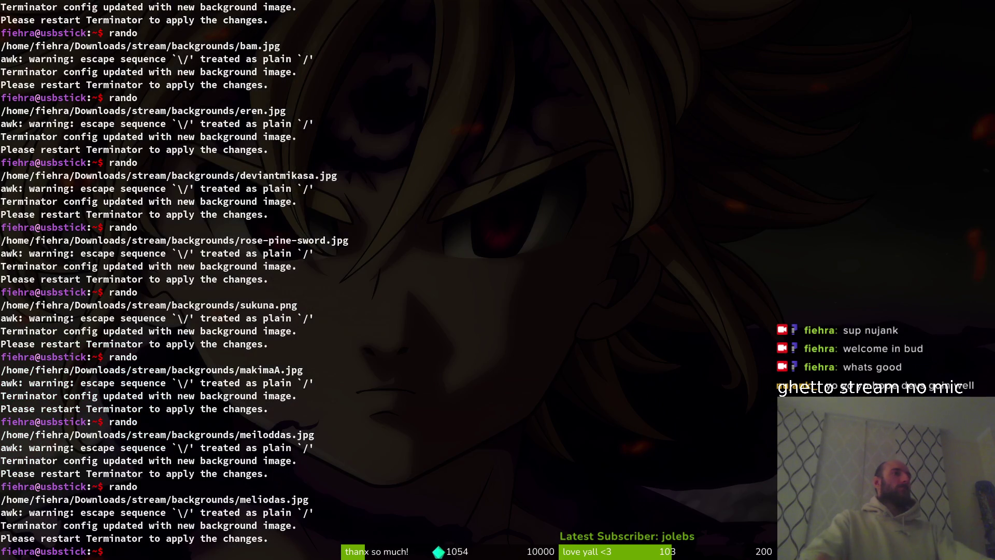
key(Up)
key(Return)
key(Return)
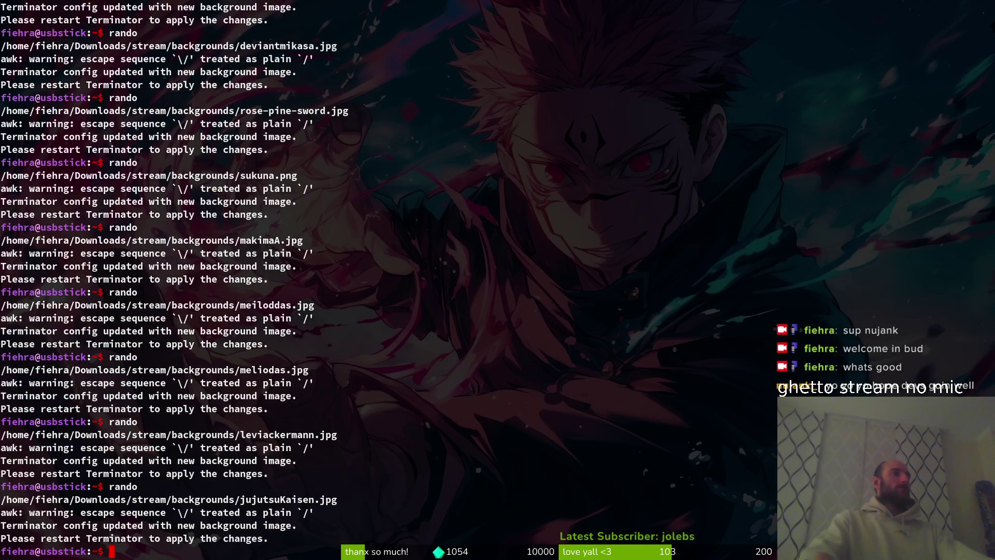
text(rando)
key(Return)
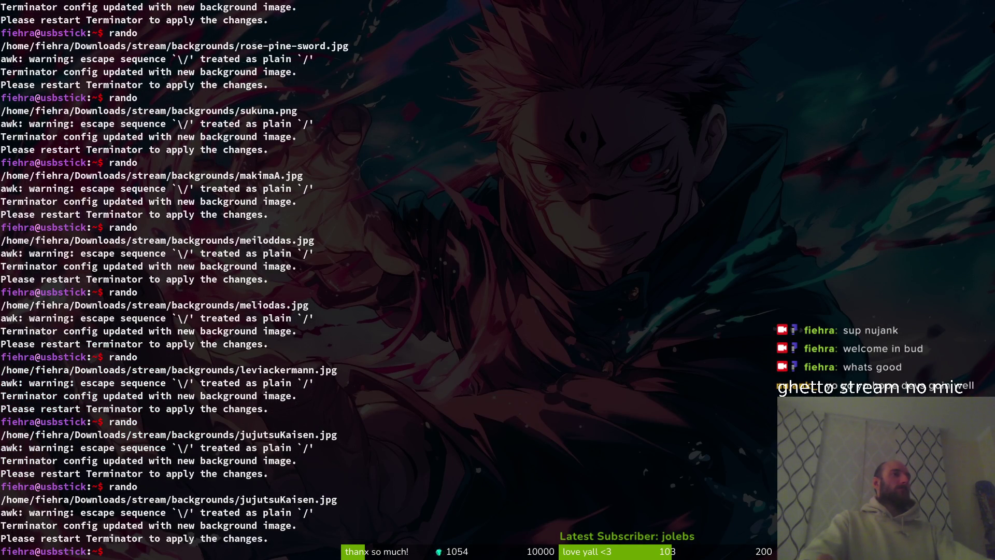
key(Up)
key(Return)
key(Return)
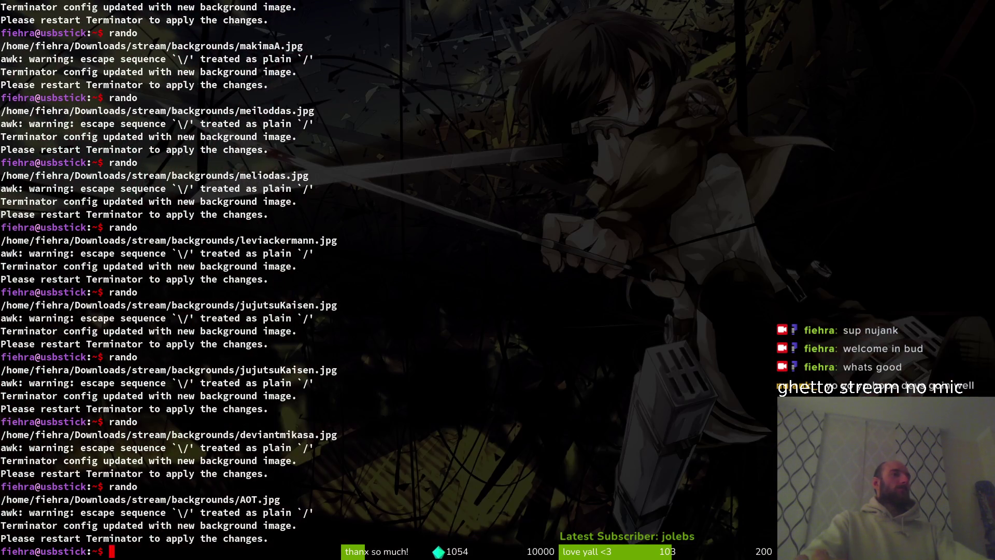
key(Up)
key(Return)
key(Up)
key(Return)
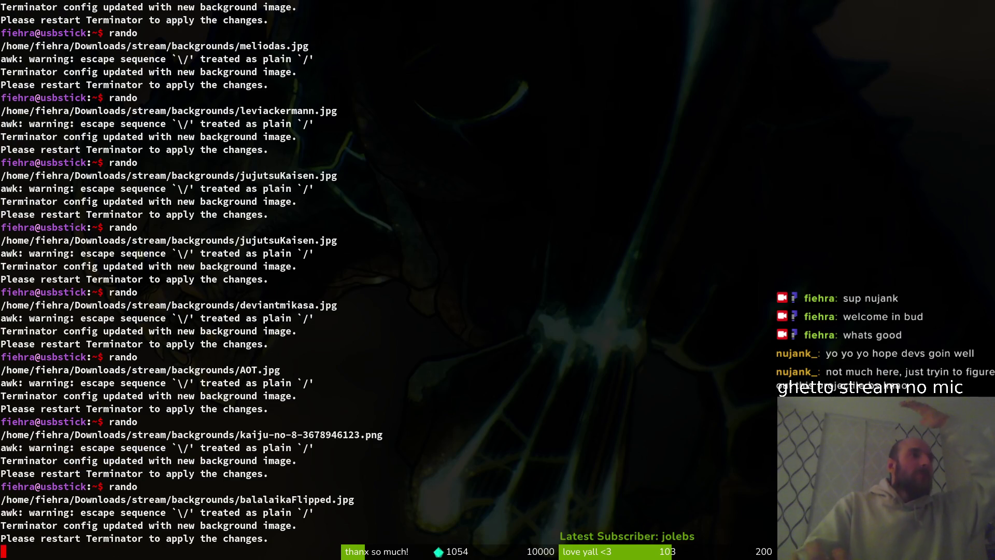
text(rando)
key(Return)
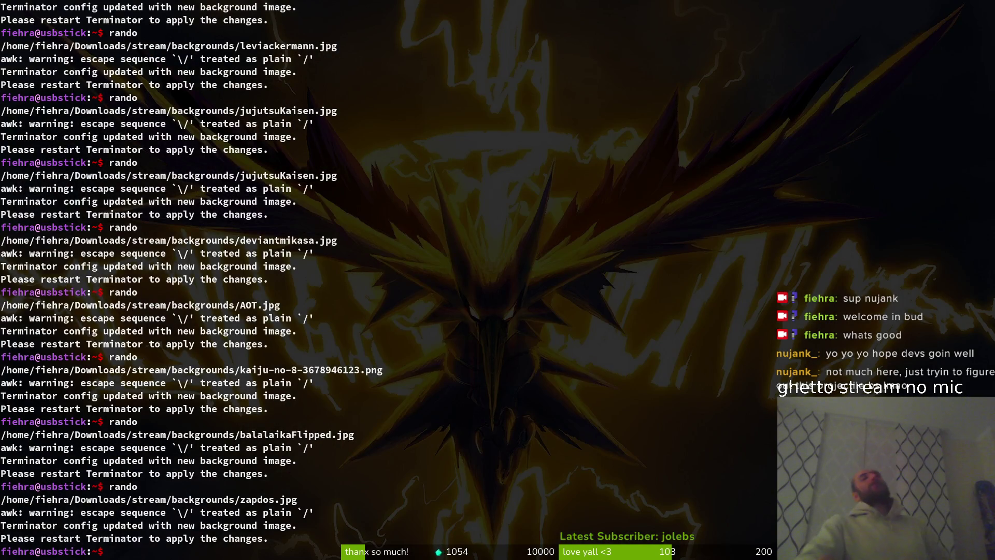
key(Up)
key(Return)
key(Up)
key(Return)
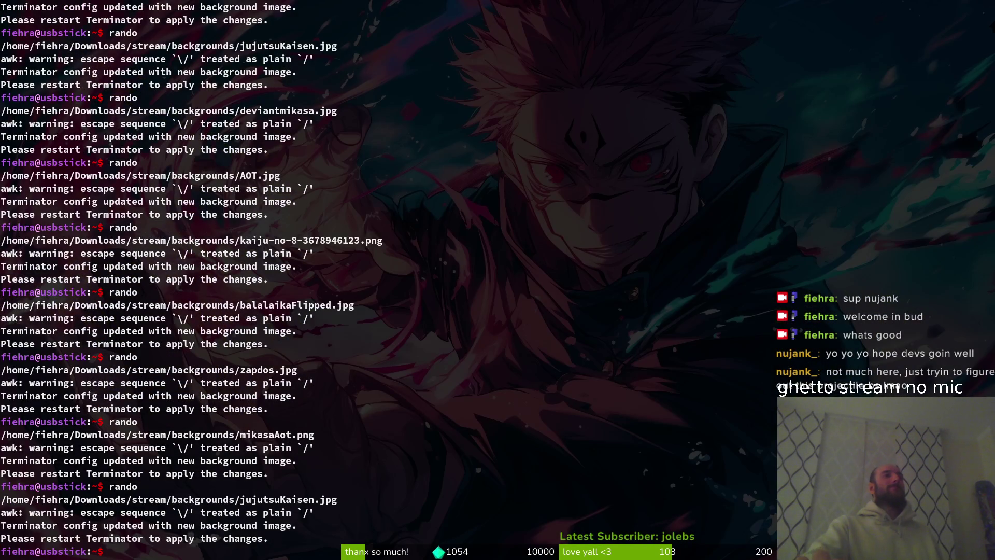
key(Up)
key(Return)
key(Up)
key(Return)
key(Up)
key(Return)
key(Up)
key(Return)
key(Up)
key(Return)
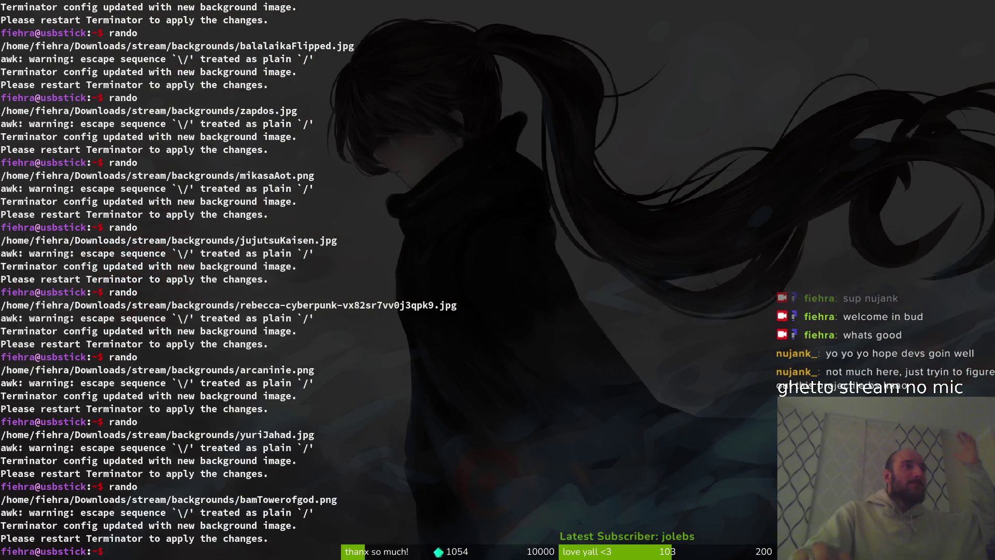
key(Up)
key(Return)
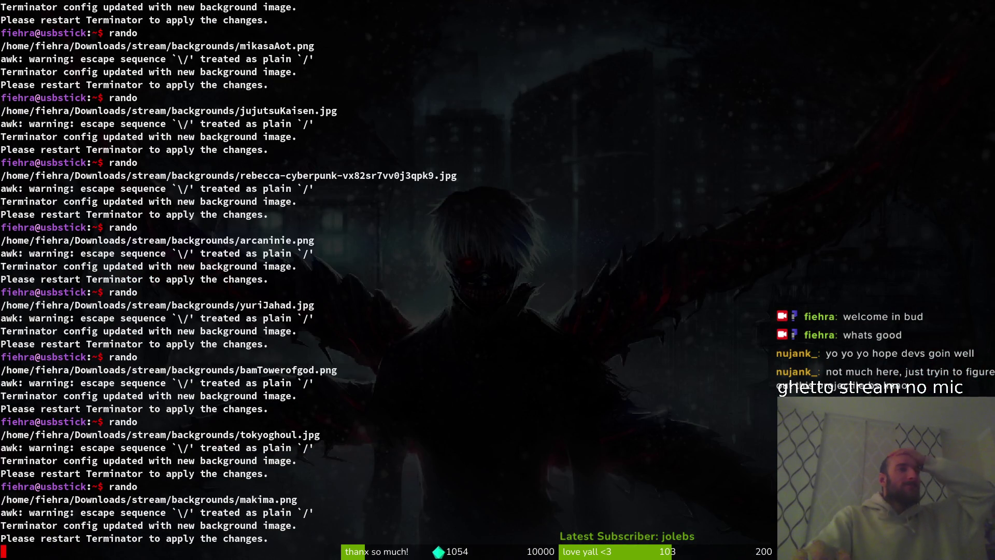
key(Up)
key(Return)
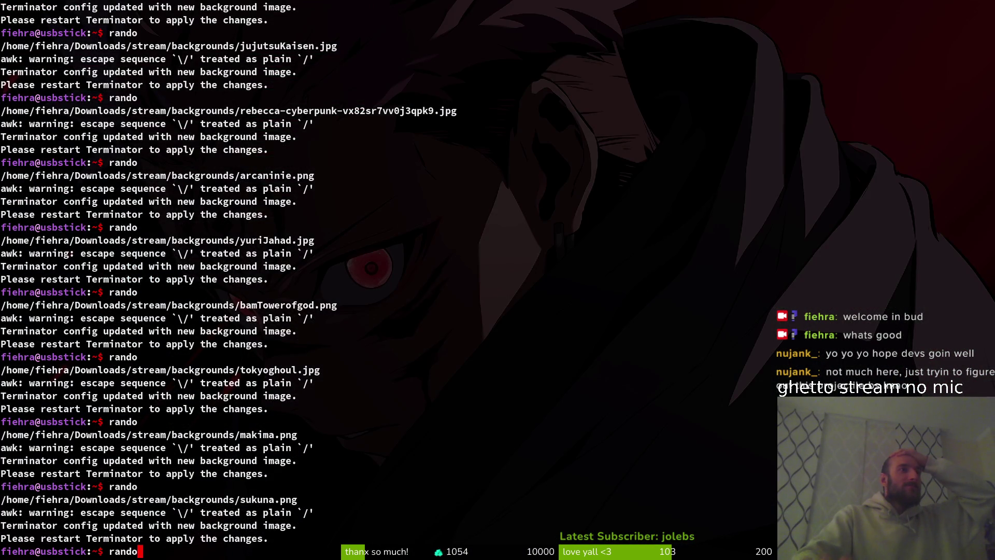
key(Return)
key(Up)
key(Return)
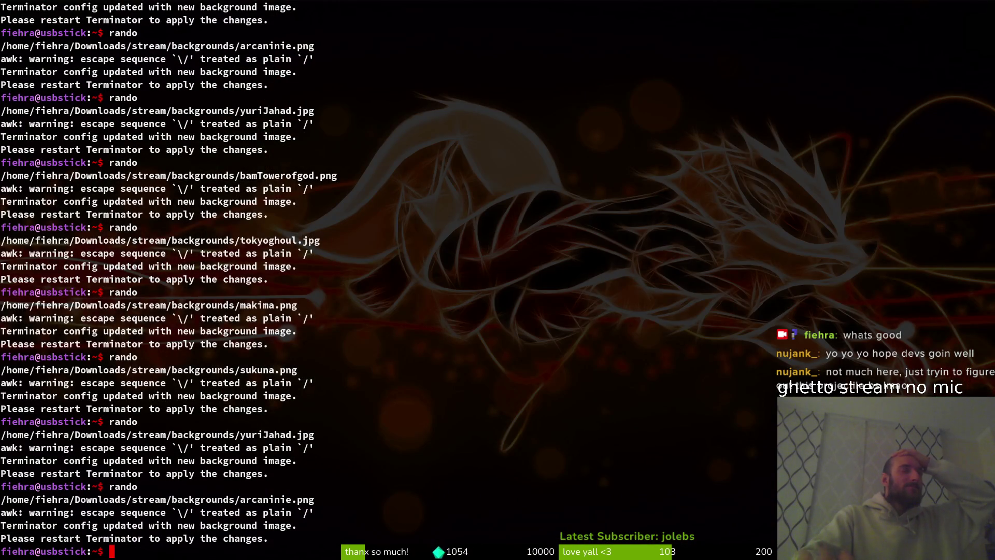
key(Up)
key(Return)
key(Up)
key(Return)
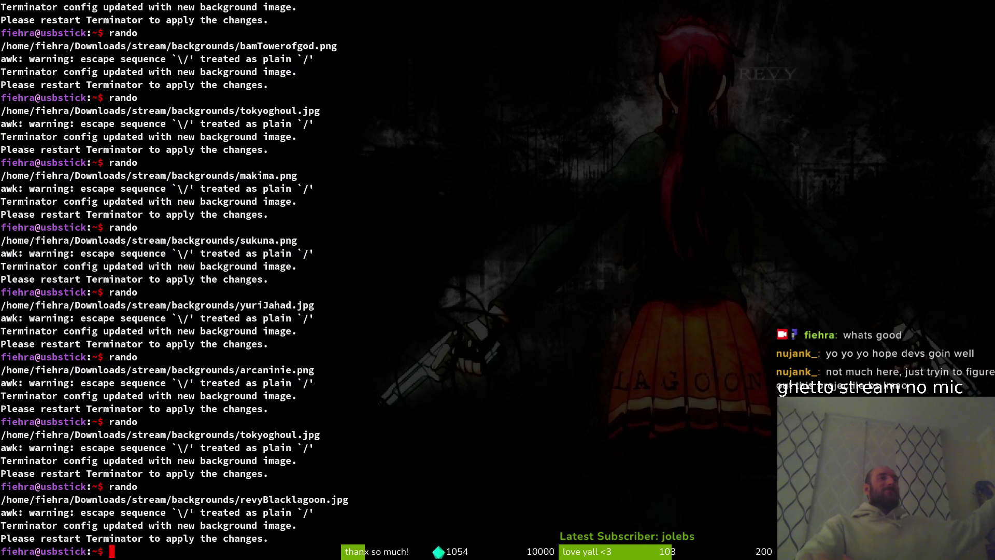
key(Up)
key(Return)
key(Up)
key(Return)
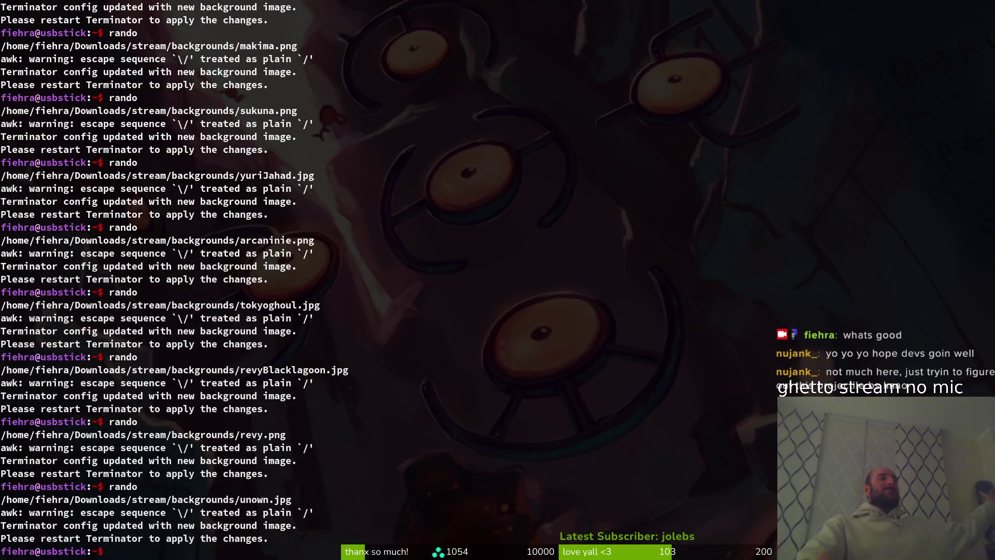
key(Up)
key(Return)
key(Up)
key(Return)
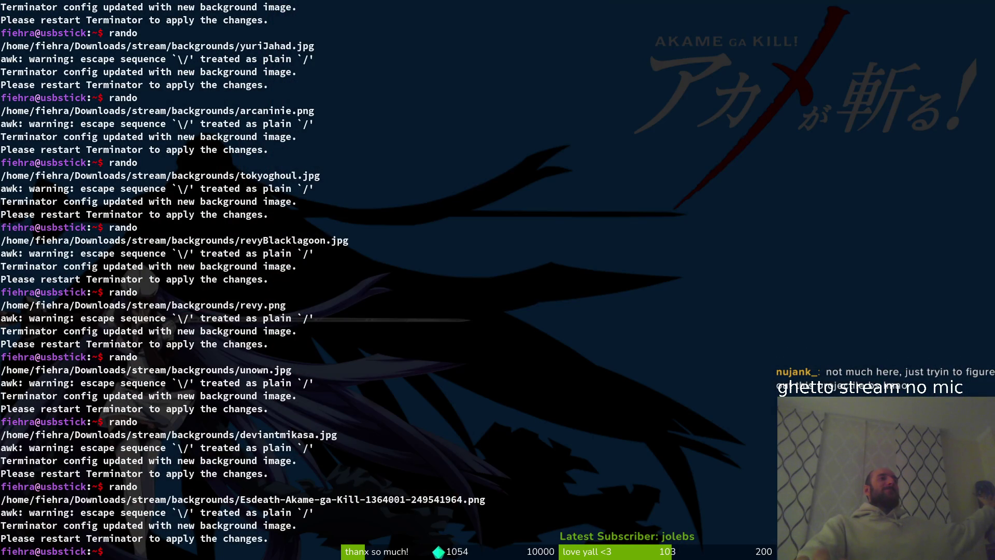
key(Return)
key(Up)
key(Return)
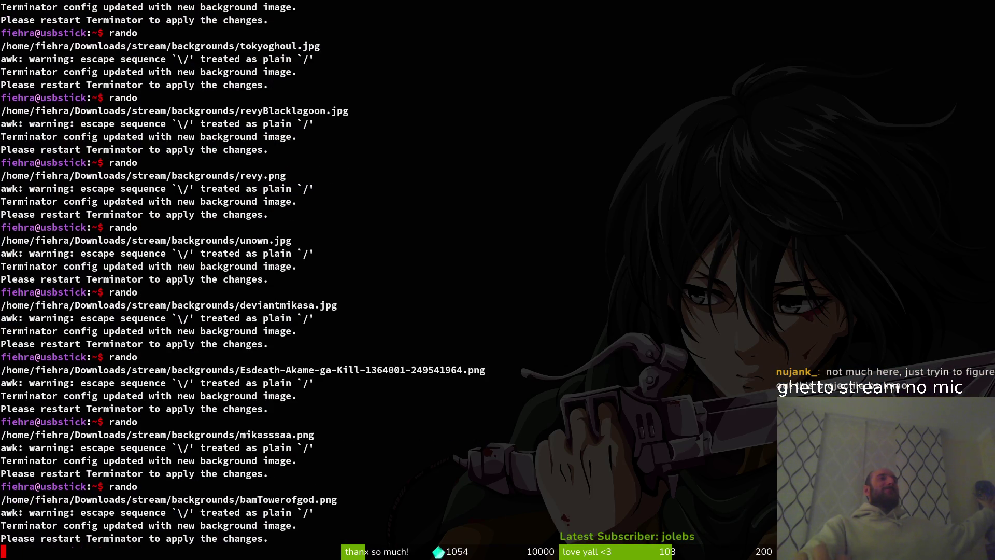
text(rando)
key(Return)
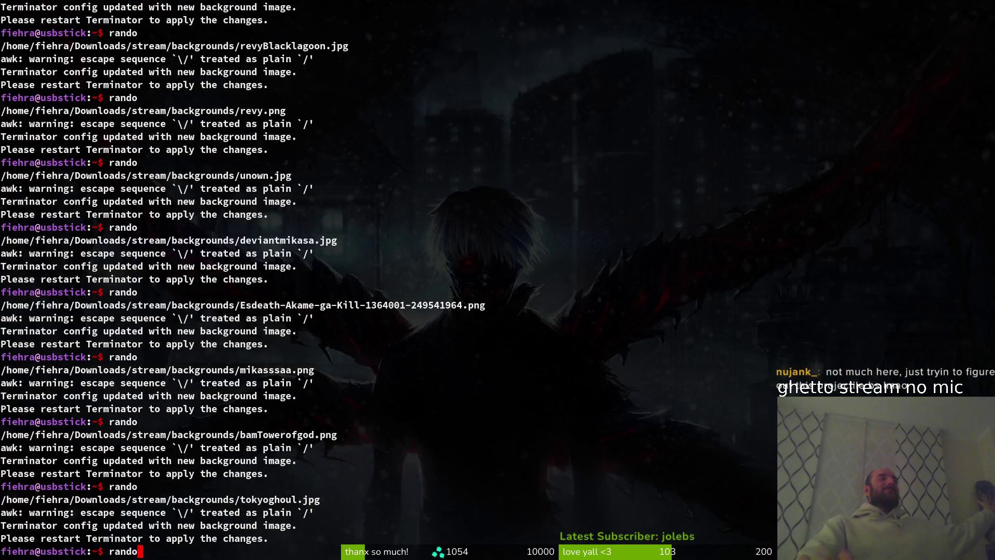
key(Return)
key(Up)
key(Return)
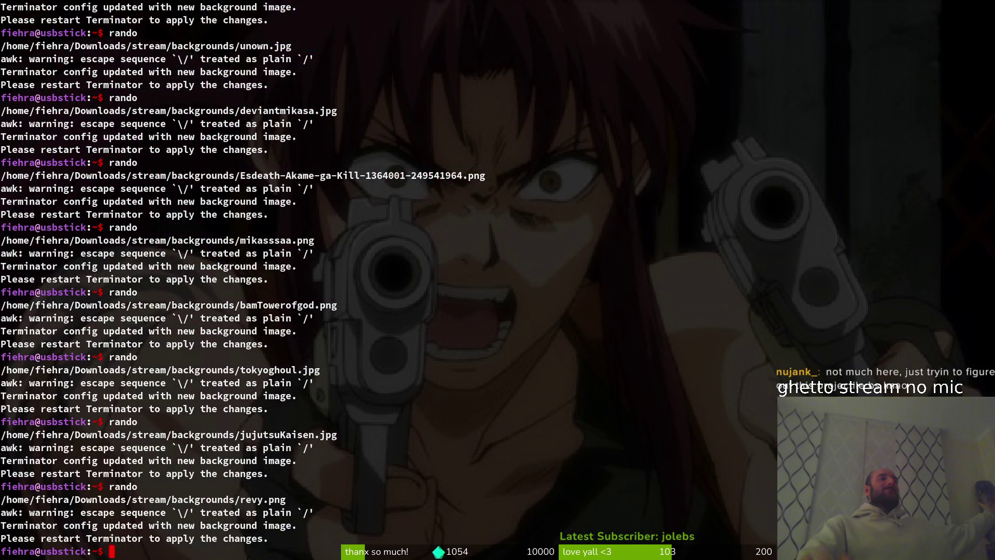
key(Up)
key(Return)
key(Return)
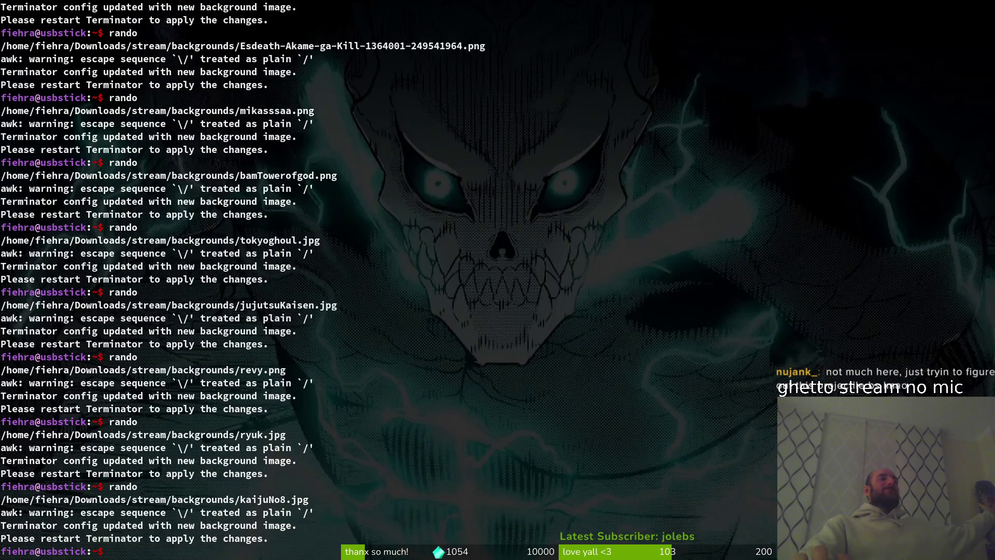
text(rando)
key(Return)
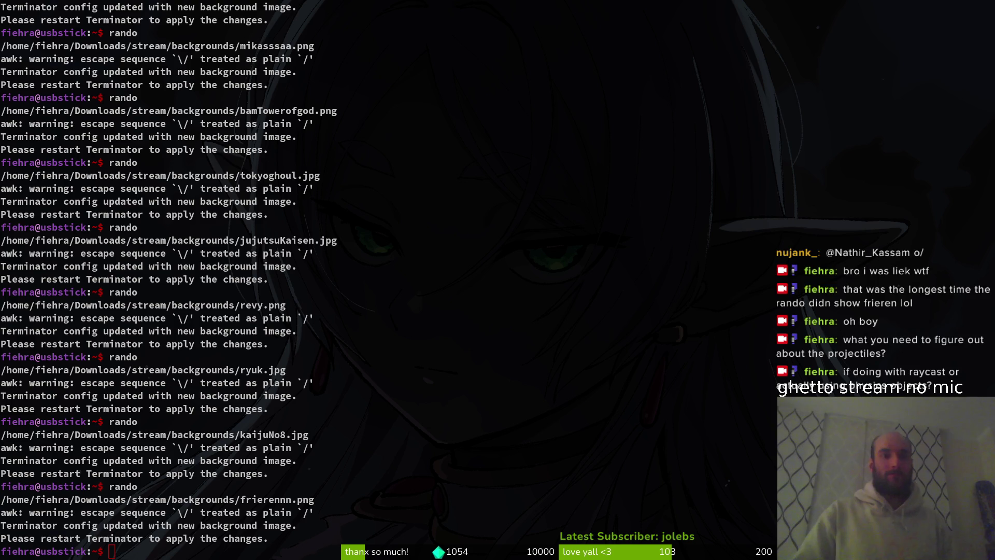
Clear the terminal, attempt exit (refused over stopped jobs), cancel back to a prompt, and go to Godot.
key(ctrl+l)
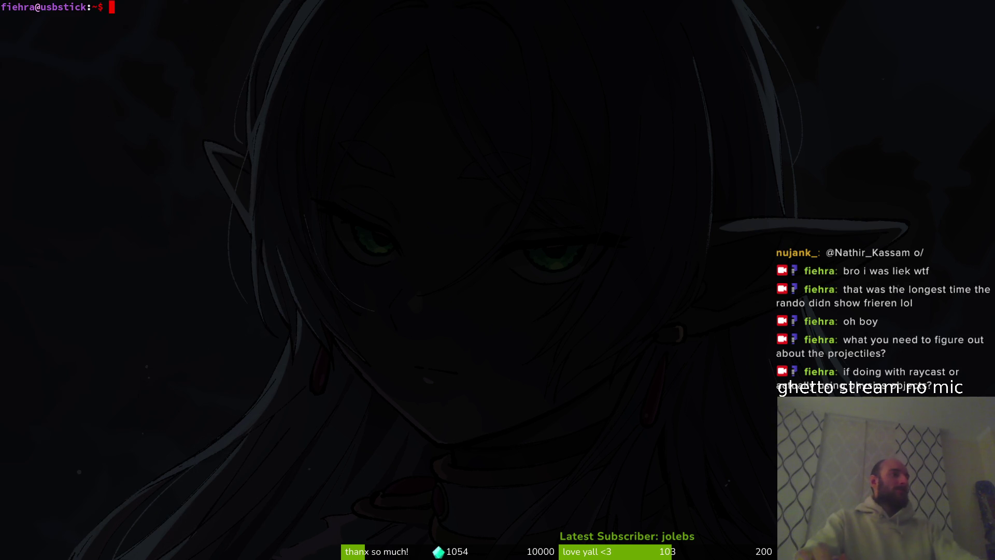
text(exit)
key(Return)
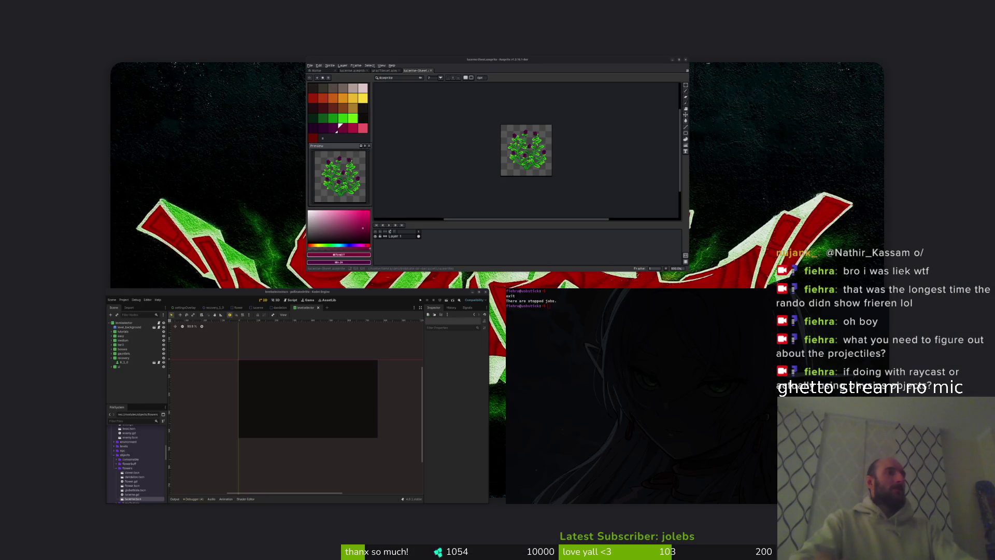
key(ctrl+c)
key(ctrl+c)
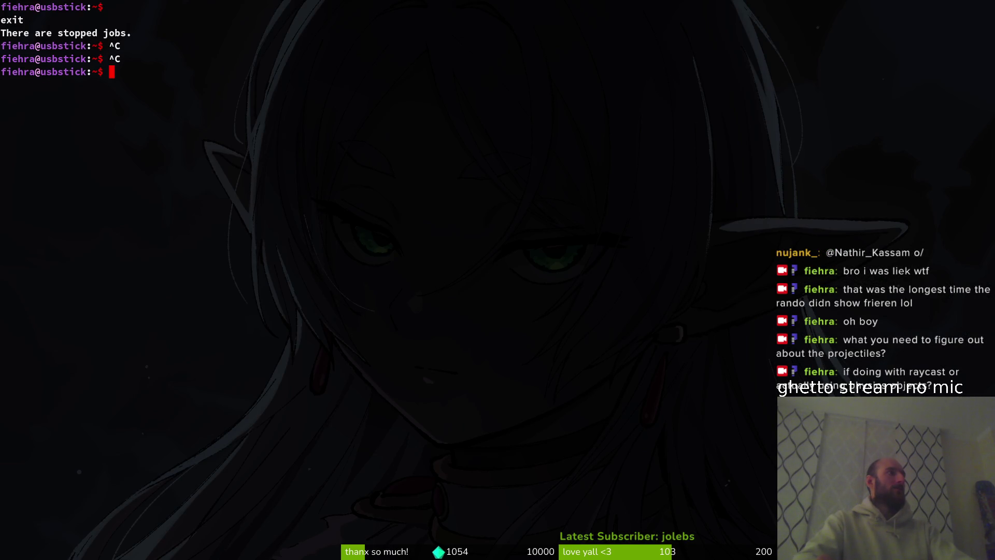
key(ctrl+c)
key(alt+Tab)
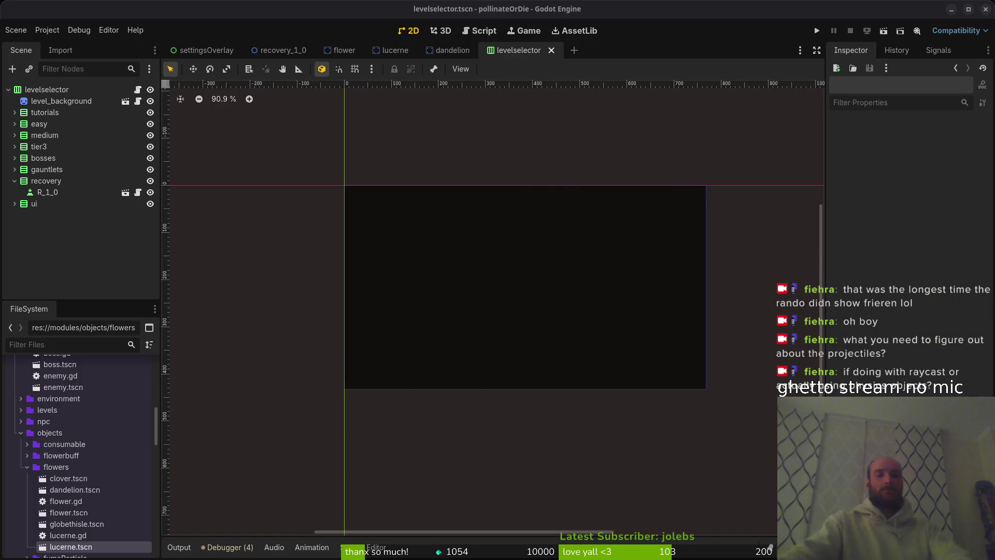
Bring the terminal back to full screen and cd into the pollinate-or-die project folder.
key(super)
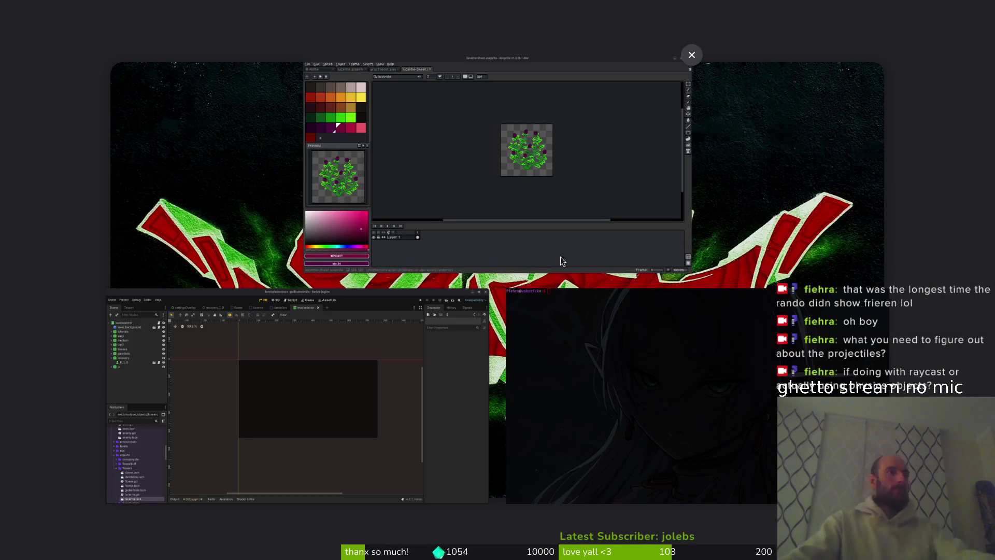
click(566, 465)
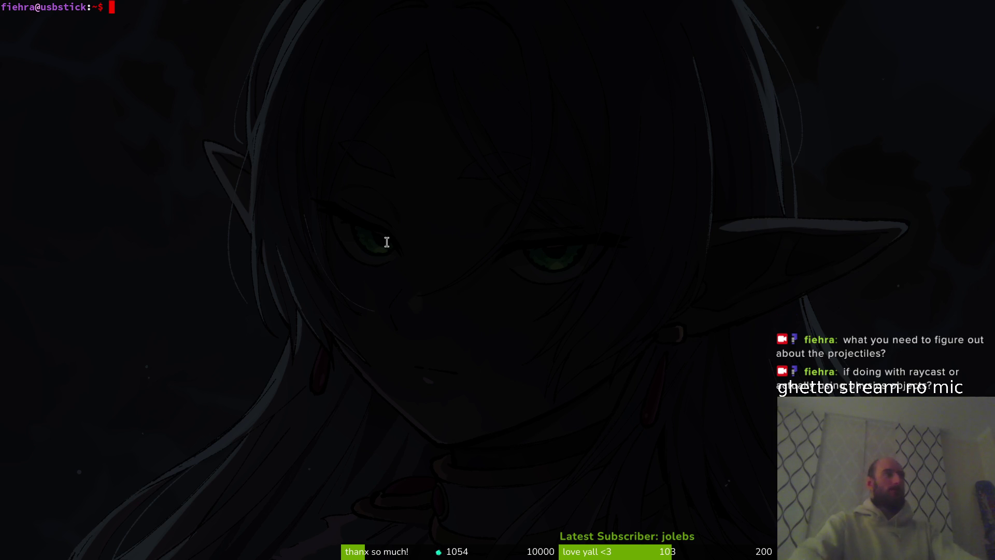
text(cd epo)
key(BackSpace)
key(BackSpace)
text(d)
key(BackSpace)
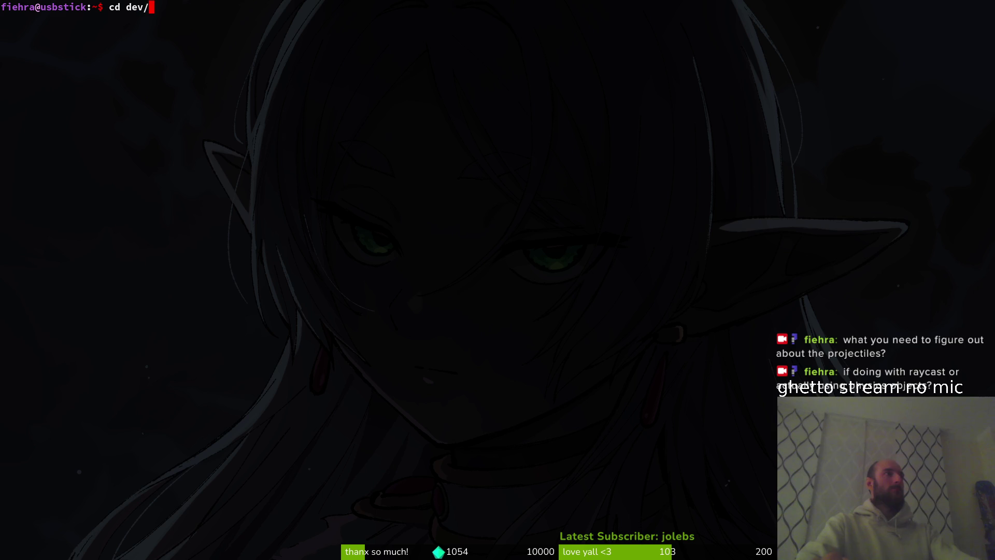
key(Tab)
key(Return)
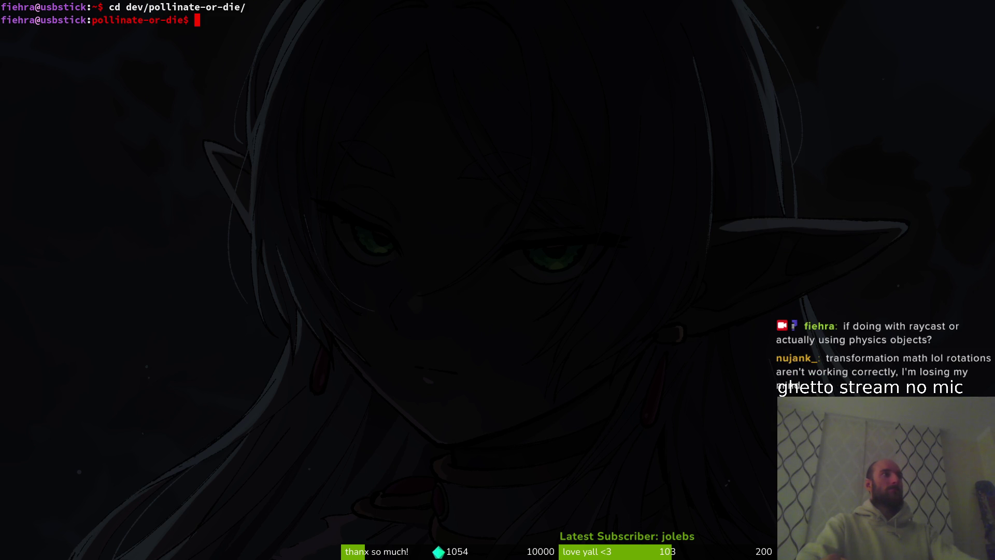
List the contents of the project, dev and home folders while moving up the tree.
text(ls)
key(Return)
text(cd)
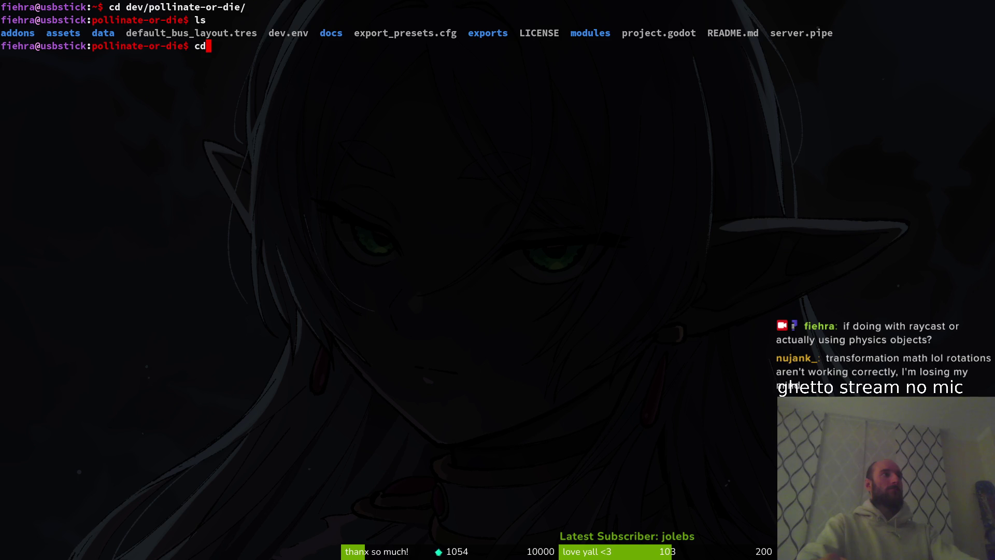
text(..)
key(Return)
text(ls)
key(Return)
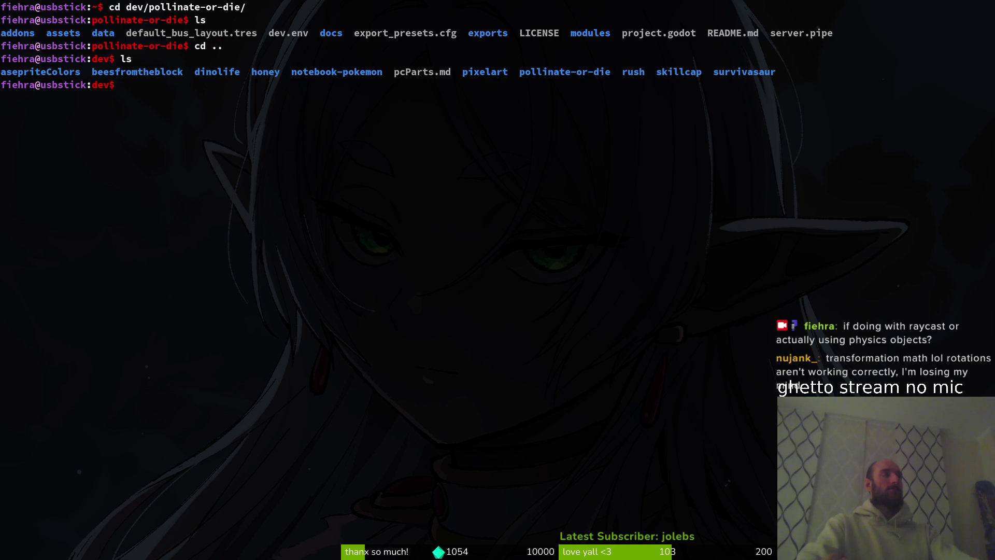
text(cd ..)
key(Return)
text(ls)
key(Return)
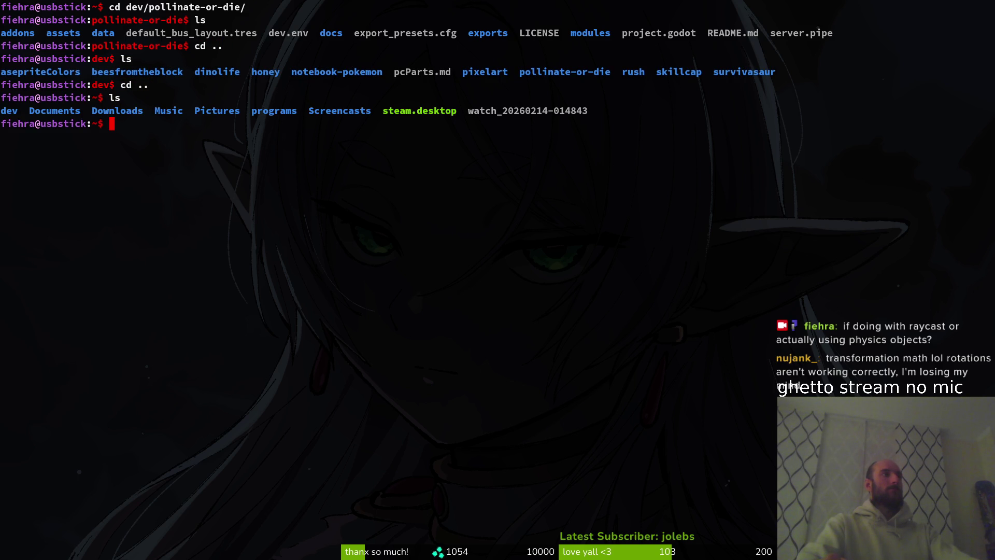
Re-enter dev/pollinate-or-die/ and open the folder listing in Neovim with vi.
text(dev/)
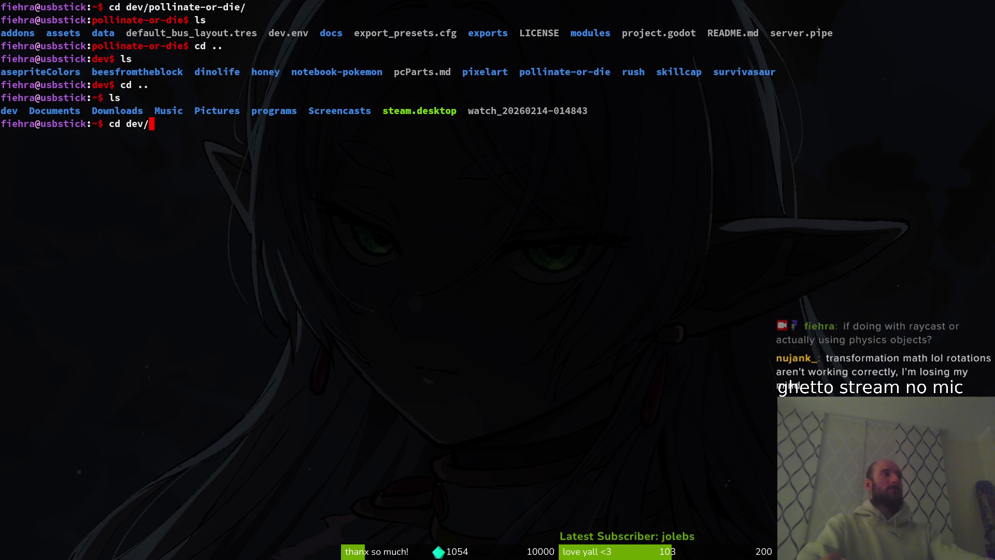
text(pollinate-or-die/)
key(Return)
text(vi .)
key(Return)
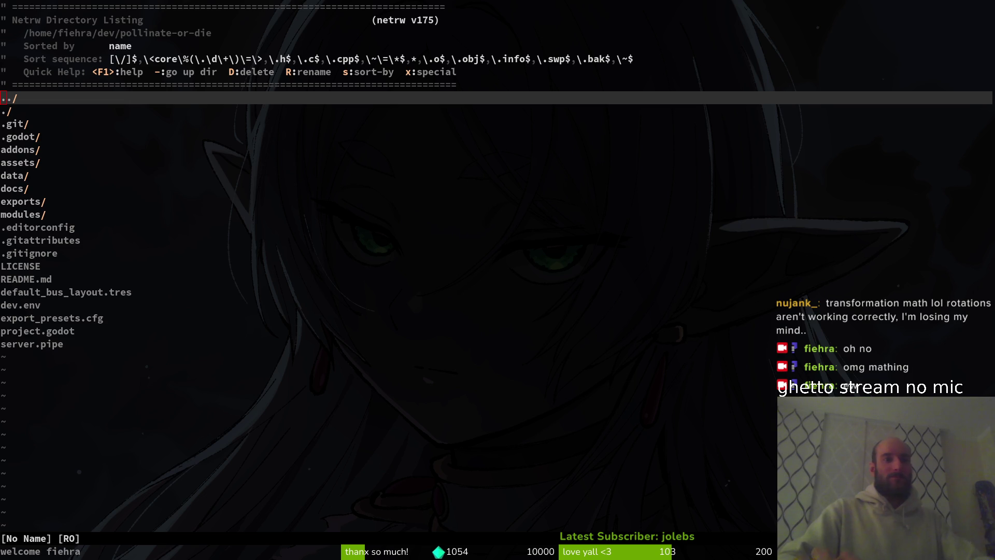
Leave the netrw listing and switch via Godot's lucerne.tscn to Aseprite's lucerne-Sheet.aseprite.
click(322, 266)
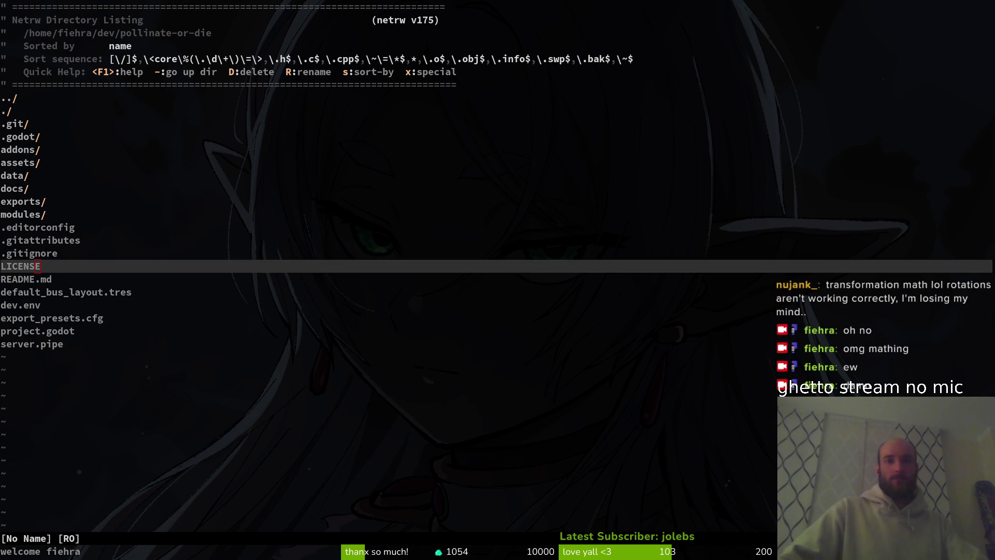
key(alt+Tab)
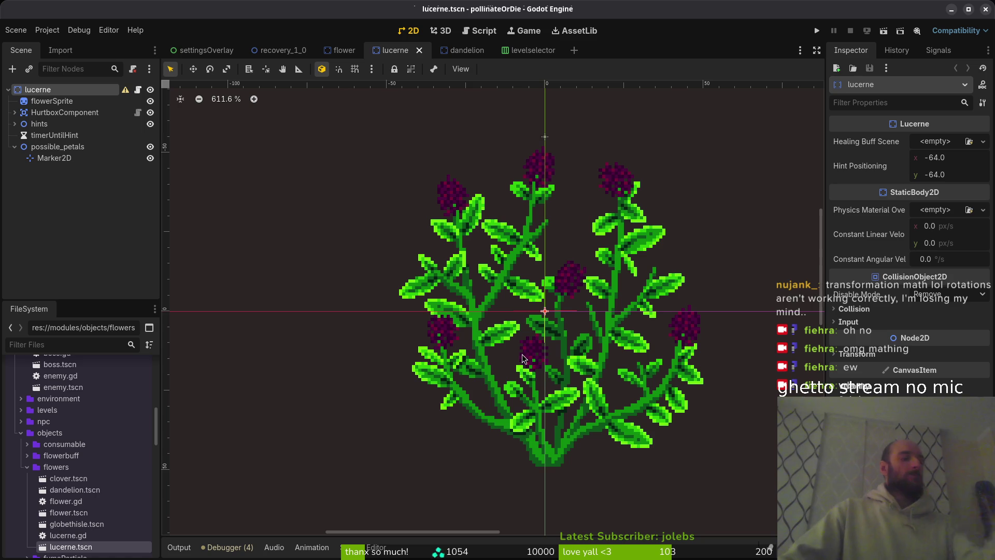
key(alt+Tab)
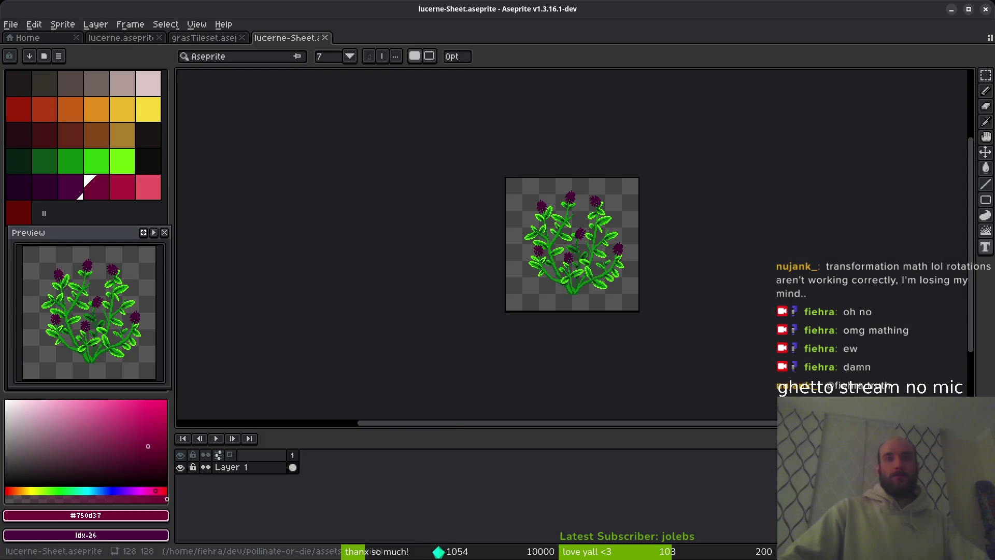
Close the lucerne-Sheet and grasTileset sprites so only lucerne.aseprite stays open.
scroll(522, 198, up, 5)
scroll(521, 198, up, 6)
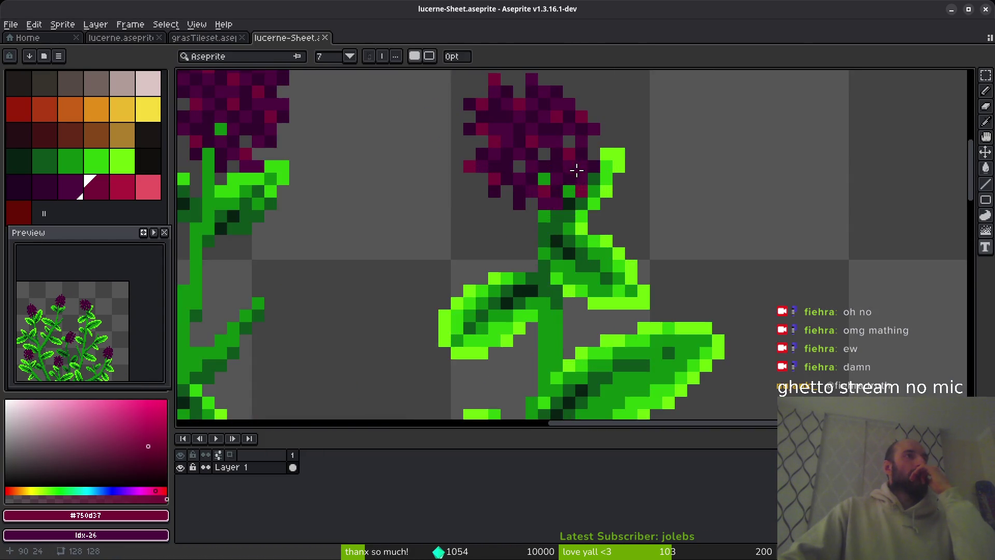
key(m)
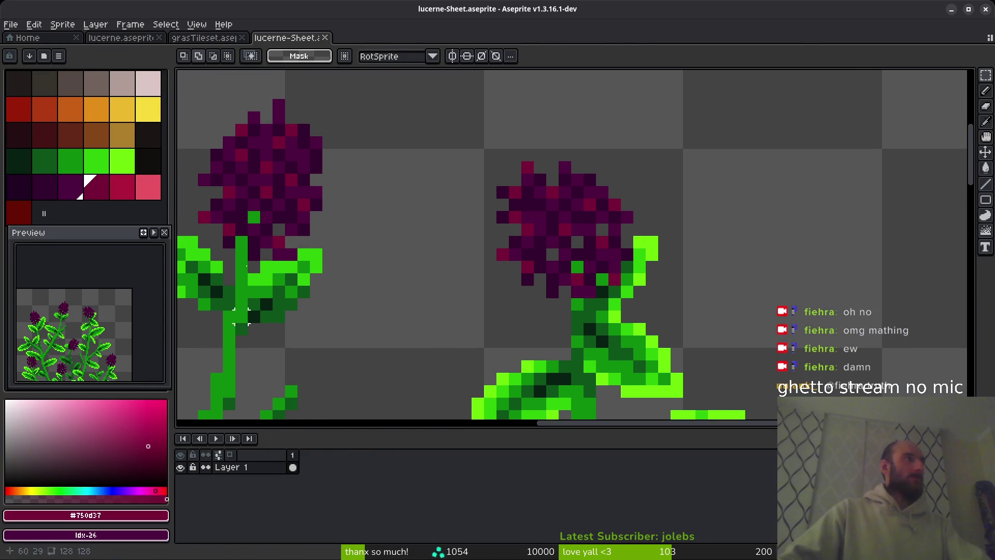
click(324, 37)
click(242, 38)
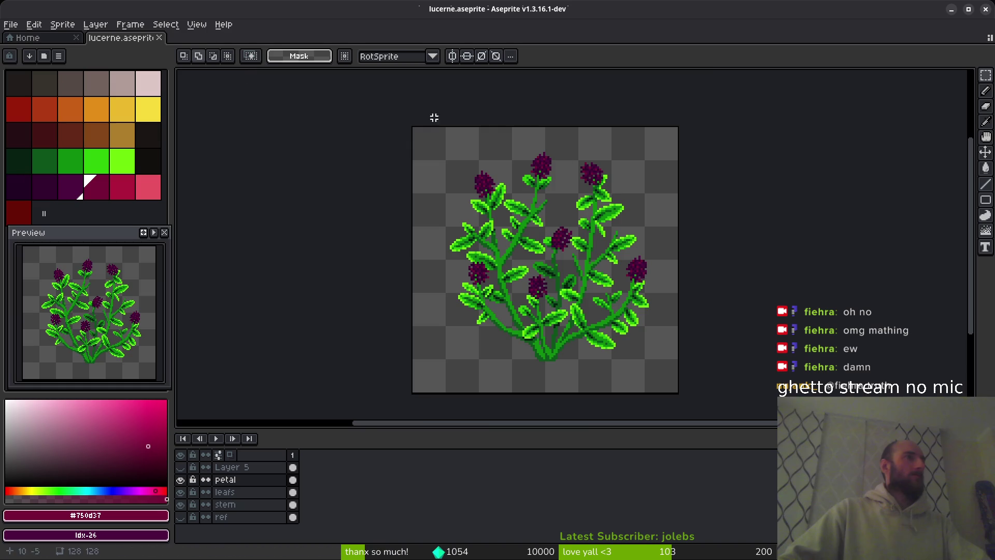
Reposition the right flower's head, a stem-and-petal strip, and the left petal chunk.
scroll(584, 232, up, 5)
drag(514, 163, 630, 327)
drag(560, 246, 590, 248)
click(544, 243)
mouse_move(527, 150)
mouse_down()
mouse_move(589, 295)
mouse_move(578, 327)
mouse_up()
drag(567, 236, 541, 202)
mouse_move(406, 150)
mouse_down()
mouse_move(457, 259)
mouse_move(520, 340)
mouse_up()
mouse_move(489, 273)
mouse_down()
mouse_move(501, 248)
mouse_move(475, 262)
mouse_up()
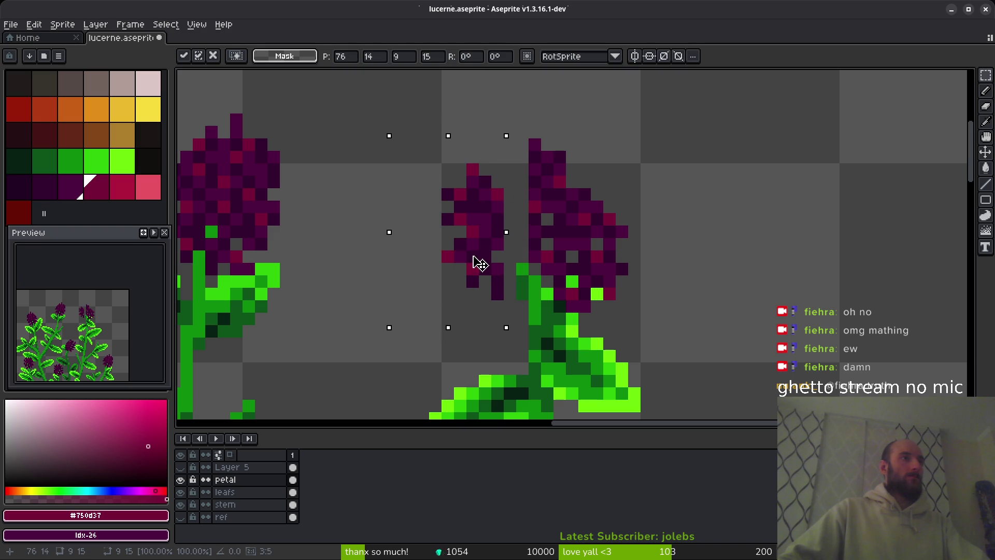
key(ctrl+d)
Move a small petal block up and left, rotate it 180°, and commit it.
mouse_move(522, 170)
mouse_down()
mouse_move(575, 207)
mouse_move(570, 248)
mouse_up()
mouse_move(519, 203)
mouse_down()
mouse_move(574, 266)
mouse_move(568, 314)
mouse_up()
drag(547, 248, 517, 195)
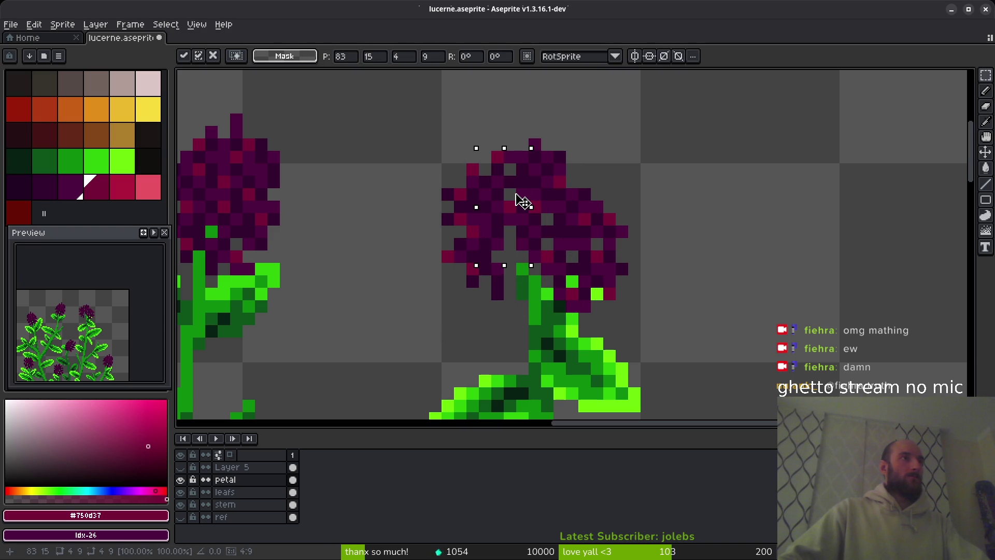
key(ctrl+r)
key(ctrl+r)
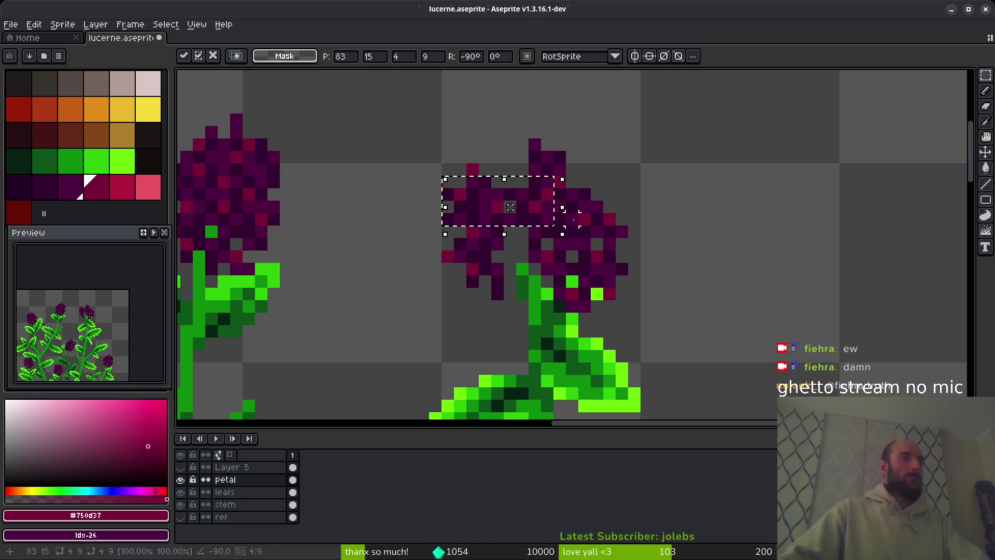
drag(527, 213, 527, 206)
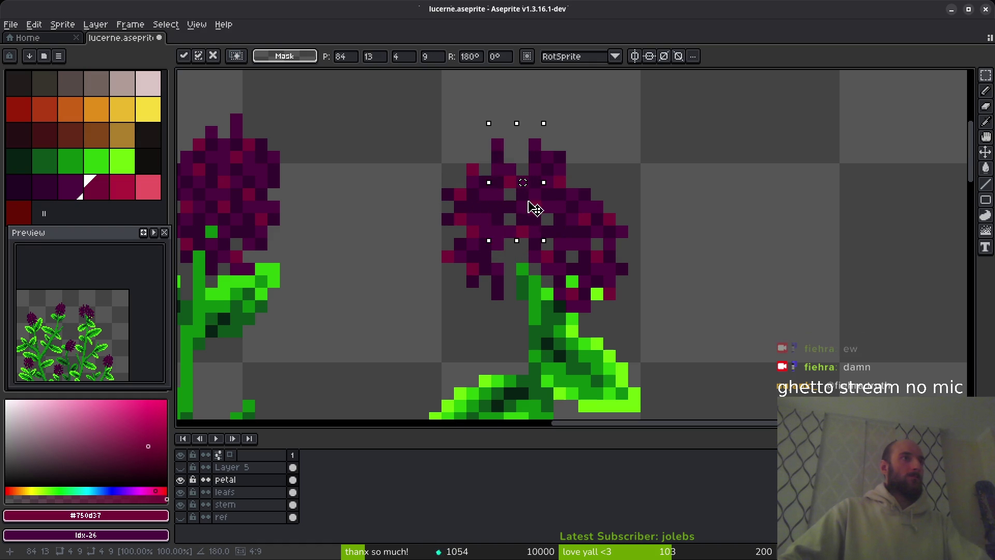
click(522, 270)
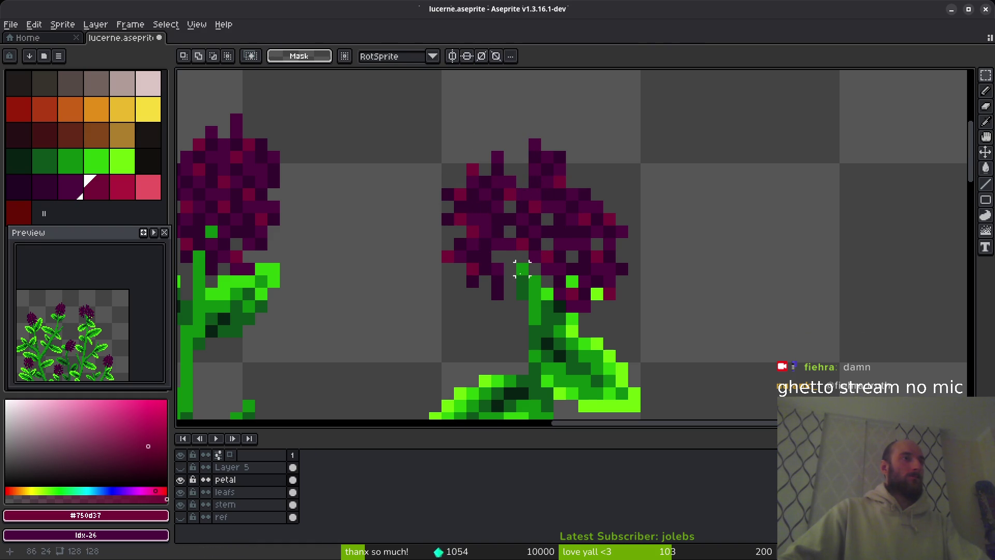
Shift and rotate the 7x6 block at the bloom's base, commit it, then pick purple #4d033f.
mouse_move(493, 187)
mouse_down()
mouse_move(569, 249)
mouse_move(578, 287)
mouse_up()
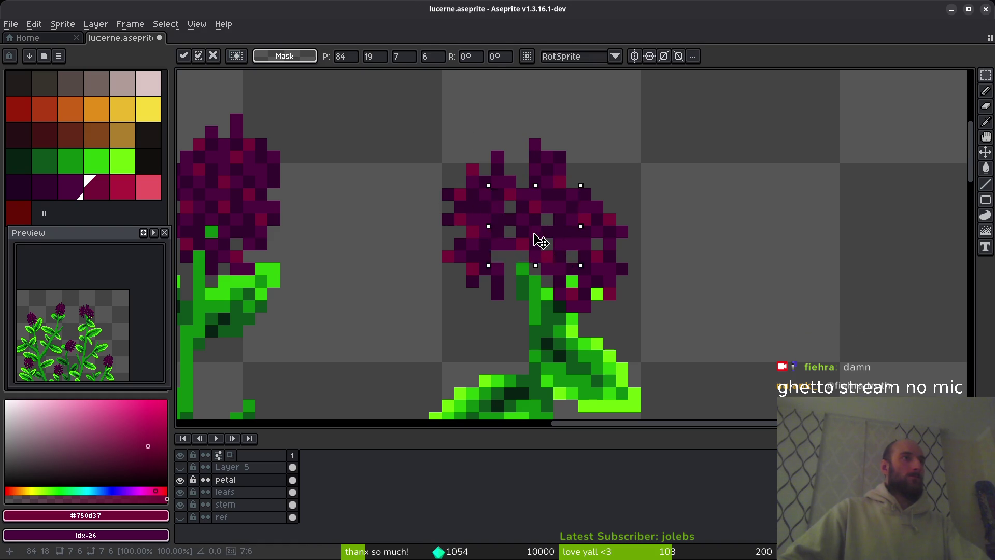
drag(535, 247, 523, 244)
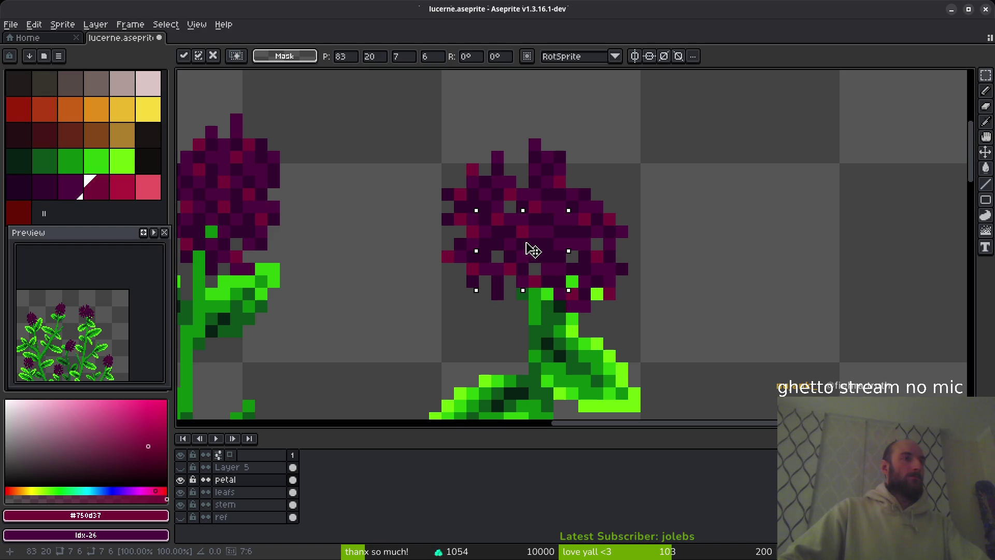
key(ctrl+shift+r)
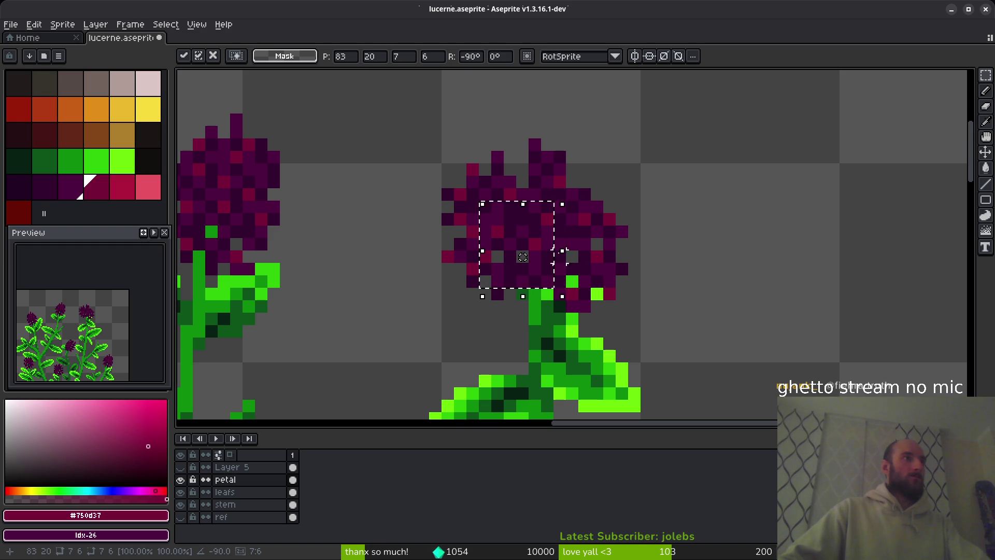
key(ctrl+shift+r)
key(ctrl+shift+r)
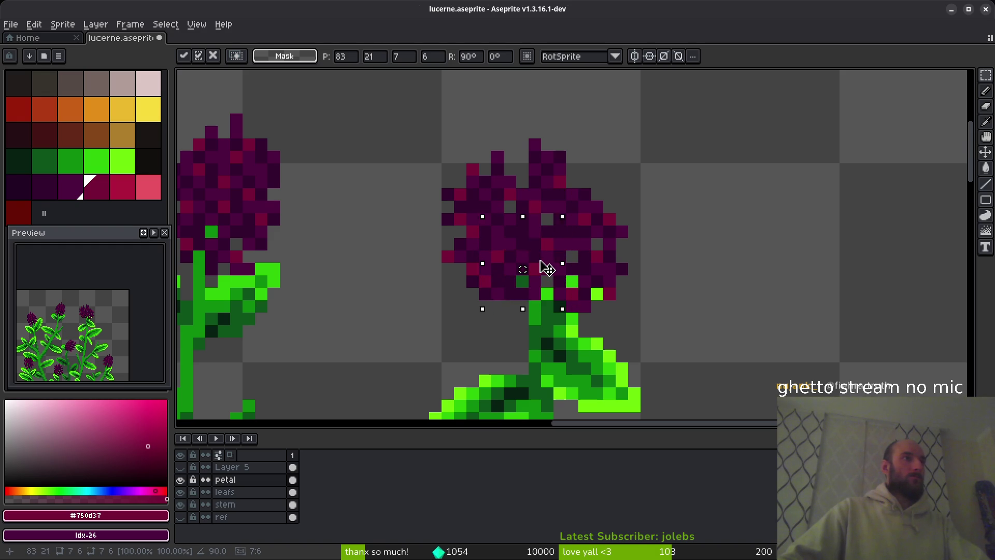
drag(540, 262, 547, 265)
key(ctrl+d)
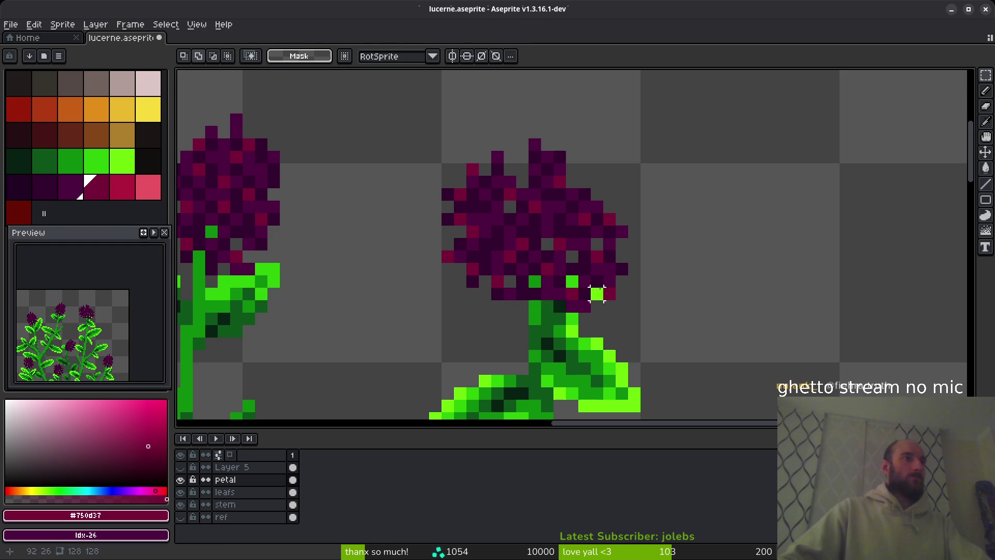
alt+click(551, 219)
key(b)
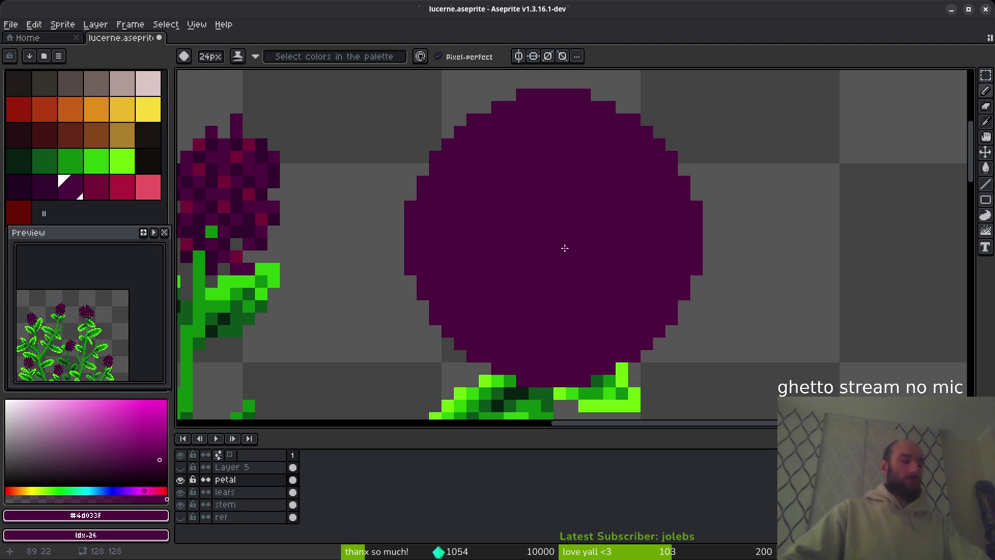
Set the pencil brush size to 1 pixel.
click(212, 57)
text(1)
key(Return)
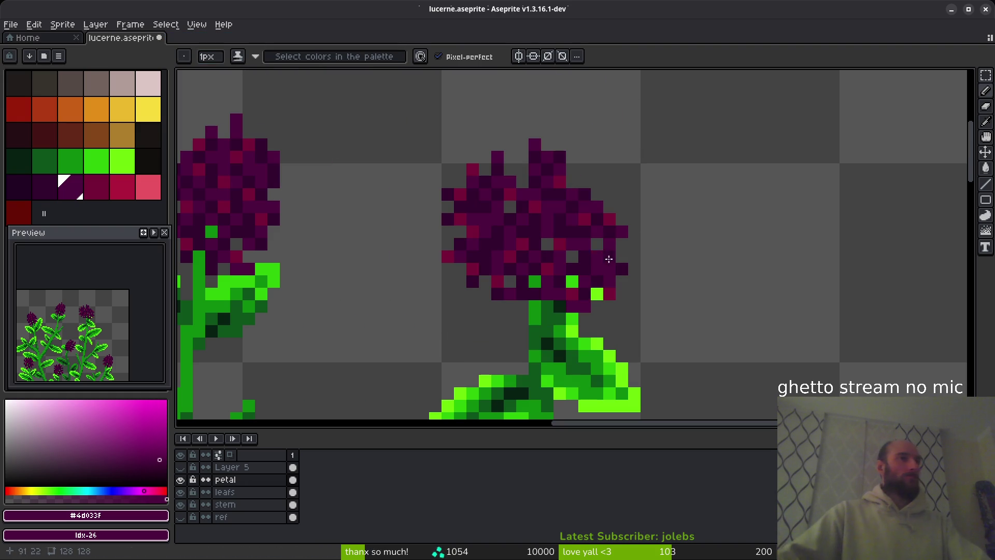
scroll(589, 277, down, 6)
scroll(589, 278, up, 6)
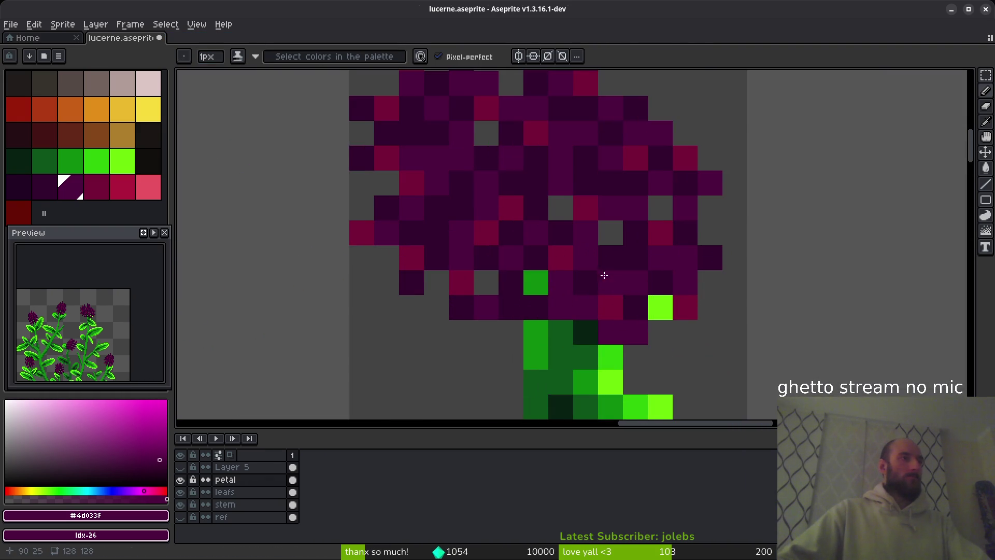
Paint purple petal pixels over the stem top, filling gaps with dark purple and red-purple accents.
mouse_move(480, 346)
mouse_down()
mouse_move(515, 355)
mouse_move(536, 386)
mouse_move(438, 308)
mouse_move(407, 347)
mouse_move(444, 295)
mouse_up()
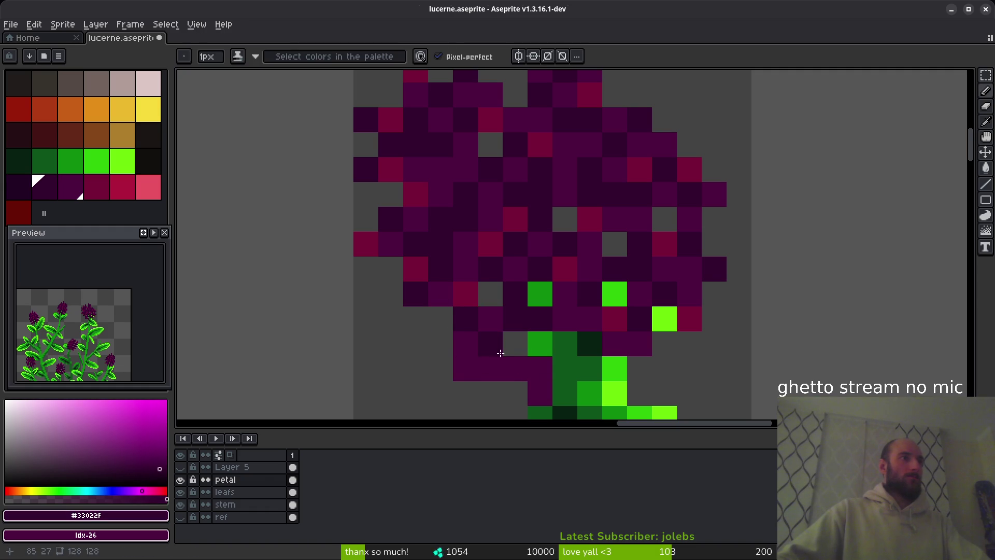
alt+click(533, 303)
alt+right_click(533, 303)
click(496, 296)
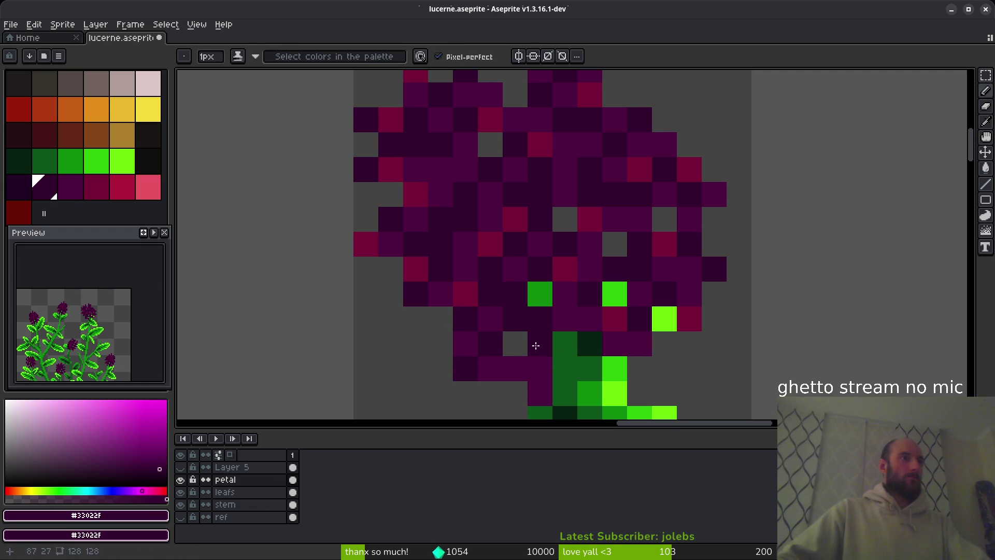
alt+click(494, 247)
click(514, 319)
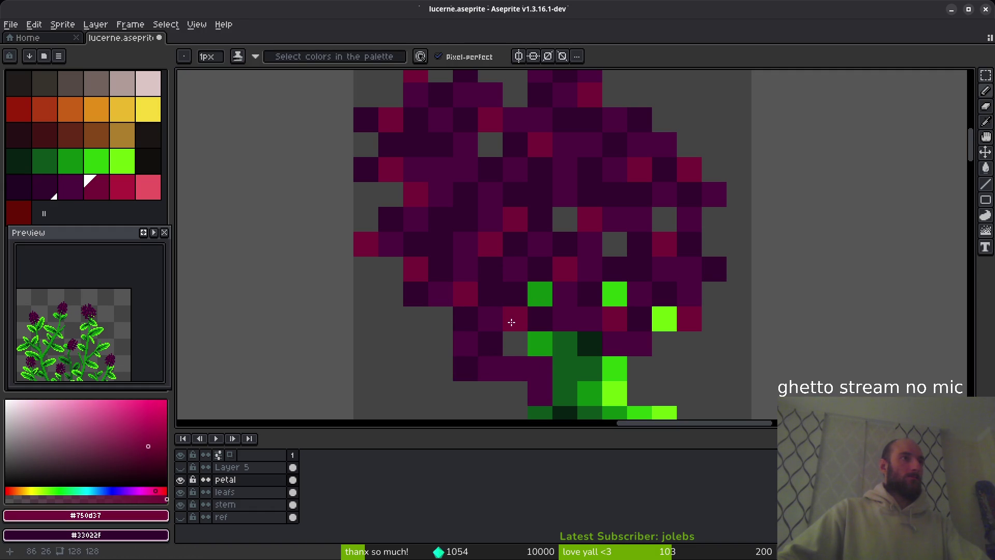
click(539, 344)
right_click(523, 348)
right_click(540, 343)
Add mid-purple pixels at the petal base over the stem, darkening a few with dark purple.
alt+click(570, 311)
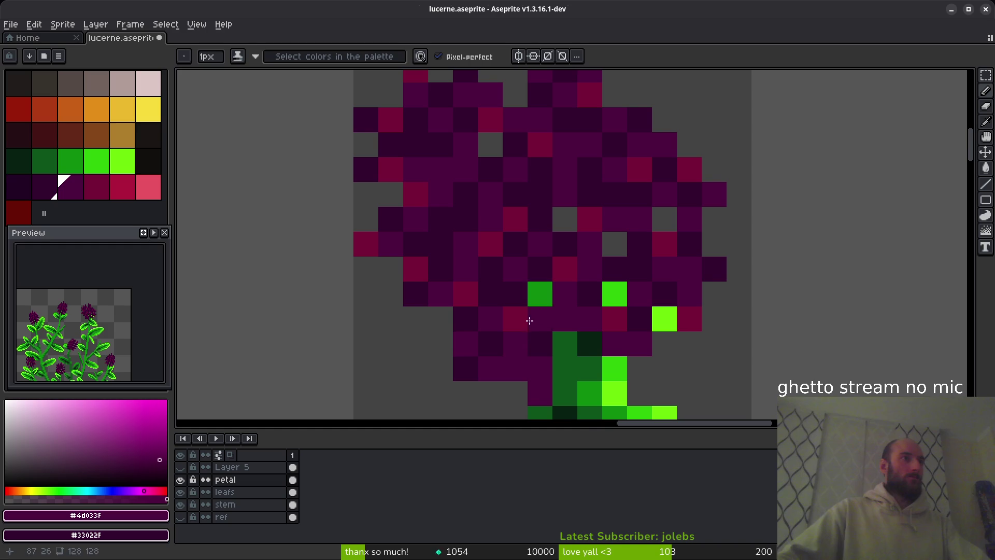
click(563, 361)
click(465, 368)
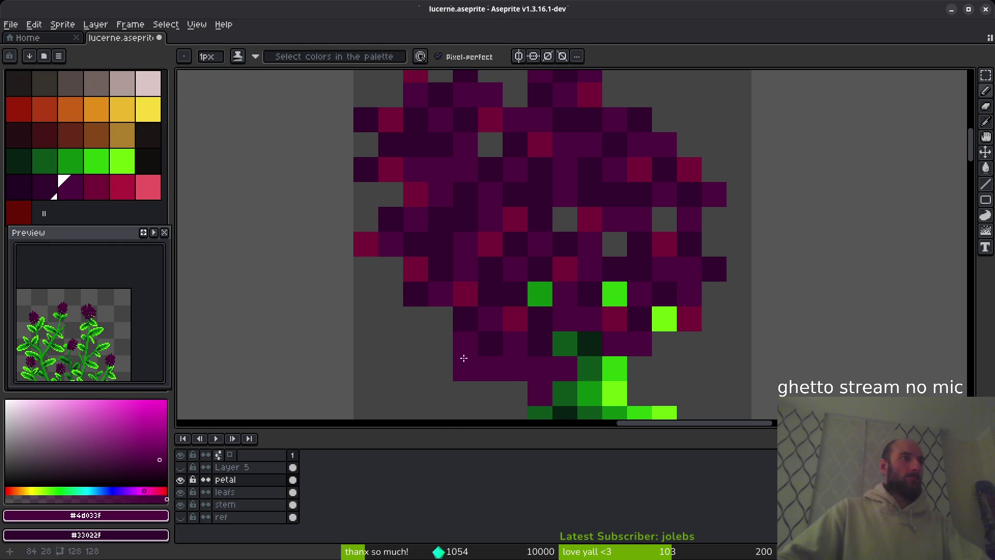
click(440, 343)
right_click(440, 317)
right_click(469, 365)
click(563, 342)
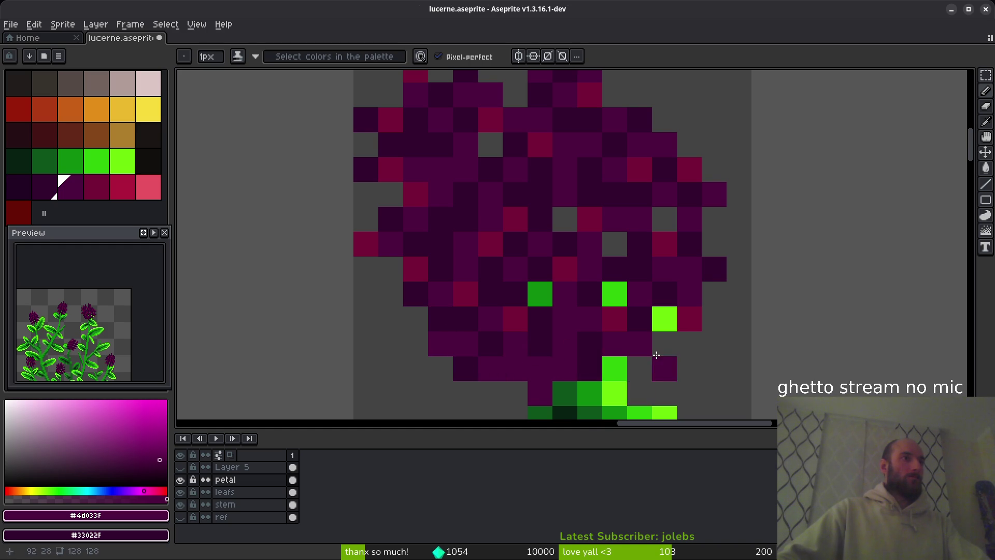
Sample petal colours and cover a green pixel in the petals, then undo that change.
scroll(653, 350, down, 5)
scroll(649, 351, up, 5)
alt+click(542, 280)
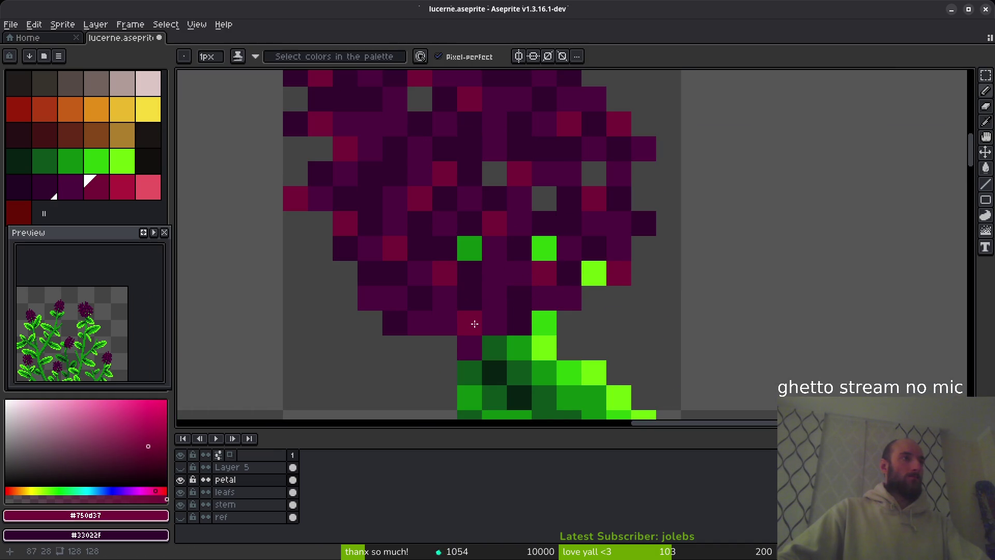
scroll(601, 294, down, 1)
alt+click(531, 284)
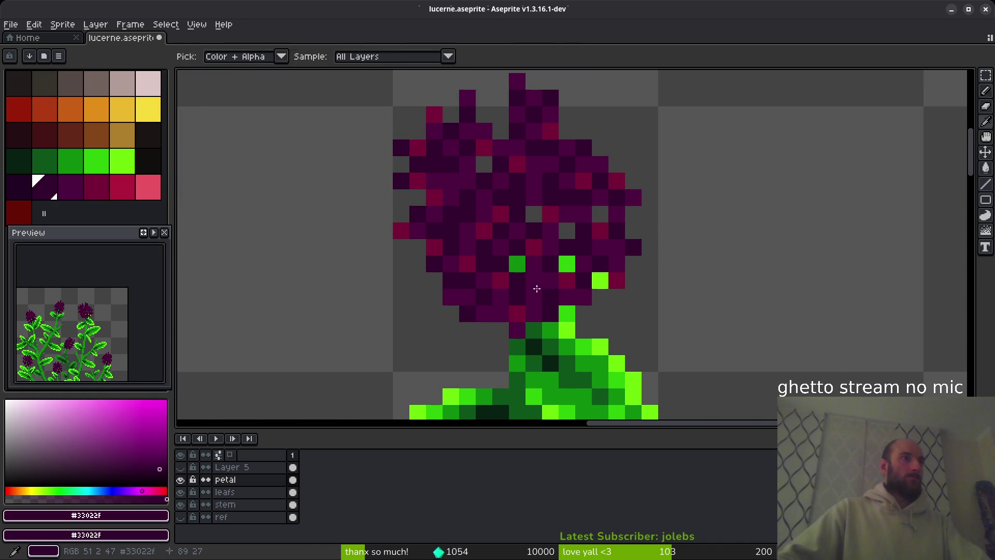
alt+click(517, 281)
click(519, 258)
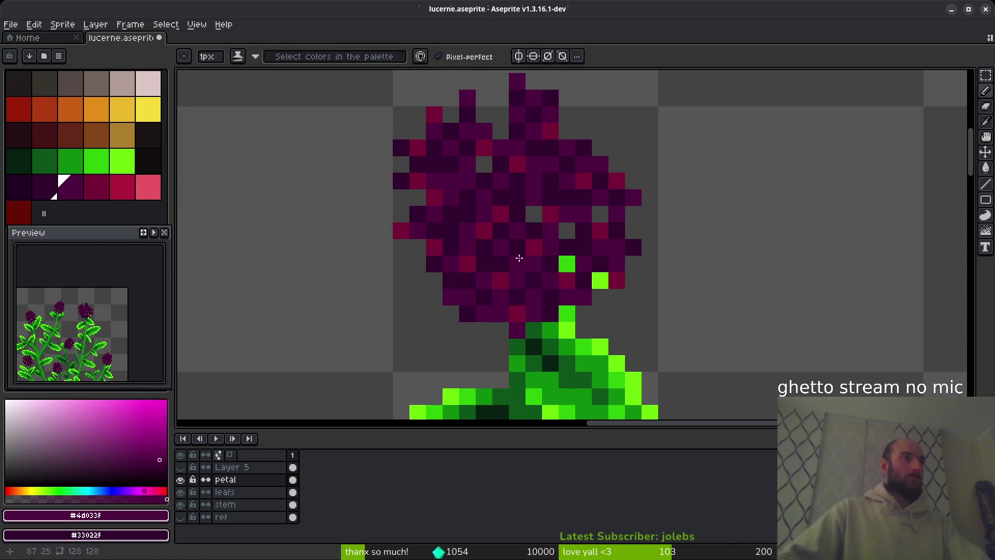
key(ctrl+z)
Extend the petal tips upward at the top of the flower in dark purple.
scroll(596, 130, up, 3)
alt+click(533, 227)
mouse_move(534, 228)
mouse_down()
mouse_move(522, 211)
mouse_move(538, 153)
mouse_move(553, 151)
mouse_up()
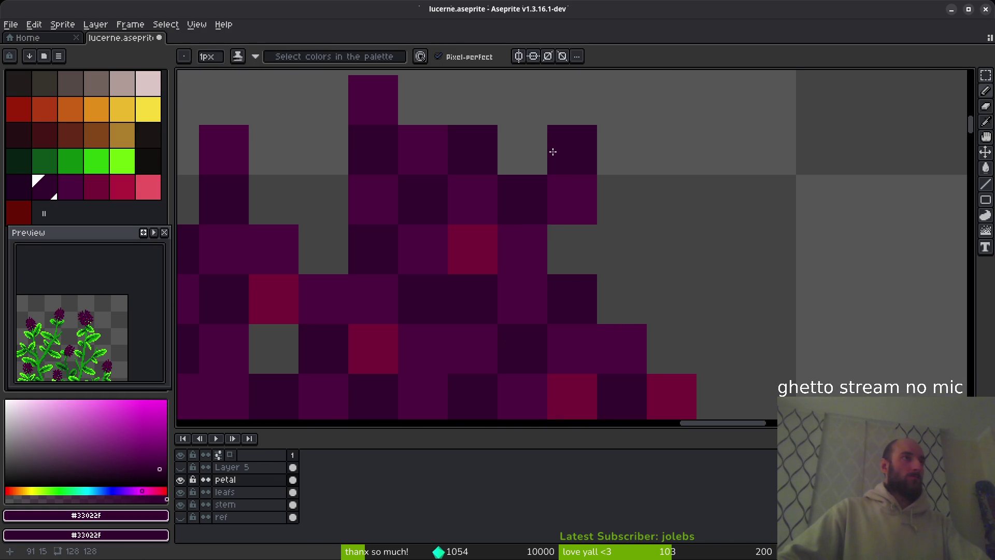
scroll(644, 227, down, 6)
scroll(601, 222, up, 5)
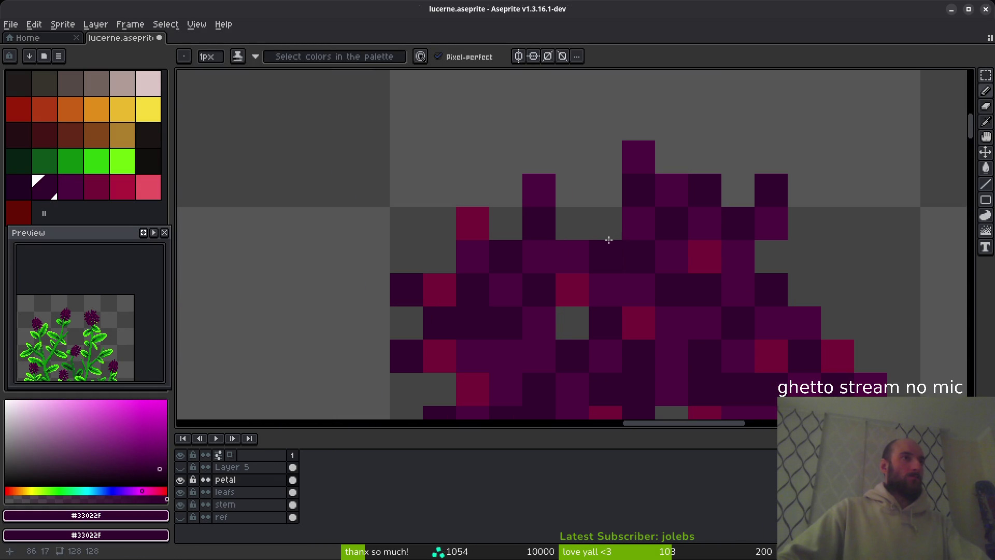
alt+scroll(608, 226, down, 1)
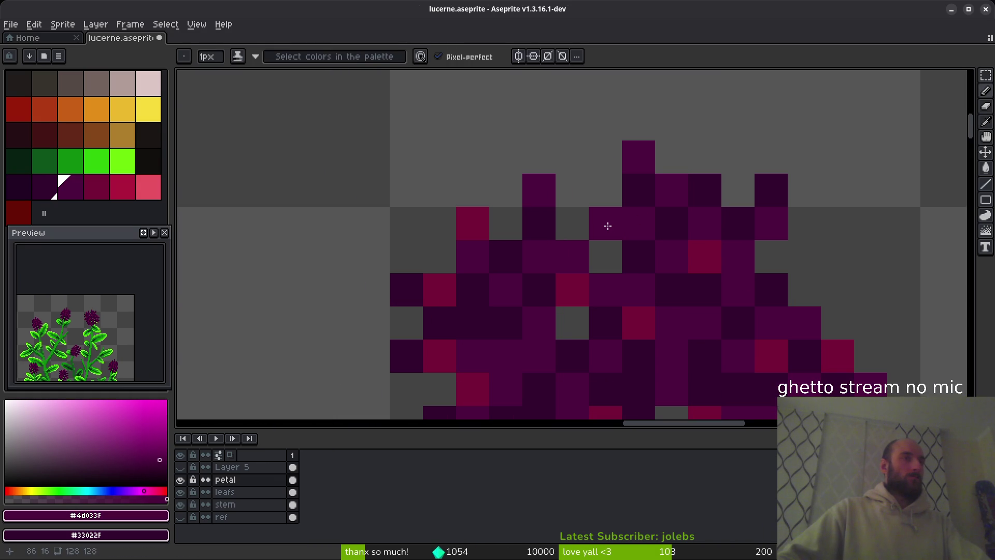
scroll(607, 225, down, 4)
Save the sprite as lucerne.aseprite.
key(ctrl+s)
scroll(627, 221, up, 4)
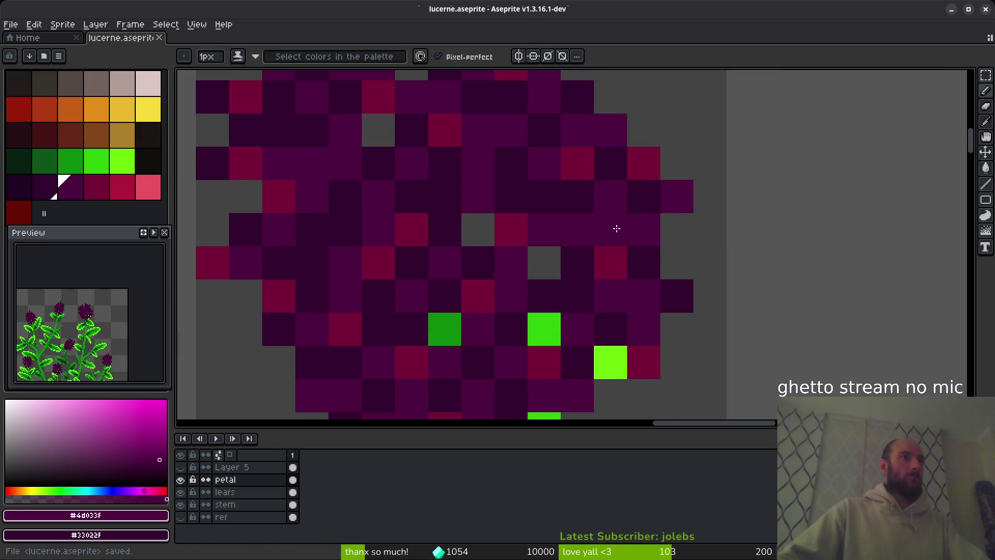
alt+scroll(611, 227, down, 1)
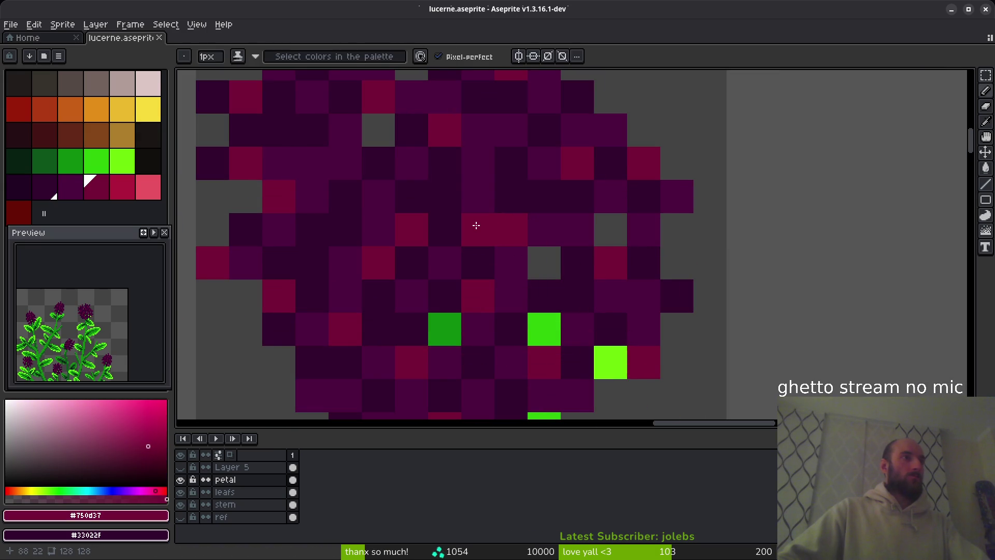
alt+click(546, 222)
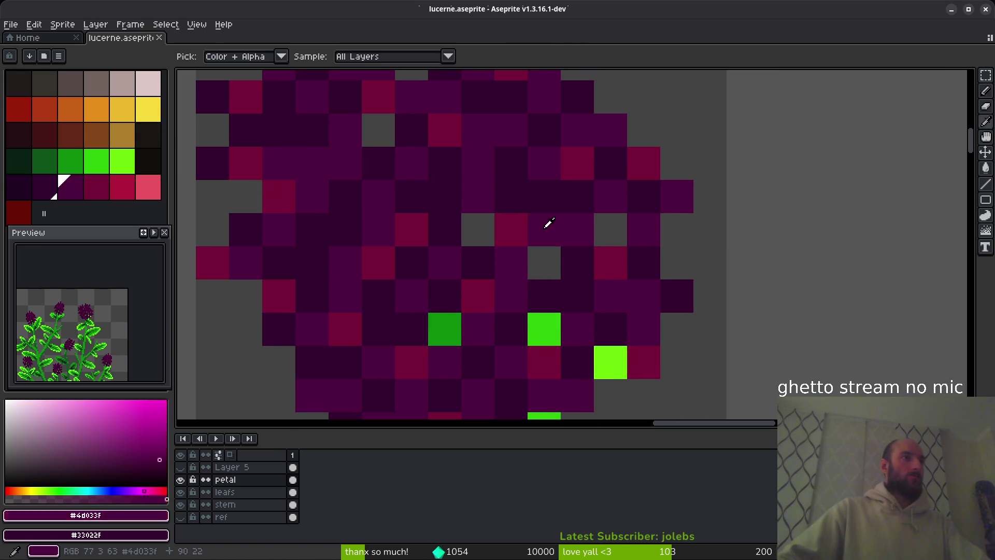
On the leafs layer, begin lasso-outlining the top leaf of the right plant.
scroll(546, 221, down, 3)
key(alt+Down)
key(shift+w)
scroll(573, 237, up, 2)
scroll(671, 197, left, 2)
mouse_move(645, 135)
mouse_down()
mouse_move(616, 123)
mouse_move(518, 191)
mouse_move(524, 225)
mouse_move(569, 233)
mouse_move(628, 166)
mouse_move(630, 130)
mouse_up()
Move the selected leaf slightly to the right and commit its position.
scroll(608, 216, up, 3)
mouse_move(528, 244)
mouse_down()
mouse_move(484, 228)
mouse_move(434, 177)
mouse_up()
key(ctrl+z)
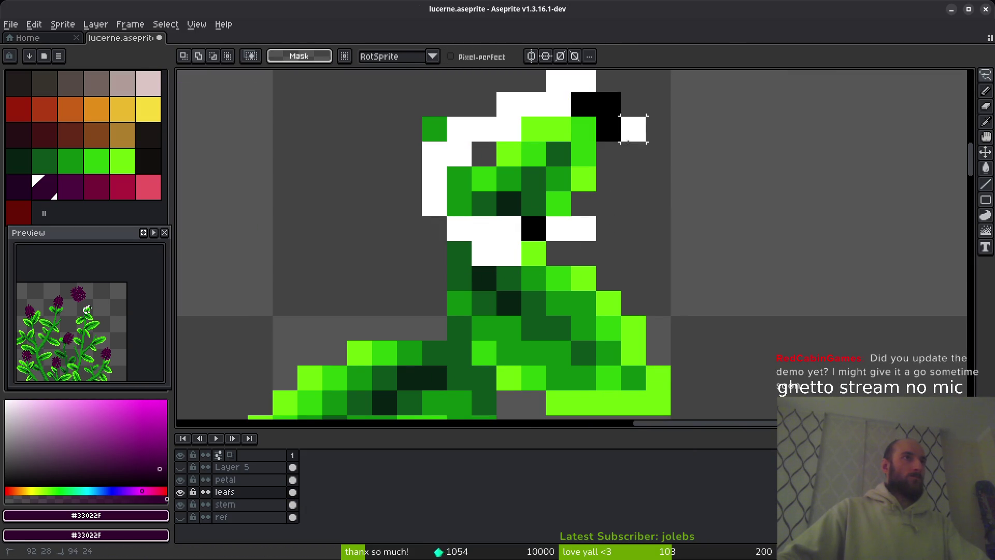
scroll(434, 177, down, 3)
mouse_move(618, 175)
mouse_down()
mouse_move(709, 175)
mouse_move(601, 187)
mouse_move(620, 185)
mouse_up()
key(Return)
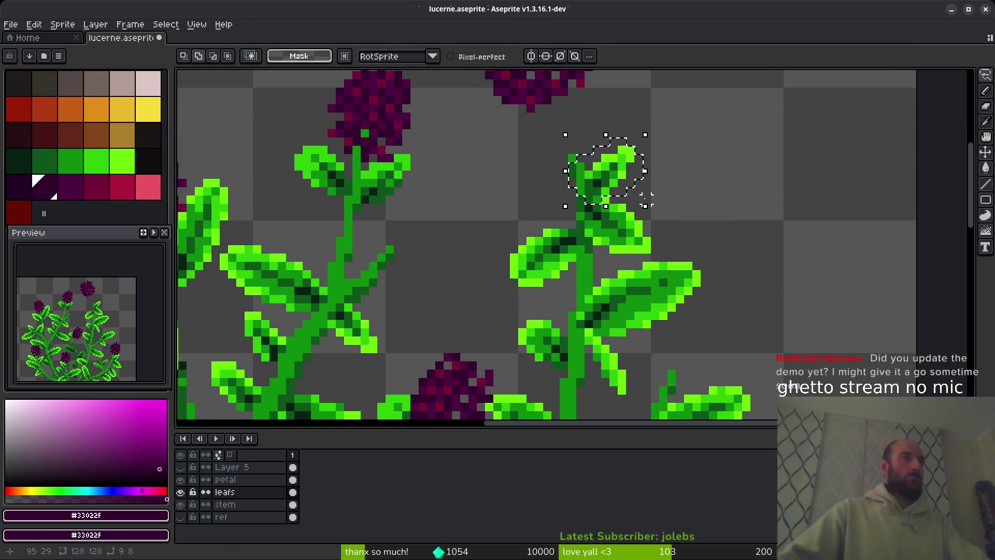
Select the upper leaf of the right plant and try moving it, then cancel.
scroll(637, 181, up, 3)
mouse_move(650, 293)
mouse_down()
mouse_move(633, 295)
mouse_move(544, 136)
mouse_move(715, 186)
mouse_move(705, 259)
mouse_up()
scroll(705, 259, down, 3)
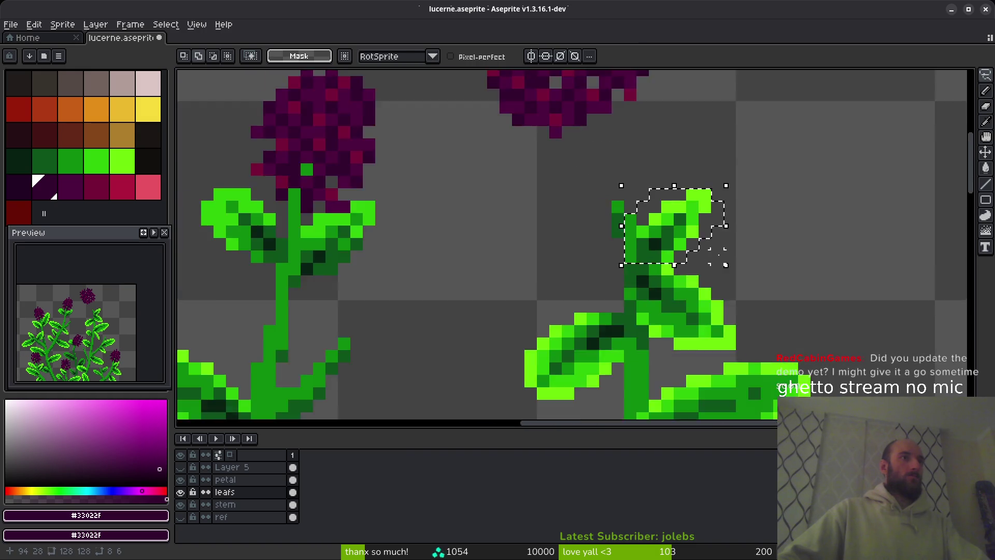
scroll(673, 207, down, 2)
mouse_move(671, 159)
mouse_down()
mouse_move(766, 155)
mouse_move(736, 294)
mouse_move(694, 316)
mouse_up()
scroll(773, 204, down, 2)
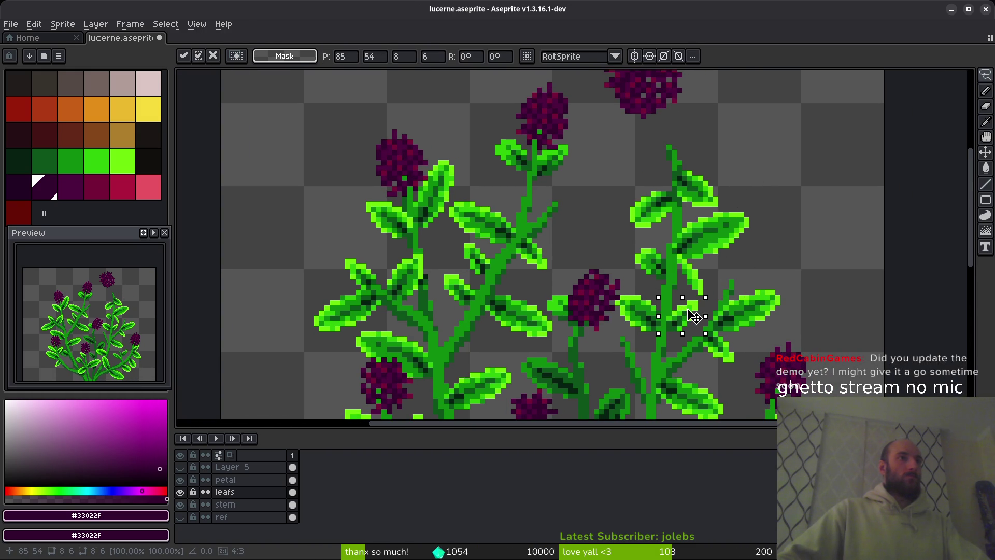
key(Escape)
Move the top leaf down and left onto the stem and rotate it 90°.
scroll(762, 204, up, 2)
scroll(701, 233, down, 4)
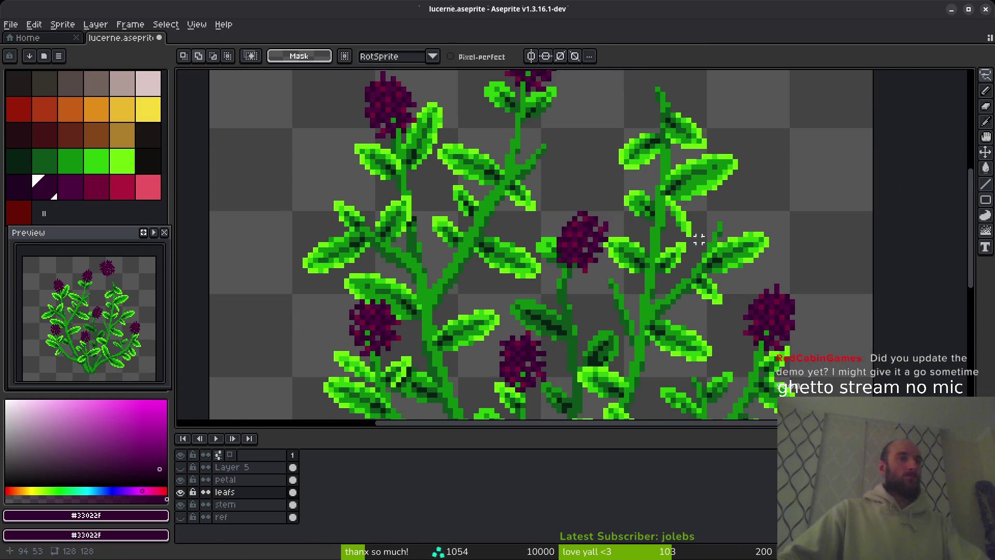
drag(701, 100, 722, 228)
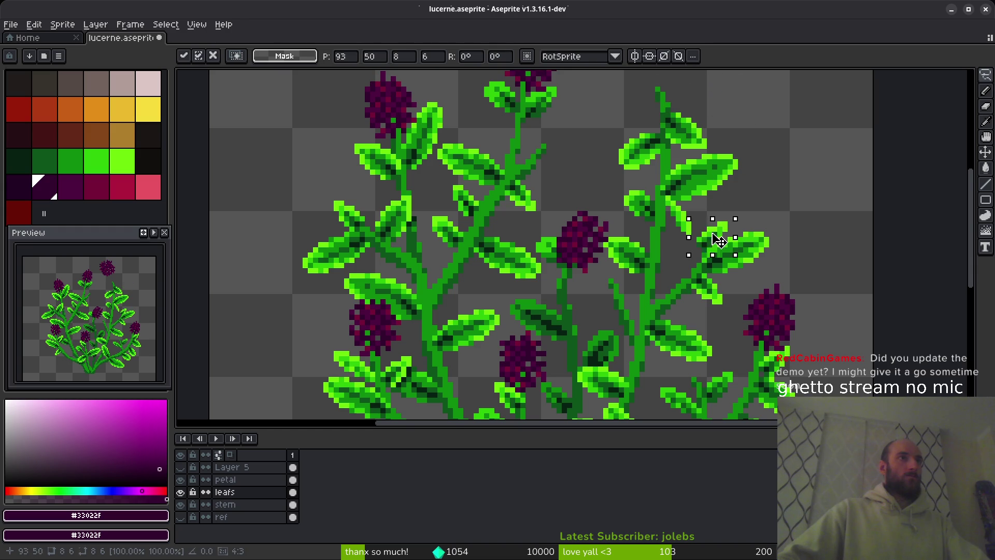
scroll(722, 229, up, 2)
drag(676, 256, 667, 253)
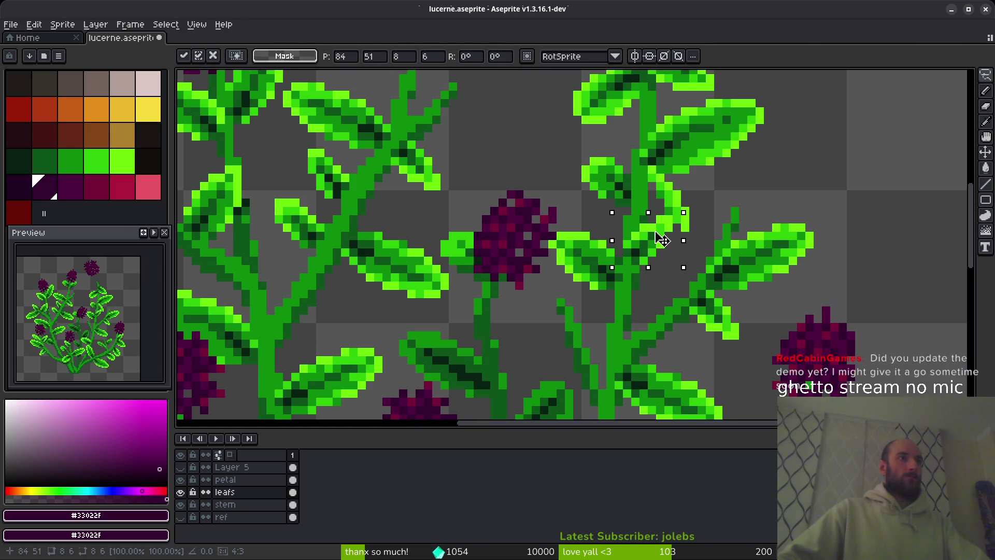
mouse_move(668, 251)
mouse_down()
mouse_move(658, 300)
mouse_move(543, 326)
mouse_up()
scroll(630, 205, down, 2)
scroll(630, 205, up, 1)
mouse_move(630, 223)
mouse_down()
mouse_move(601, 255)
mouse_move(573, 240)
mouse_move(599, 254)
mouse_up()
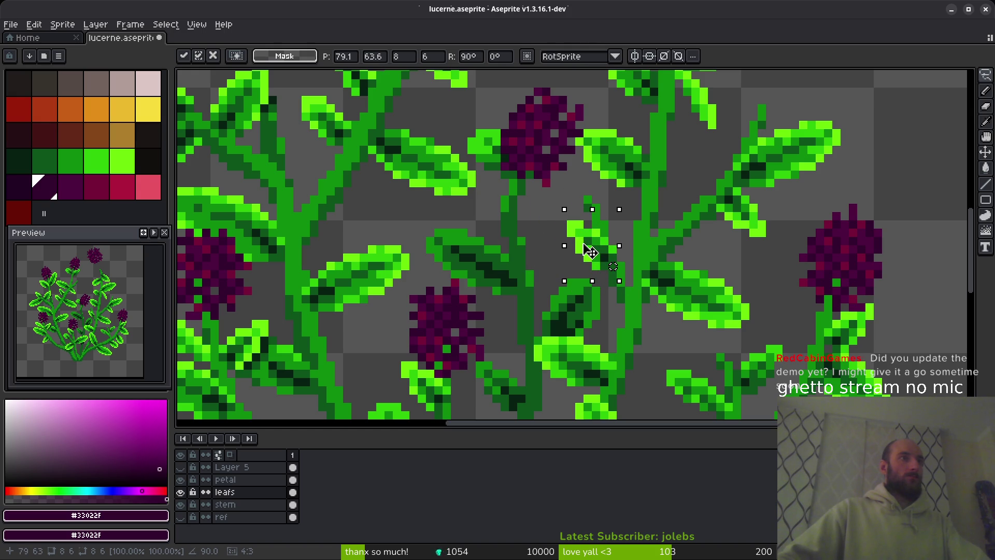
key(Return)
On the petal layer, marquee-select the right flower head and drag it down onto its stem.
scroll(692, 260, down, 3)
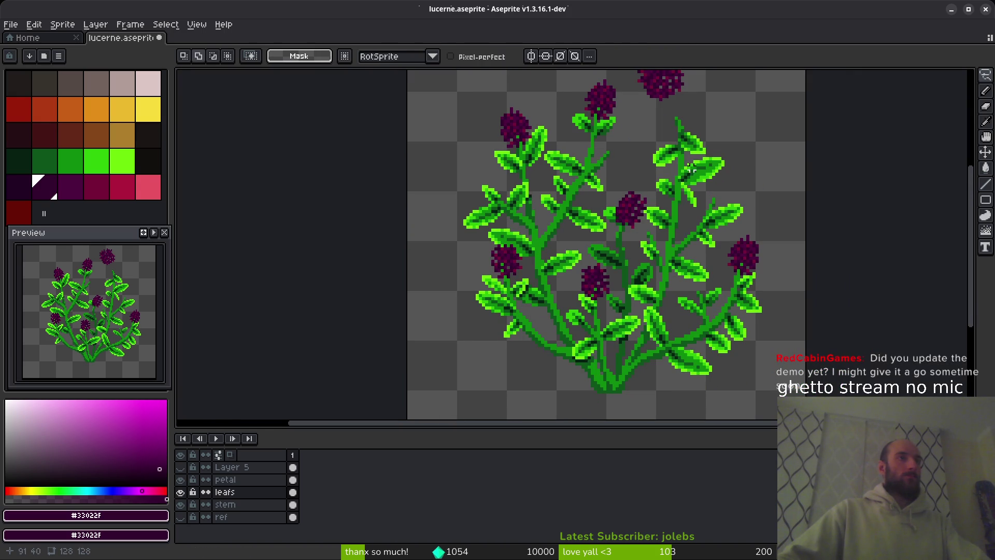
scroll(691, 168, up, 2)
click(243, 479)
drag(589, 127, 700, 262)
key(m)
drag(576, 125, 742, 298)
drag(683, 222, 664, 203)
mouse_move(611, 144)
mouse_down()
mouse_move(660, 210)
mouse_move(645, 234)
mouse_up()
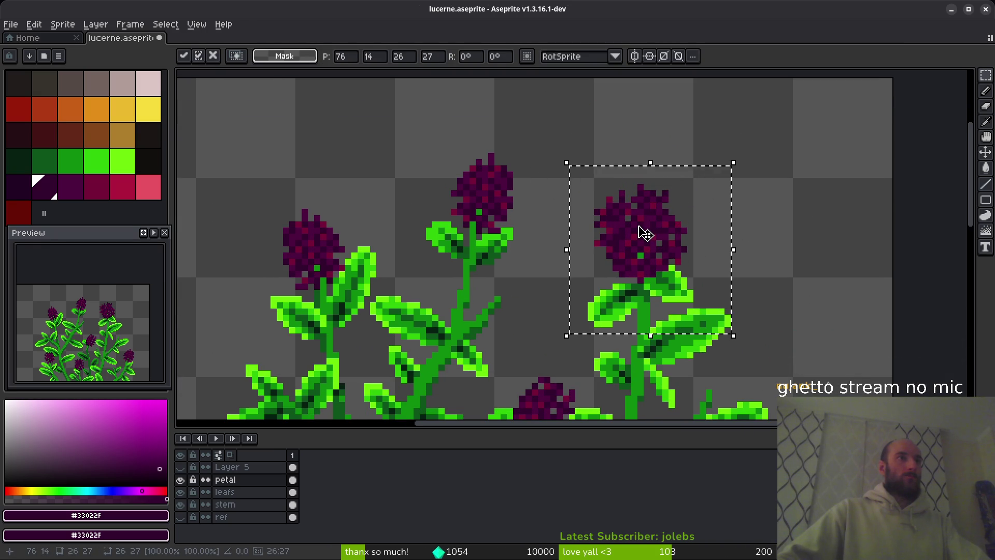
key(ctrl+d)
scroll(645, 234, down, 7)
scroll(713, 253, up, 5)
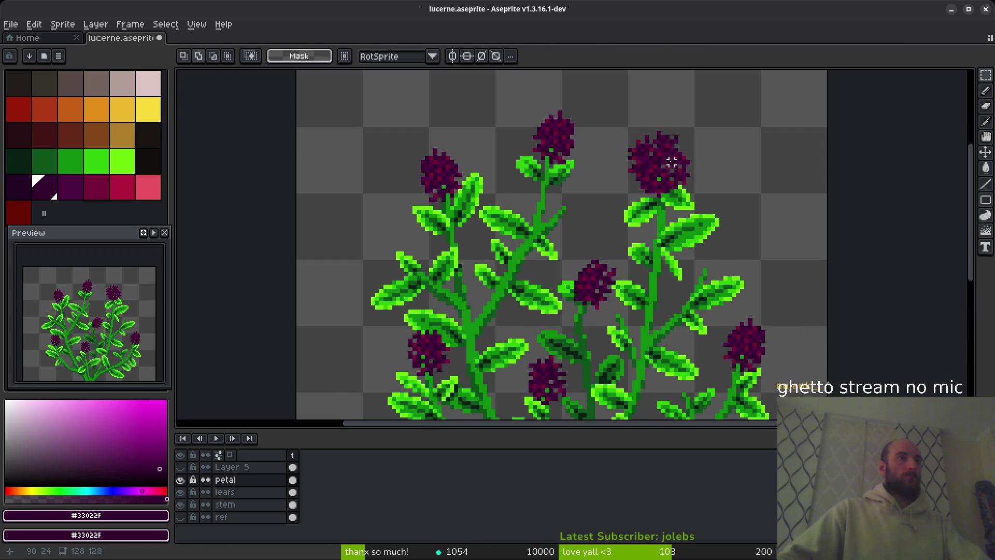
scroll(671, 163, up, 1)
scroll(672, 162, up, 3)
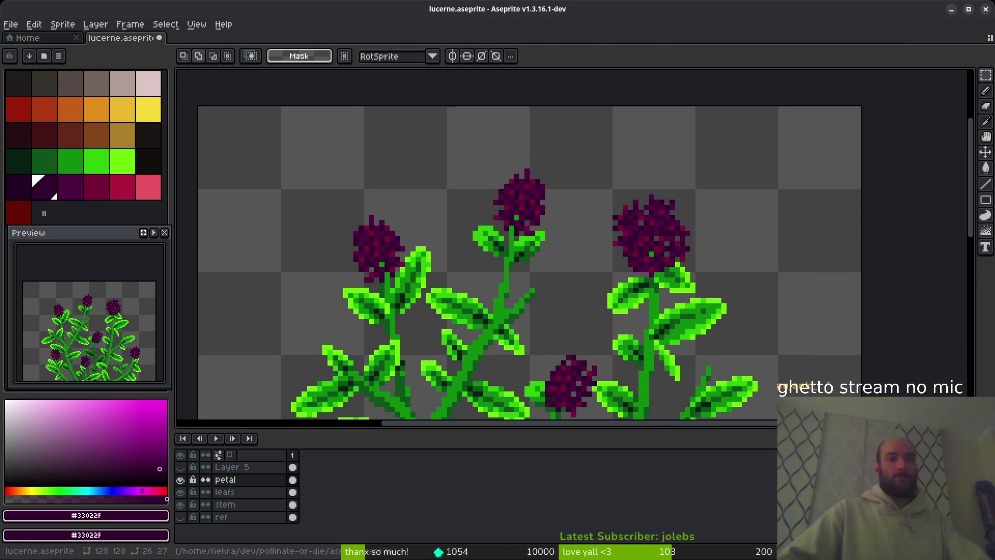
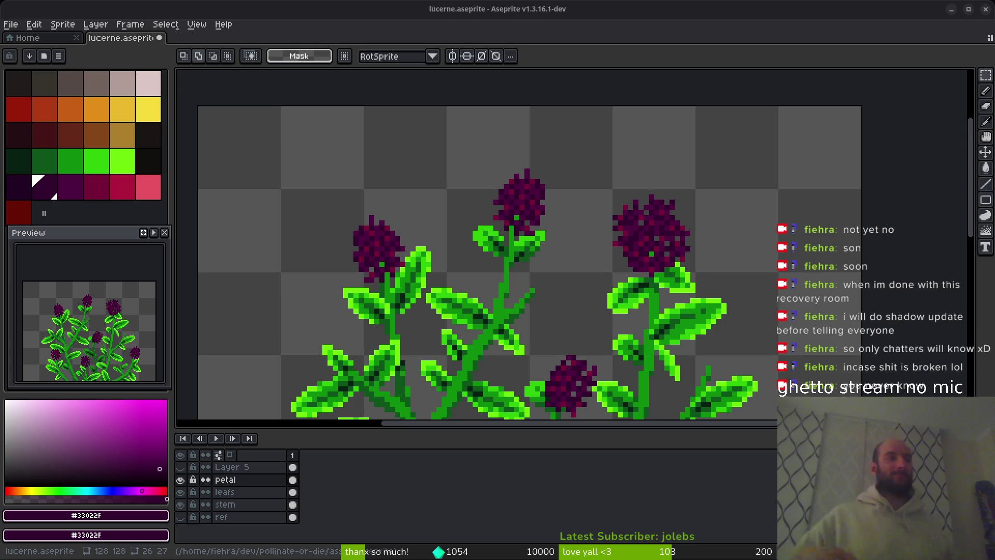
Sample the crimson #750d37 petal colour and pencil a pixel into the right flower.
drag(641, 272, 623, 199)
scroll(519, 215, up, 1)
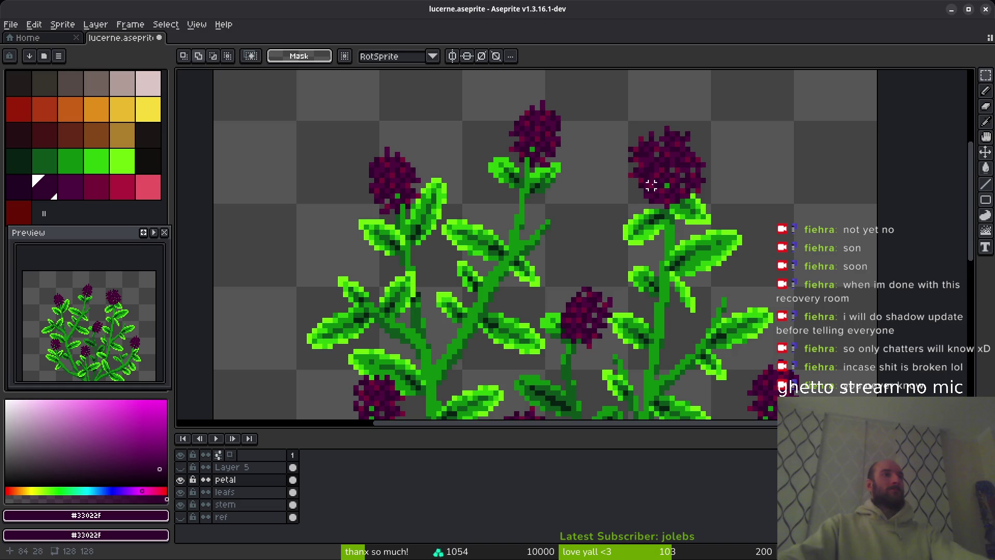
scroll(519, 215, down, 3)
scroll(659, 189, up, 3)
scroll(661, 160, up, 2)
scroll(661, 161, up, 1)
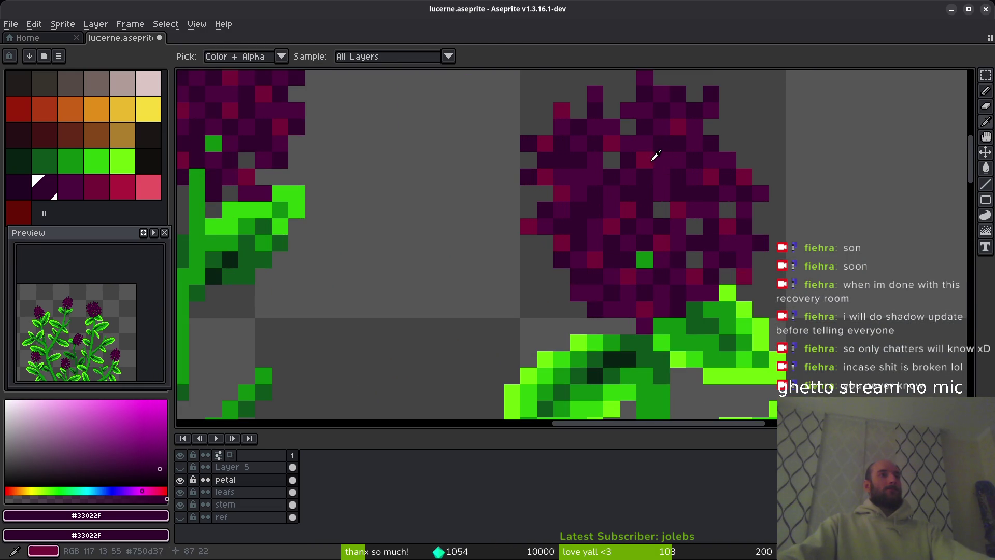
alt+click(655, 156)
scroll(656, 155, up, 1)
key(b)
click(630, 182)
Save the lucerne.aseprite sprite with the new crimson pixel.
scroll(662, 214, down, 5)
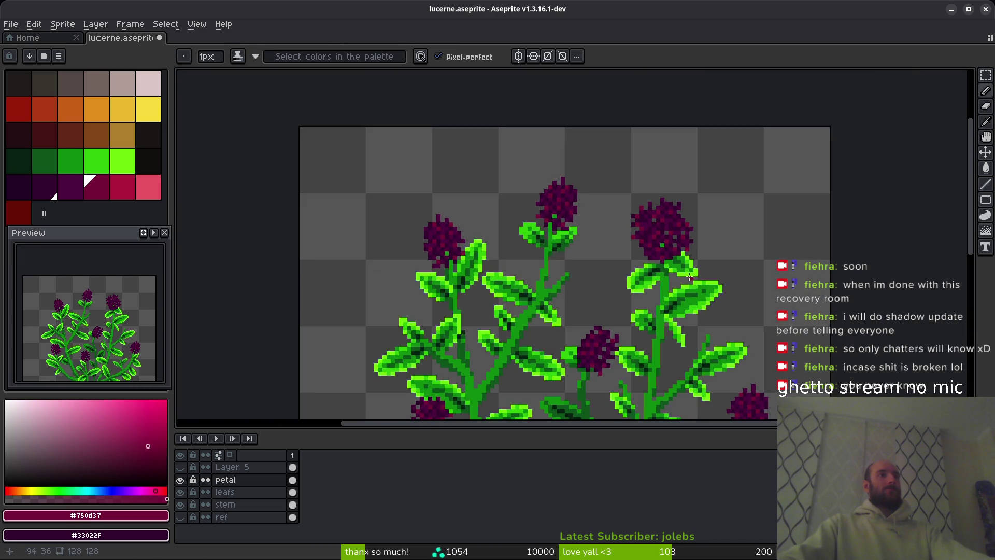
scroll(644, 177, up, 7)
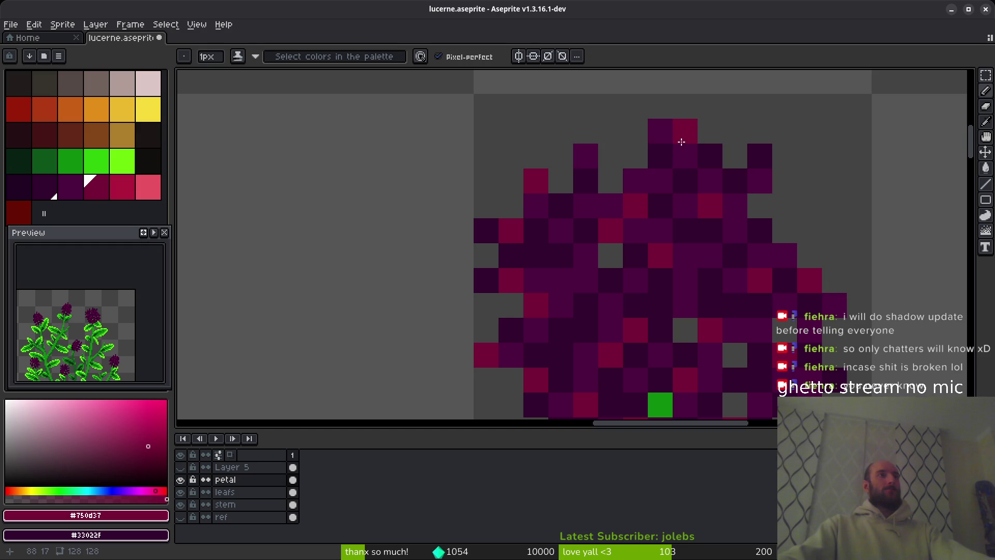
scroll(728, 246, down, 5)
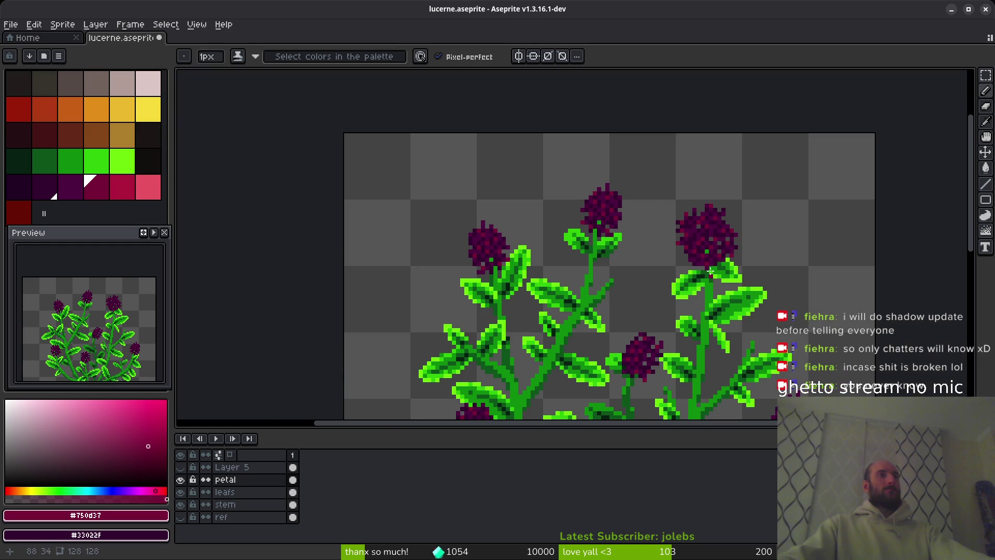
scroll(710, 270, up, 5)
key(ctrl+s)
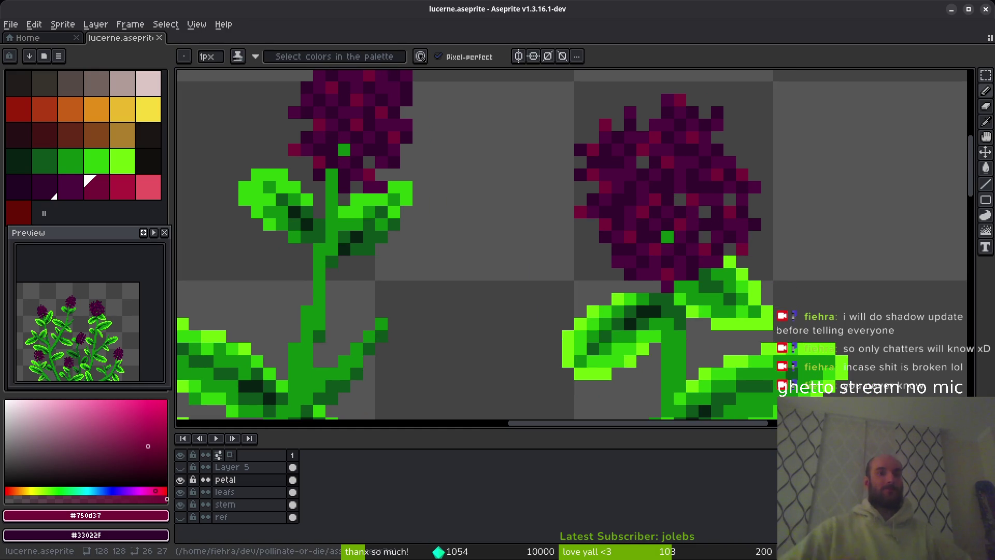
Add a crimson pixel where flower meets leaves, moving it one cell higher, and save again.
click(654, 323)
scroll(630, 314, up, 2)
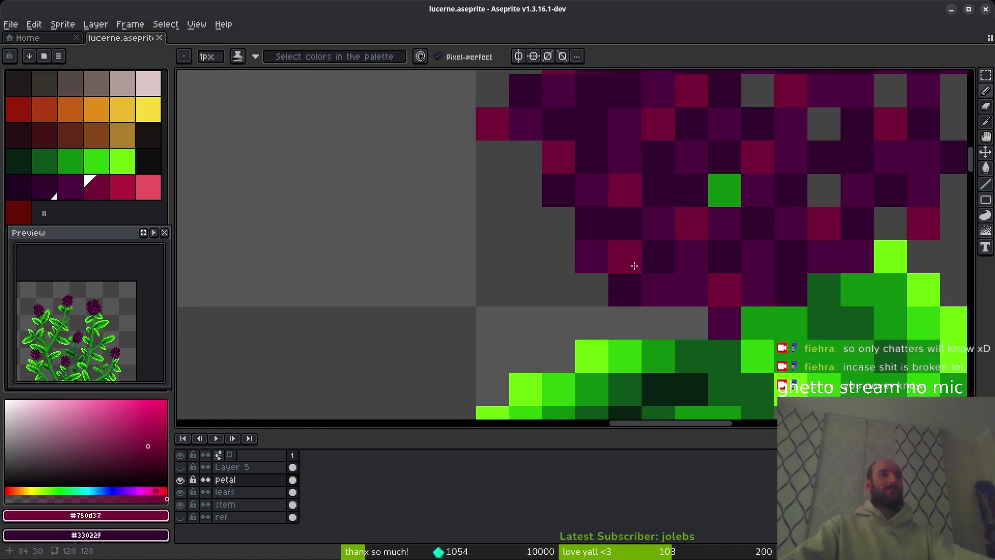
scroll(633, 264, down, 4)
scroll(652, 269, up, 4)
key(ctrl+z)
click(657, 252)
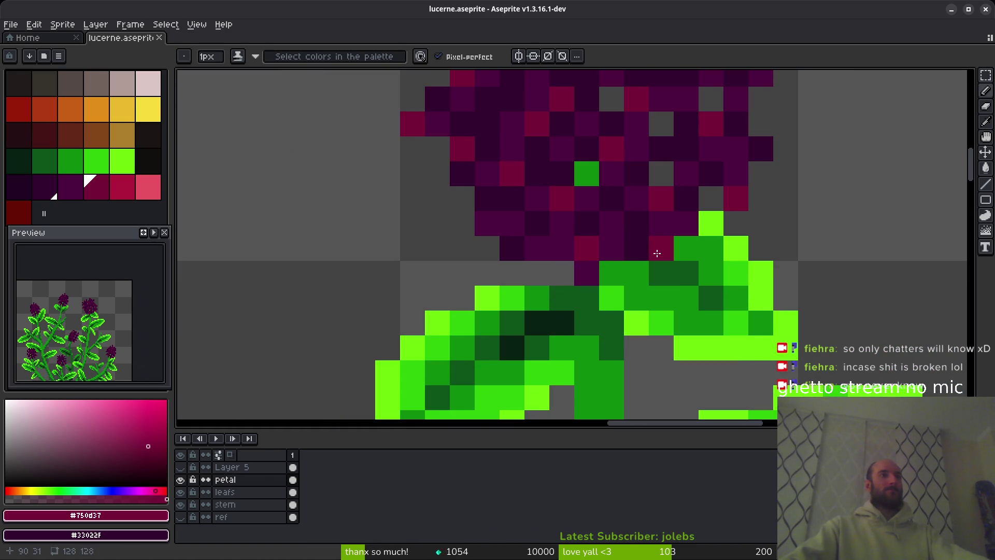
scroll(656, 253, down, 5)
scroll(671, 271, down, 3)
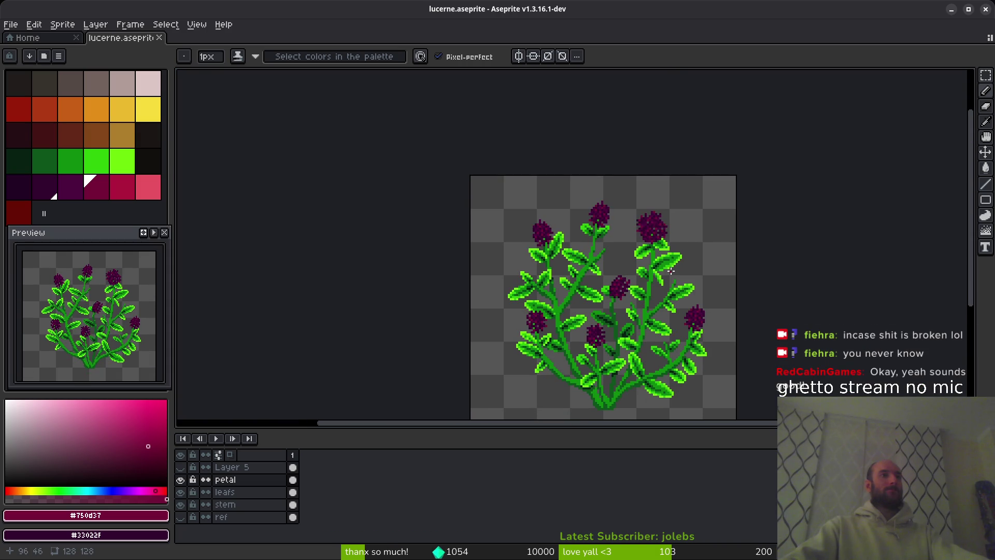
key(ctrl+s)
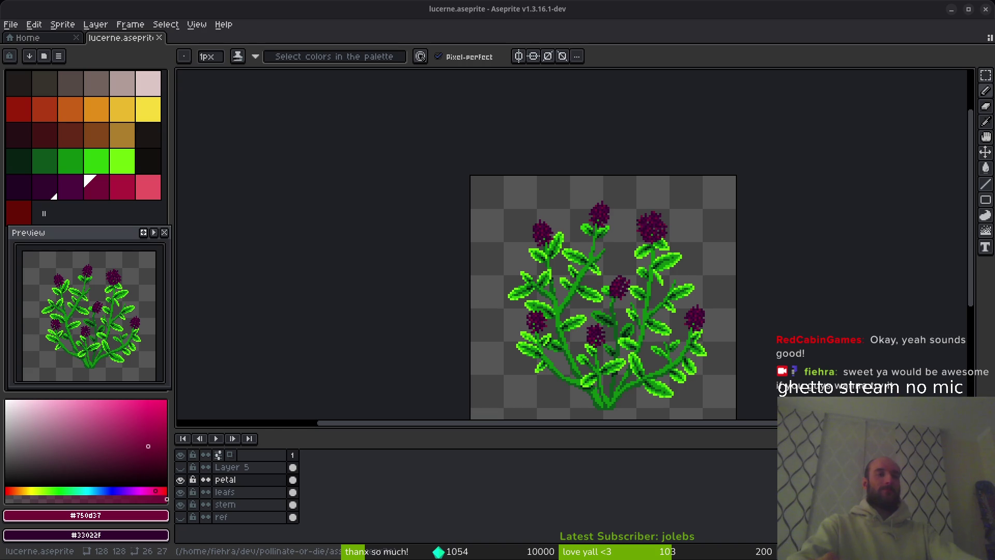
scroll(641, 235, up, 2)
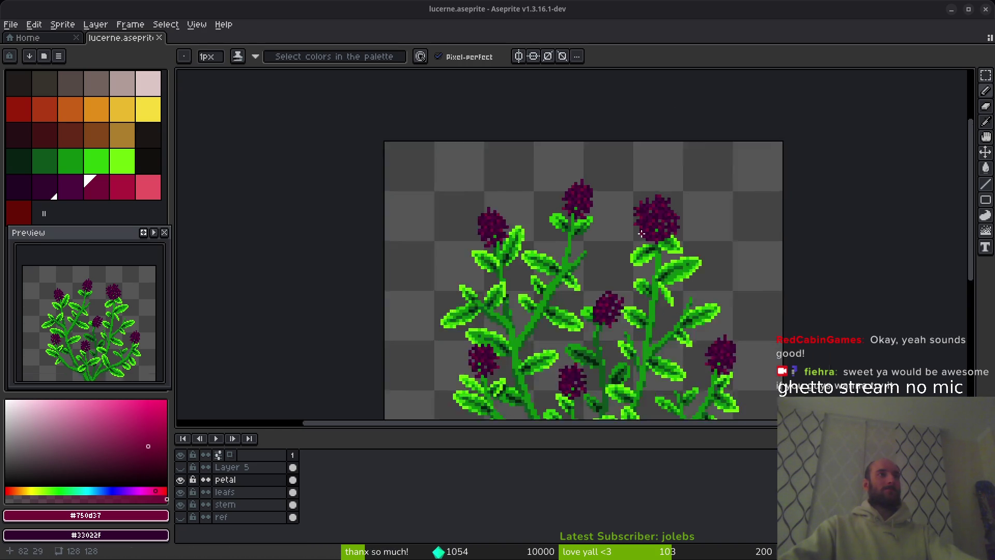
scroll(641, 234, down, 2)
Export the sprite sheet to assets/art/objects/lucerne-Sheet.png, overwriting the existing file.
key(ctrl+e)
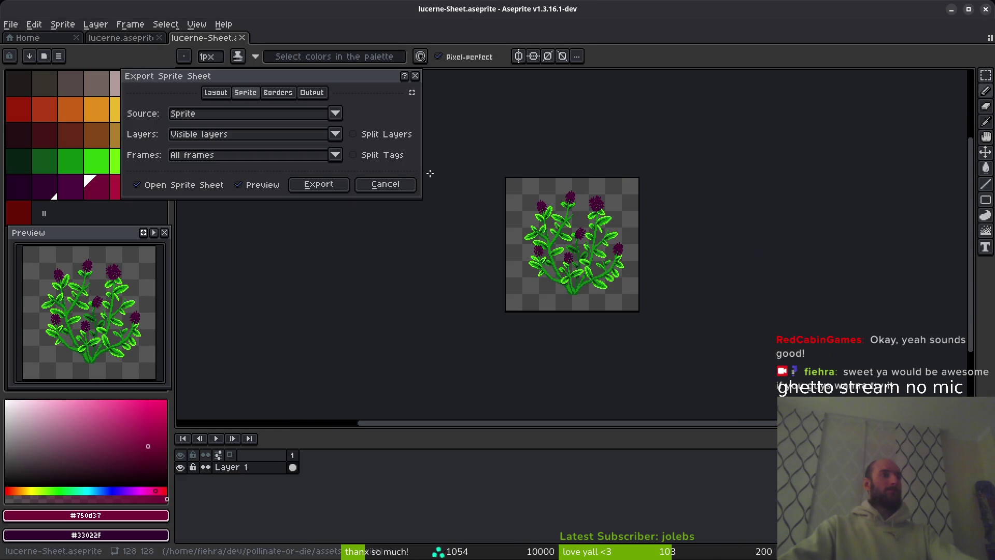
click(319, 184)
click(251, 46)
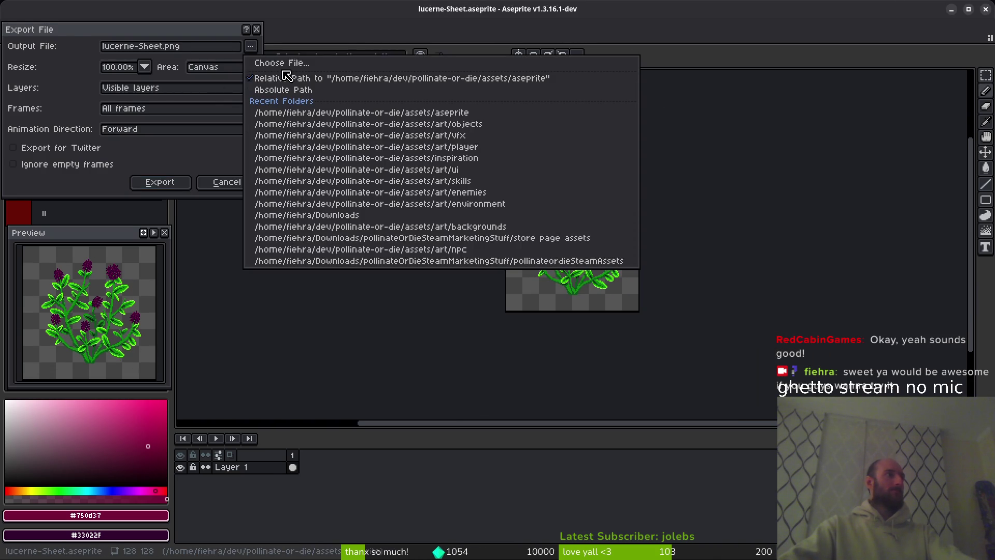
click(282, 63)
click(50, 46)
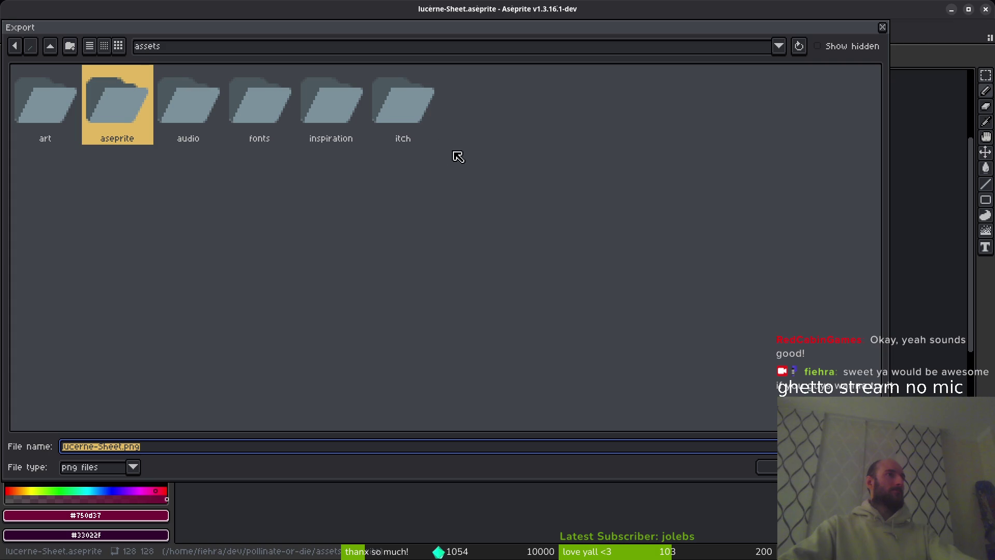
double_click(72, 100)
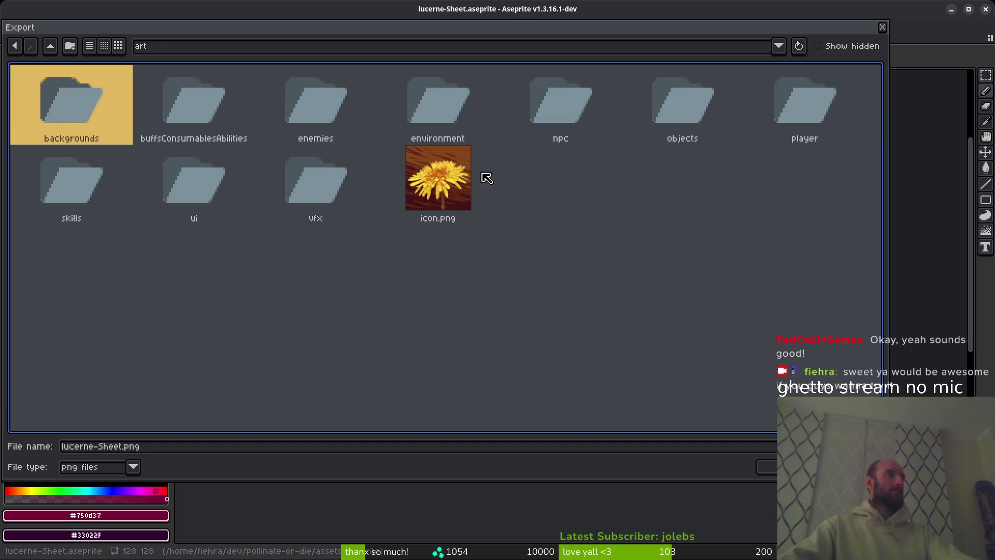
double_click(701, 119)
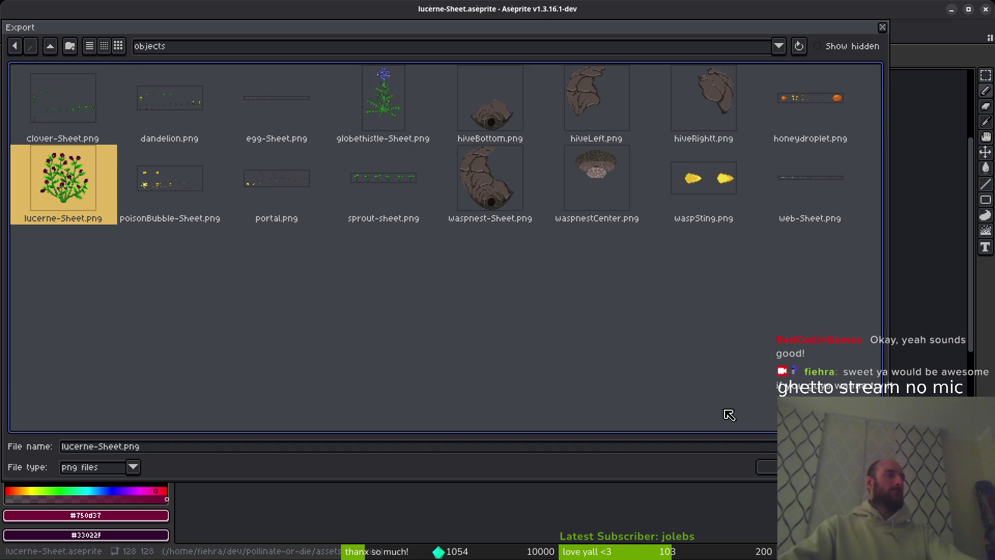
click(767, 466)
click(430, 314)
click(160, 182)
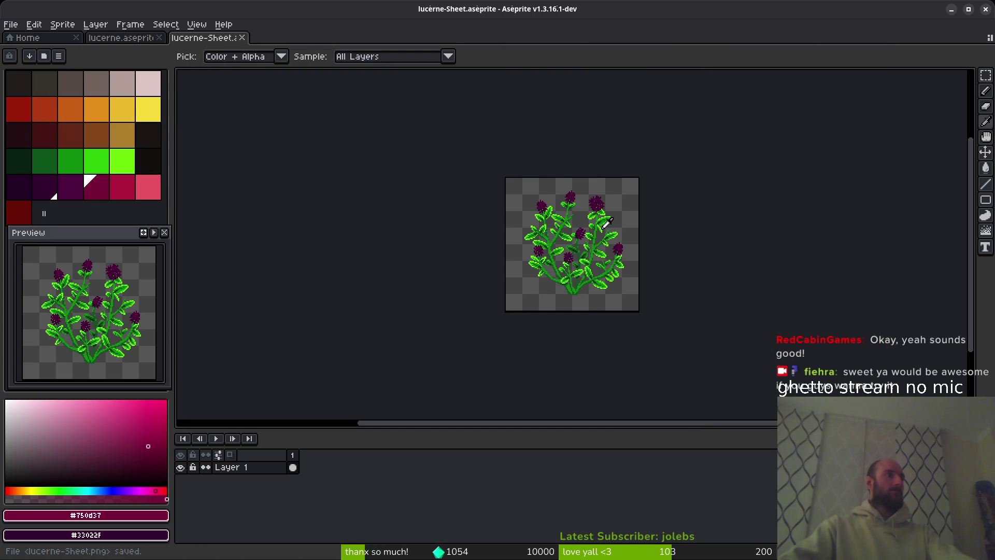
Run the Godot project with F5 and skip through to the level-select debug menu.
key(alt+Tab)
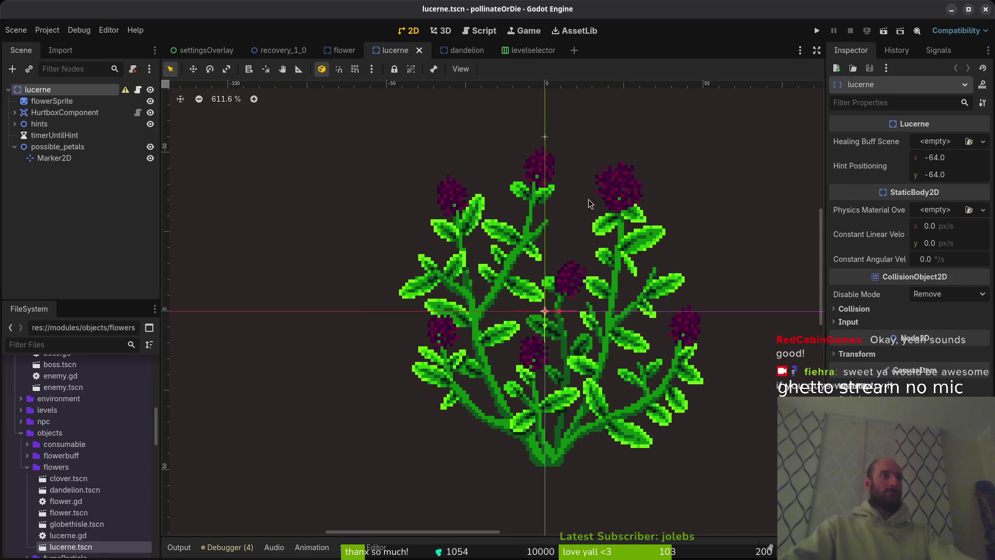
key(F5)
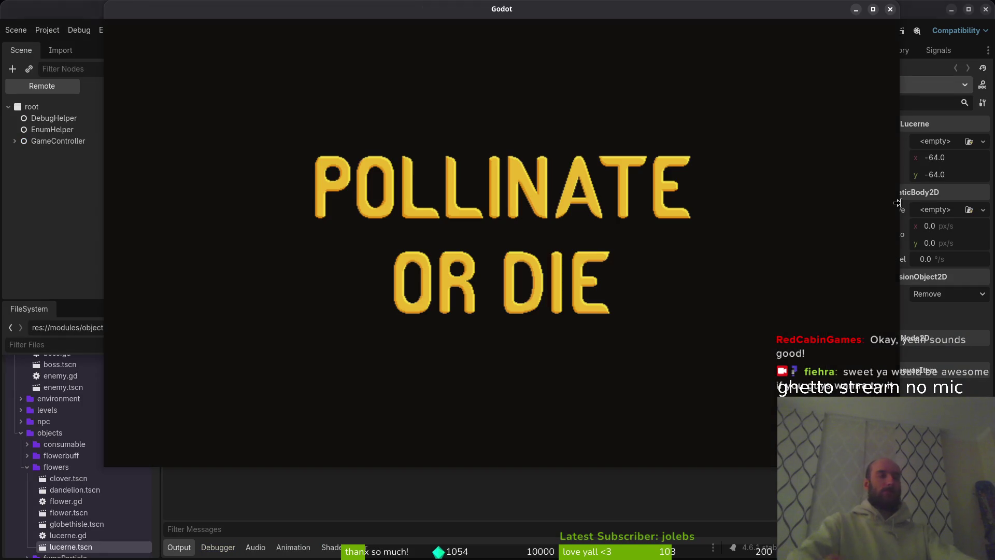
key(Return)
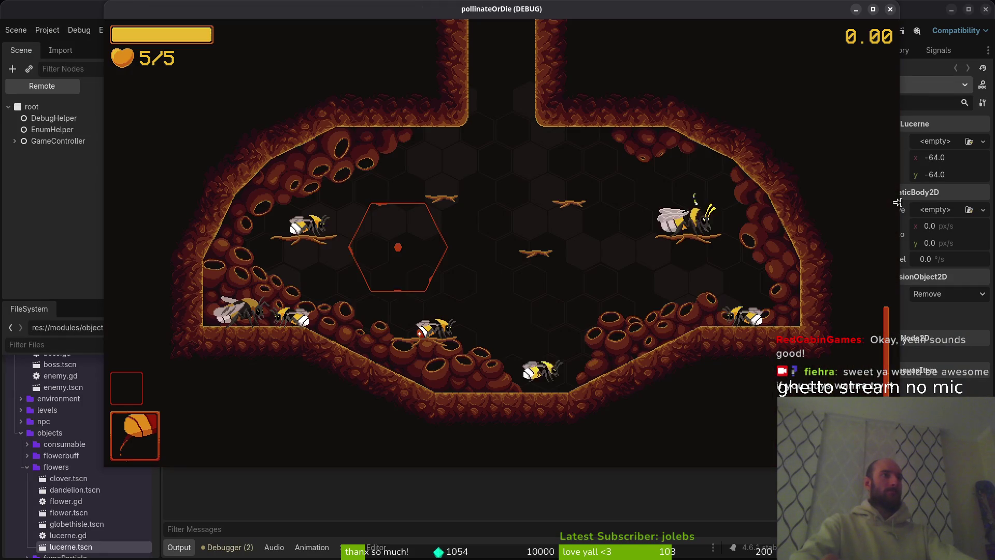
key(Escape)
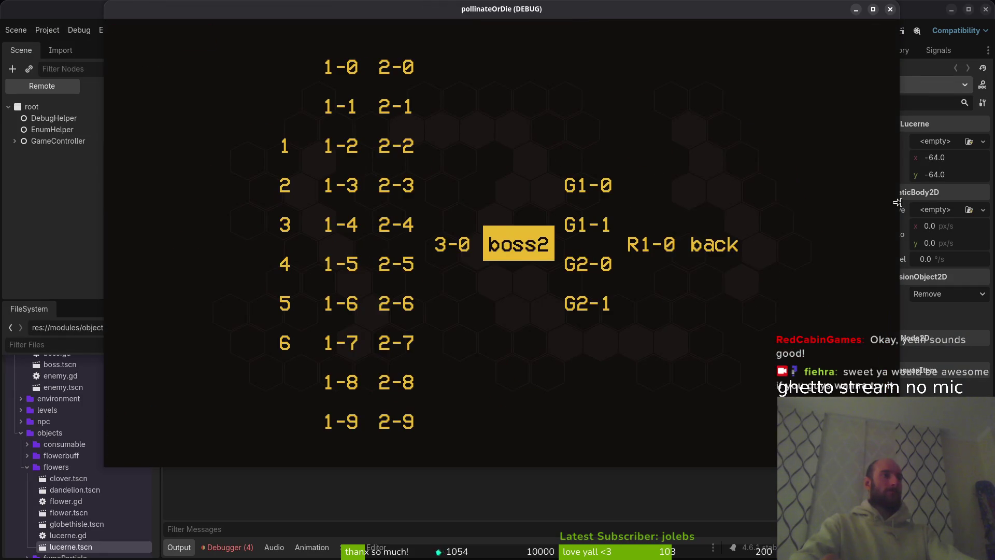
click(901, 203)
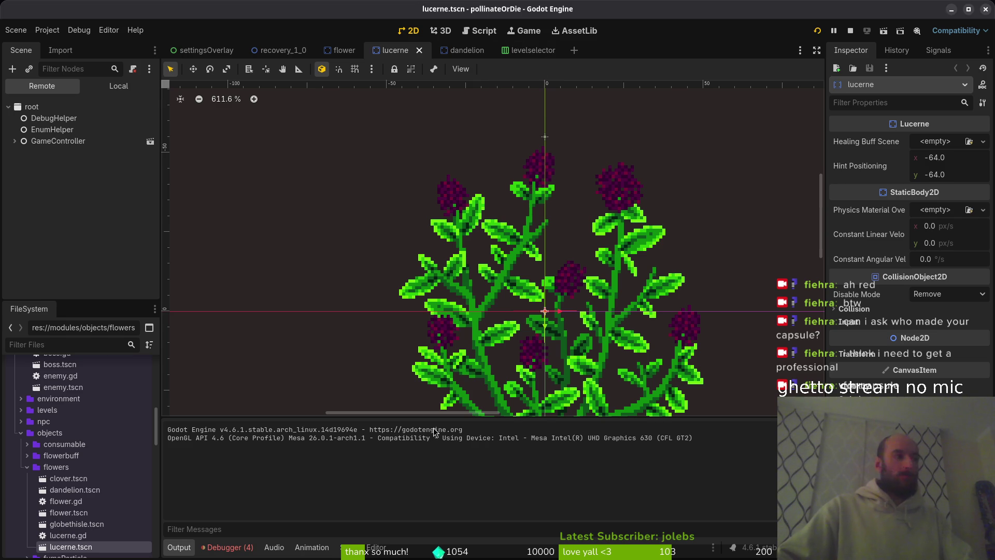
Show the Debugger's Errors list, which reports the missing recovery/R_2_0 node.
click(237, 548)
click(247, 418)
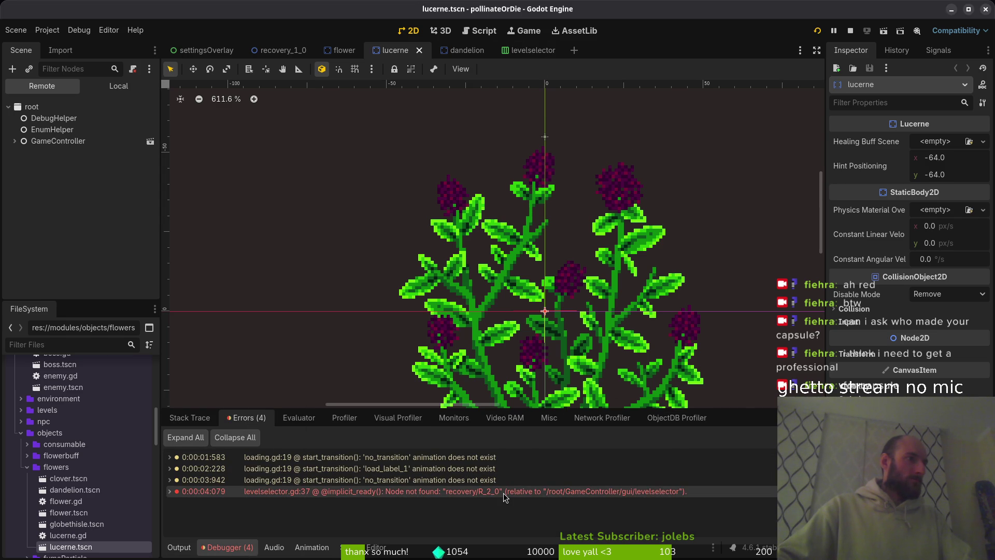
mouse_move(505, 497)
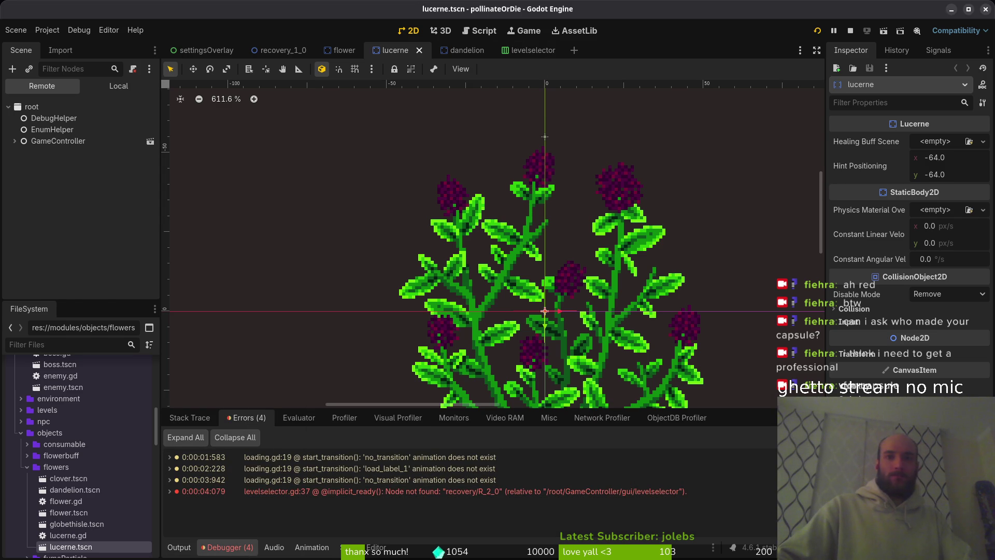
key(alt+Tab)
key(space)
Open levelselector.gd, prefix line 37's r2_0 button line with #, and save with :w.
key(f)
key(f)
text(levelse)
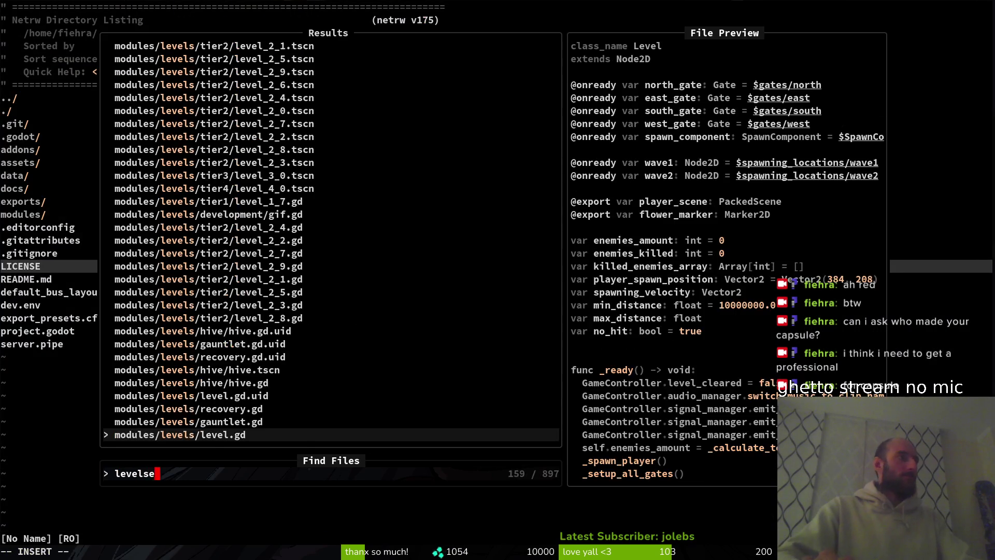
text(l)
key(Return)
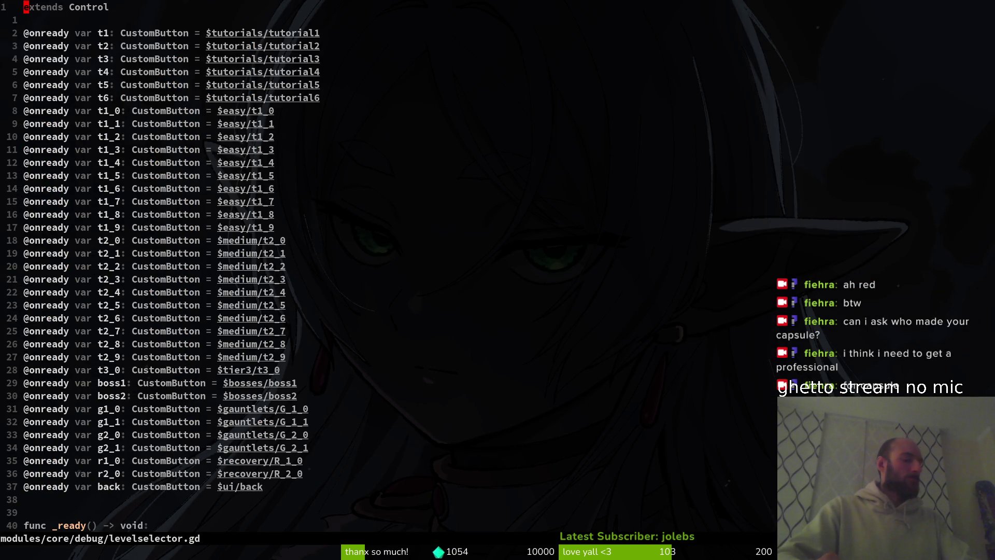
key(3)
key(6)
key(j)
text(#)
key(Escape)
text(:w)
key(Return)
key(alt+Tab)
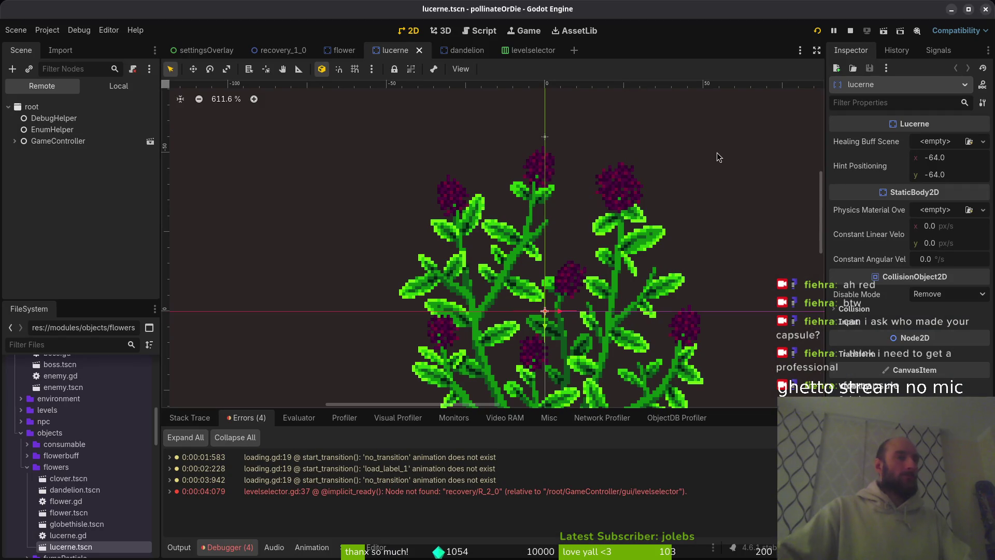
Run the lucerne scene with F6, then cycle through Neovim and Godot to Aseprite.
key(F6)
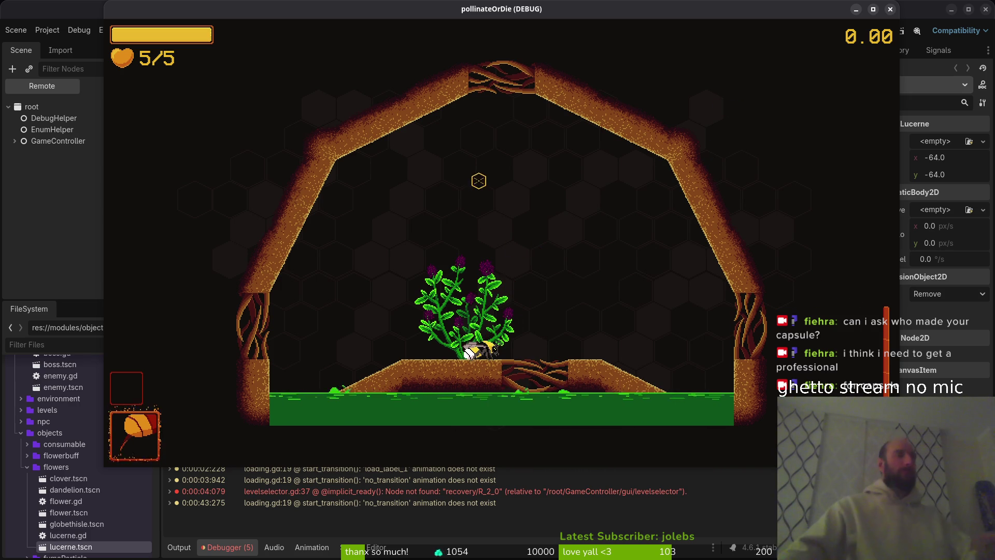
key(super+1)
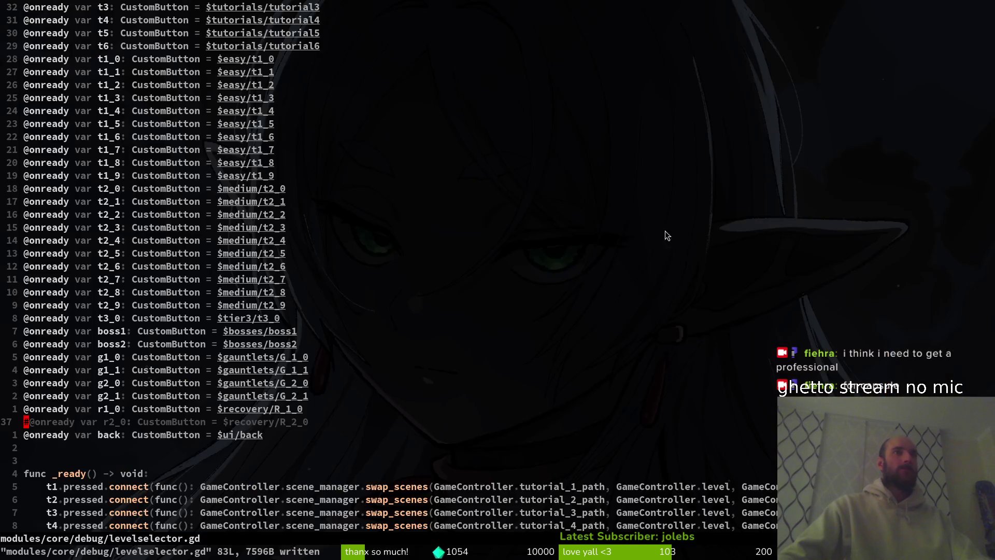
key(super+2)
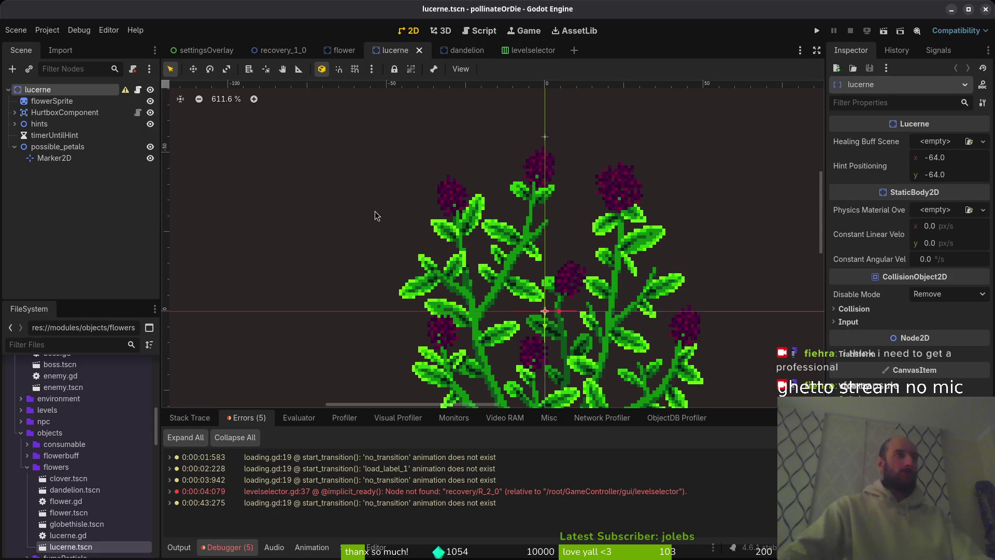
key(super+3)
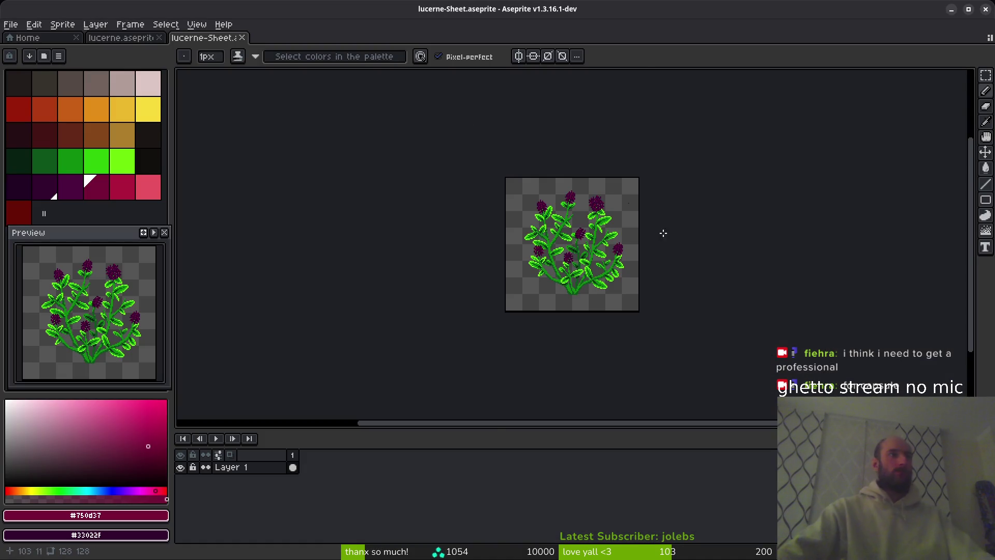
Move a flower in lucerne-Sheet and dismiss the save prompt without saving.
scroll(522, 200, up, 5)
mouse_move(515, 142)
mouse_down()
mouse_move(624, 248)
mouse_move(515, 195)
mouse_up()
key(Return)
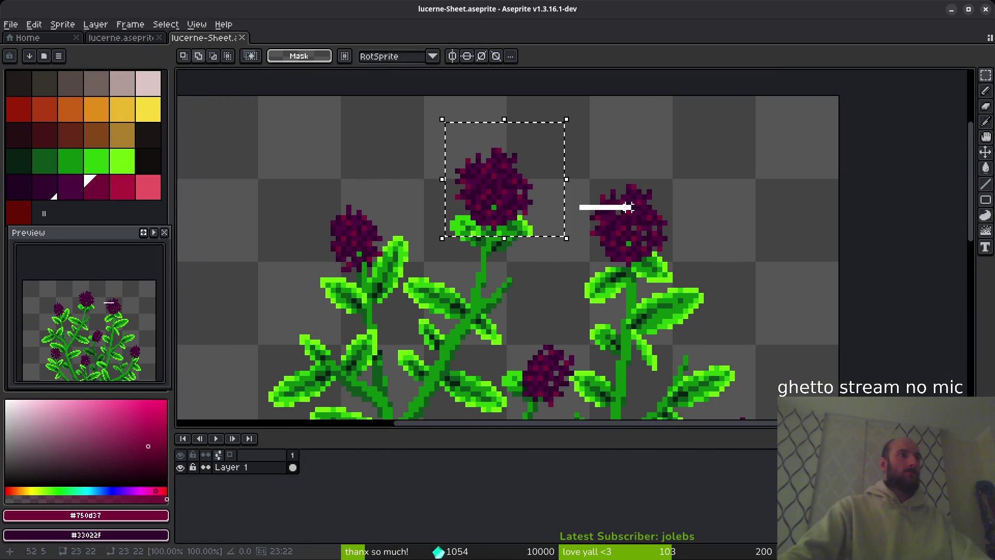
key(ctrl+s)
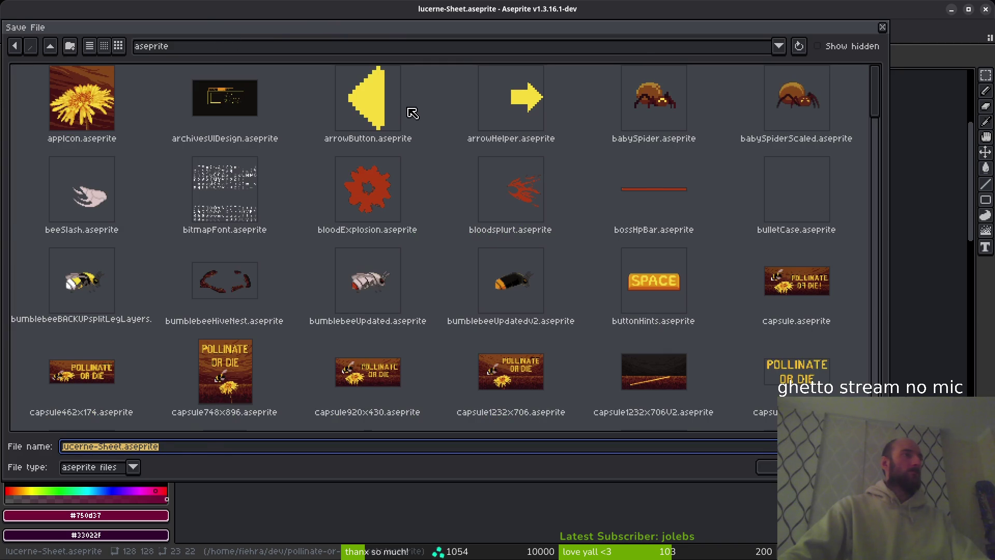
key(Escape)
In lucerne.aseprite, duplicate the right flower head, flip it, and place it above the middle stem.
scroll(648, 202, up, 3)
drag(516, 151, 661, 291)
mouse_move(609, 251)
ctrl+mouse_down()
mouse_move(382, 166)
mouse_move(304, 160)
mouse_move(336, 172)
mouse_move(440, 168)
mouse_move(447, 204)
ctrl+mouse_up()
key(shift+h)
key(shift+v)
key(Escape)
mouse_move(368, 126)
mouse_down()
mouse_move(471, 222)
mouse_move(489, 254)
mouse_move(617, 277)
mouse_up()
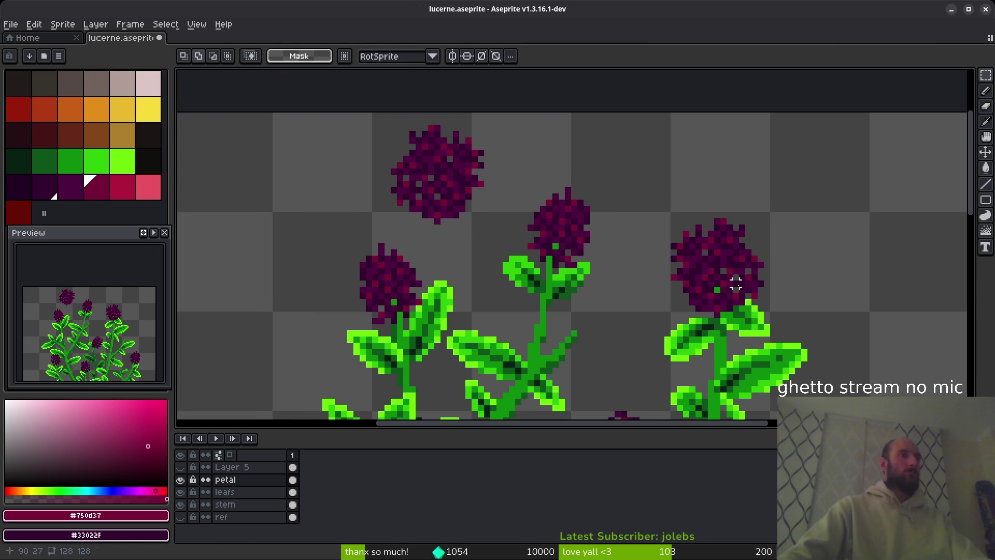
Resize the top flower head, one pixel narrower and stretched up and left.
scroll(736, 284, down, 1)
mouse_move(743, 366)
mouse_down()
mouse_move(628, 195)
mouse_move(699, 307)
mouse_up()
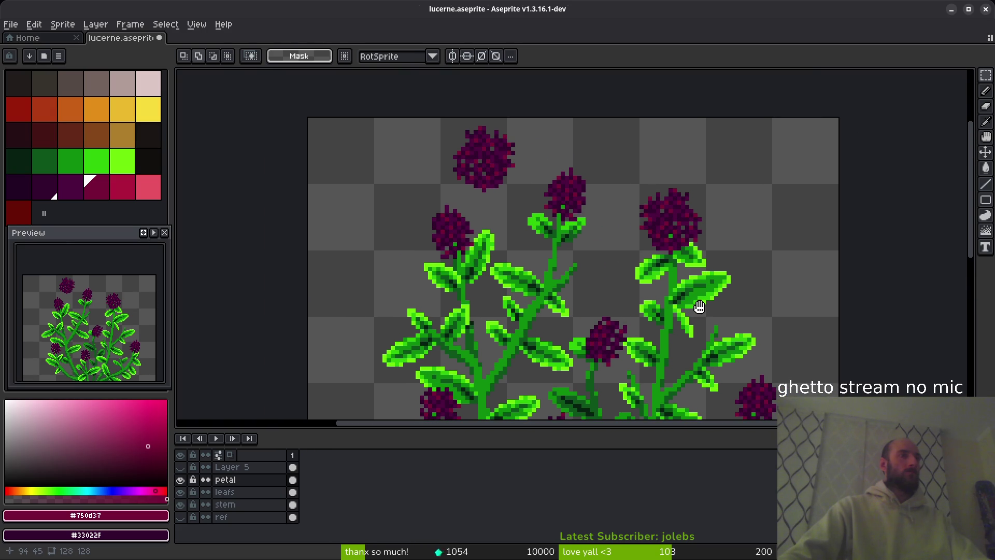
scroll(450, 109, up, 3)
mouse_move(411, 133)
mouse_down()
mouse_move(628, 336)
mouse_move(478, 222)
mouse_move(662, 368)
mouse_up()
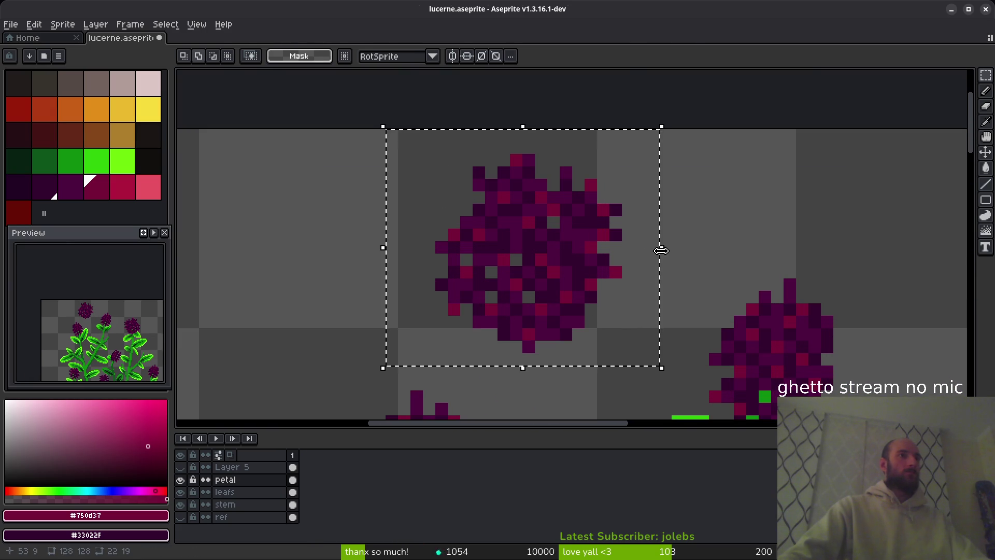
click(660, 259)
drag(655, 254, 649, 255)
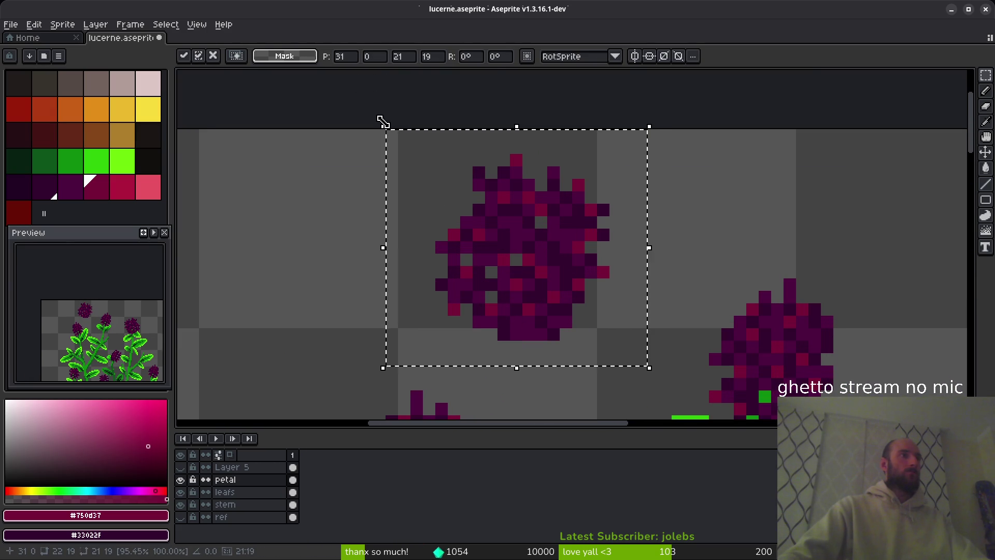
drag(384, 127, 363, 98)
key(Return)
scroll(548, 216, down, 5)
key(ctrl+d)
Touch up the new flower with dark and mid purple pixels, filling a grey gap.
scroll(583, 263, up, 5)
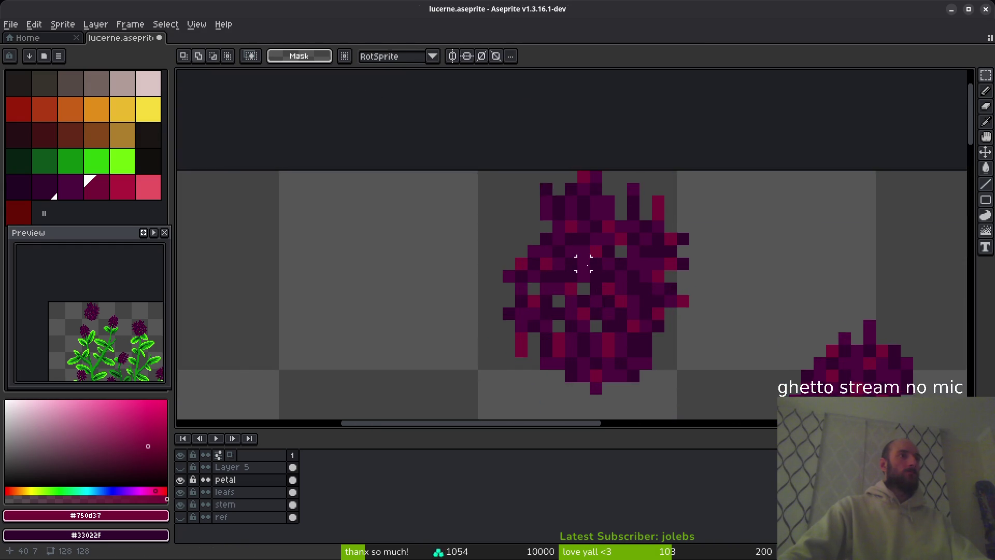
scroll(584, 264, up, 3)
mouse_move(458, 81)
mouse_down()
mouse_move(767, 183)
mouse_move(828, 181)
mouse_move(829, 207)
mouse_up()
key(ctrl+d)
scroll(666, 224, down, 3)
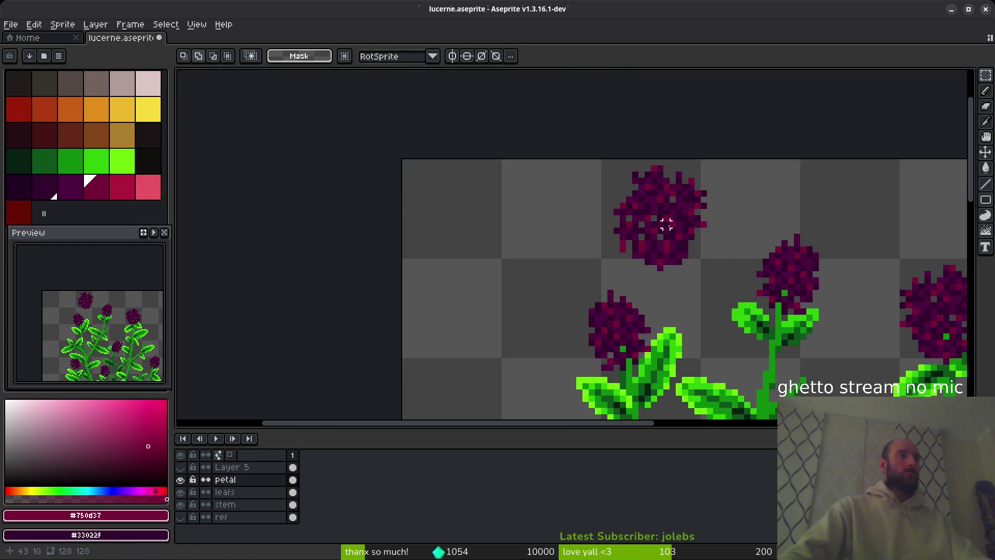
scroll(666, 224, up, 4)
alt+click(576, 254)
key(b)
click(533, 269)
alt+click(579, 253)
click(553, 244)
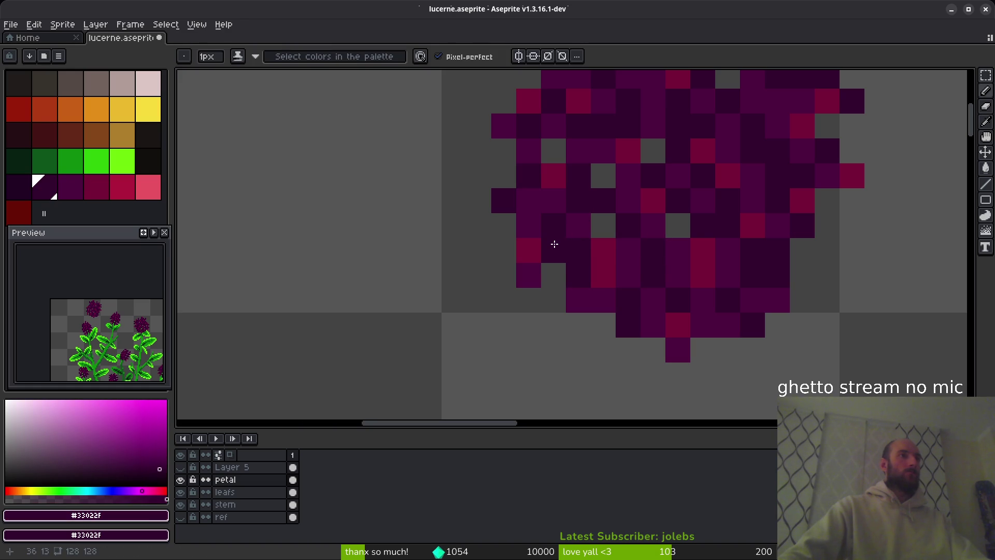
scroll(651, 285, down, 3)
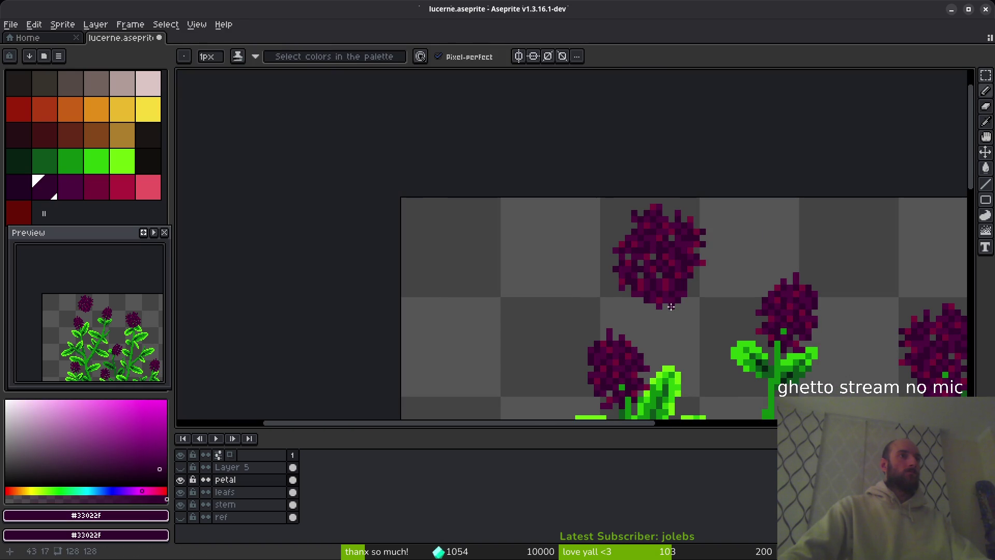
scroll(670, 307, up, 3)
alt+click(636, 222)
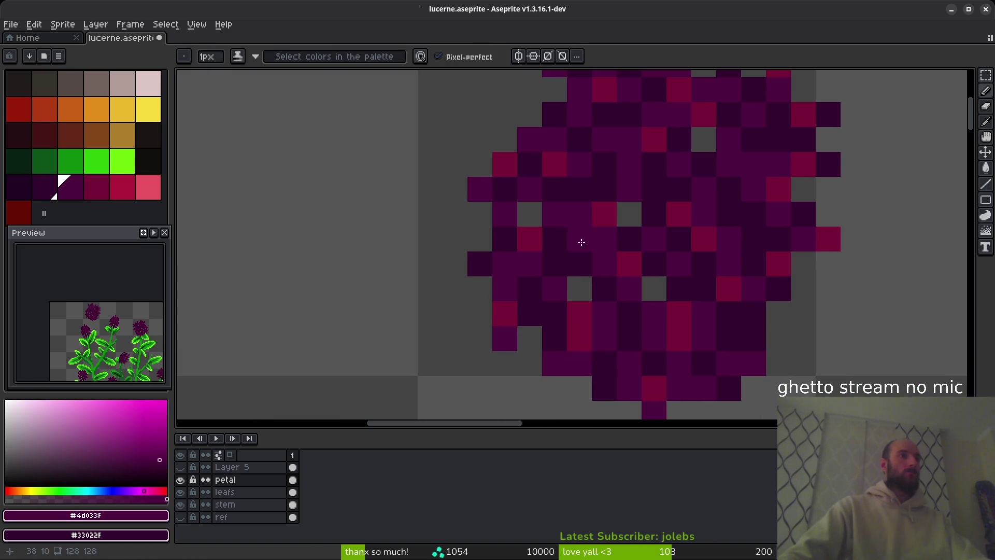
click(628, 214)
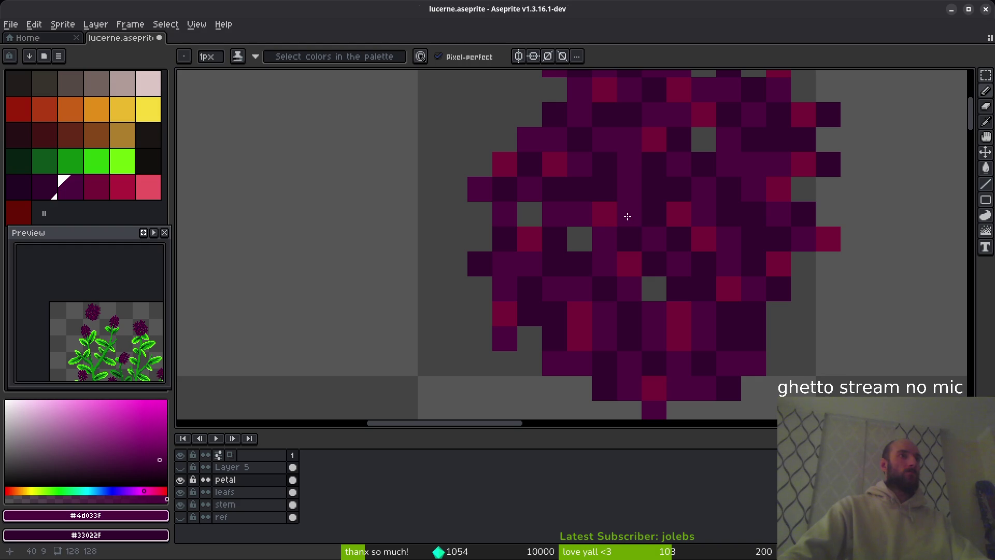
Sample the flower's darkest purple and then the mid purple #4d033f.
scroll(629, 215, down, 5)
scroll(690, 293, up, 5)
key(alt)
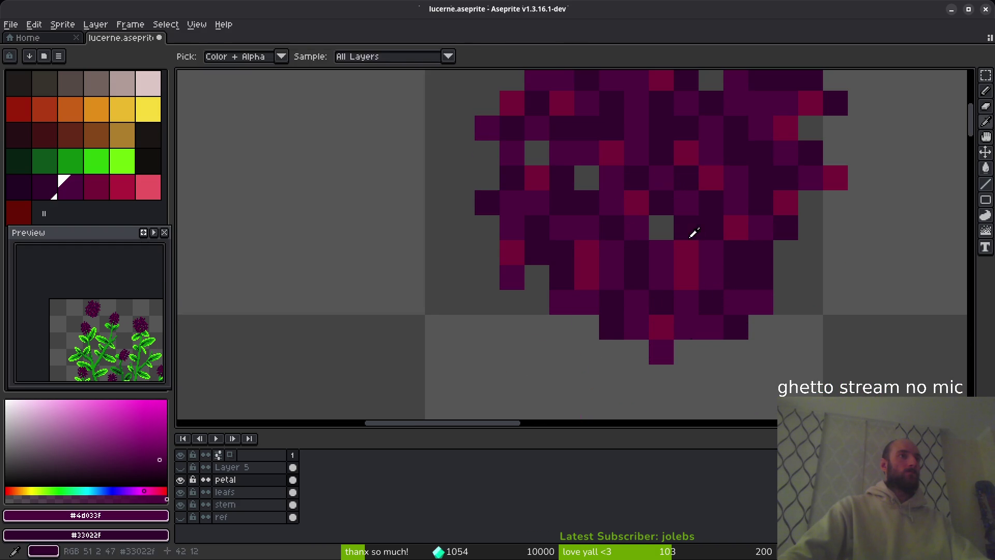
alt+click(690, 224)
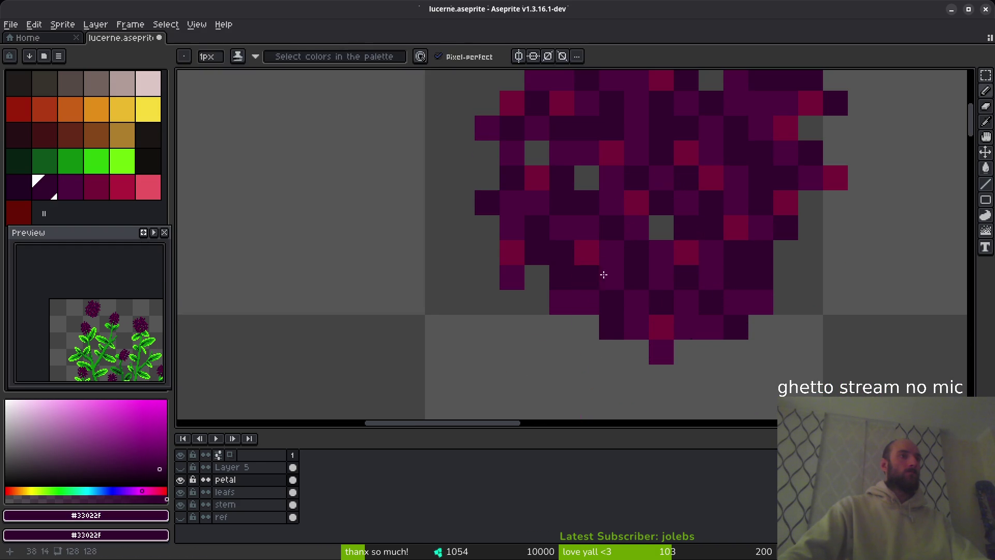
alt+click(592, 264)
alt+click(627, 251)
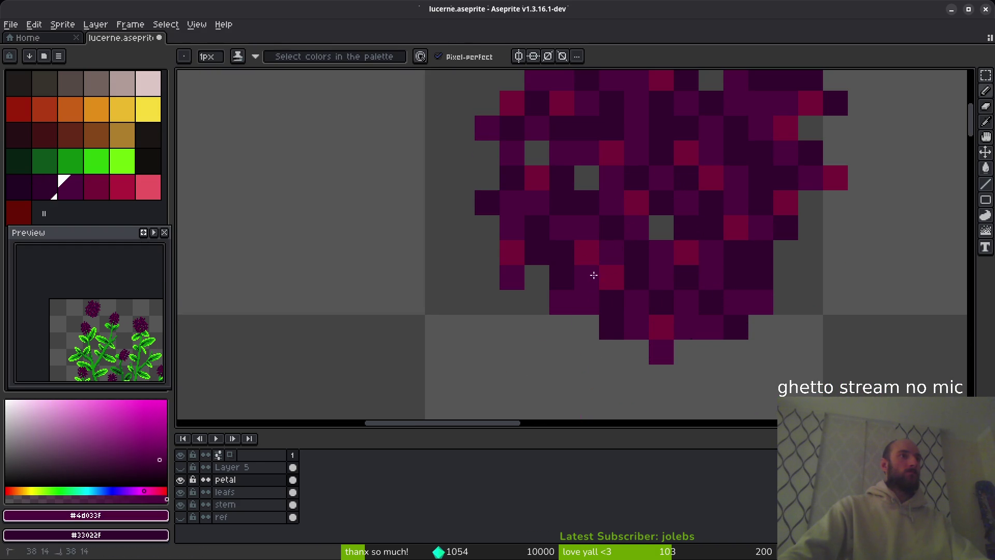
scroll(680, 293, down, 4)
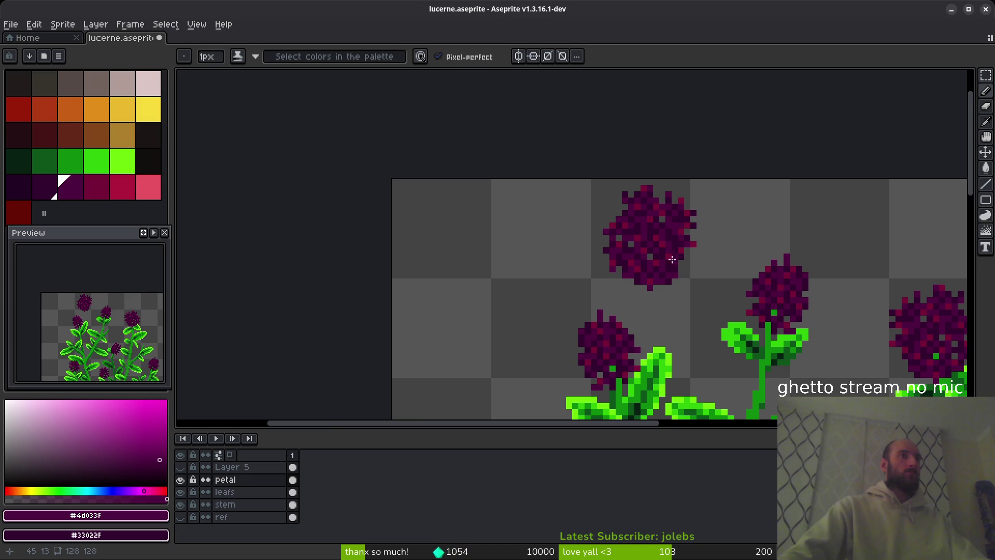
scroll(672, 260, up, 3)
scroll(667, 262, down, 3)
Delete the old middle flower head and move the new head onto the middle stem.
key(m)
drag(503, 135, 658, 265)
mouse_move(626, 171)
mouse_down()
mouse_move(706, 262)
mouse_move(710, 284)
mouse_move(633, 220)
mouse_move(641, 233)
mouse_up()
key(Delete)
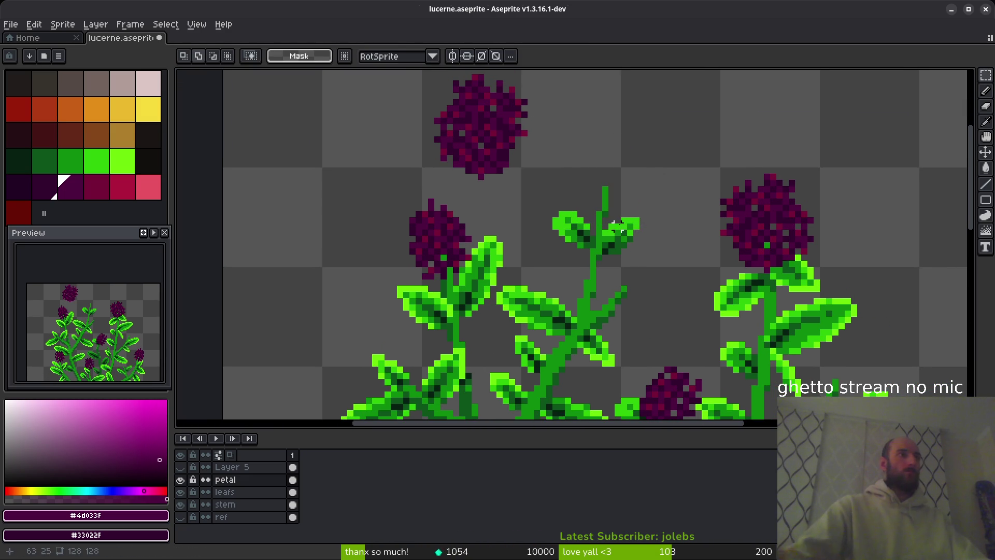
drag(518, 155, 526, 199)
mouse_move(409, 98)
mouse_down()
mouse_move(548, 225)
mouse_move(595, 207)
mouse_move(608, 248)
mouse_move(611, 218)
mouse_move(644, 228)
mouse_up()
scroll(610, 217, down, 1)
scroll(573, 259, up, 2)
key(Return)
scroll(668, 299, down, 3)
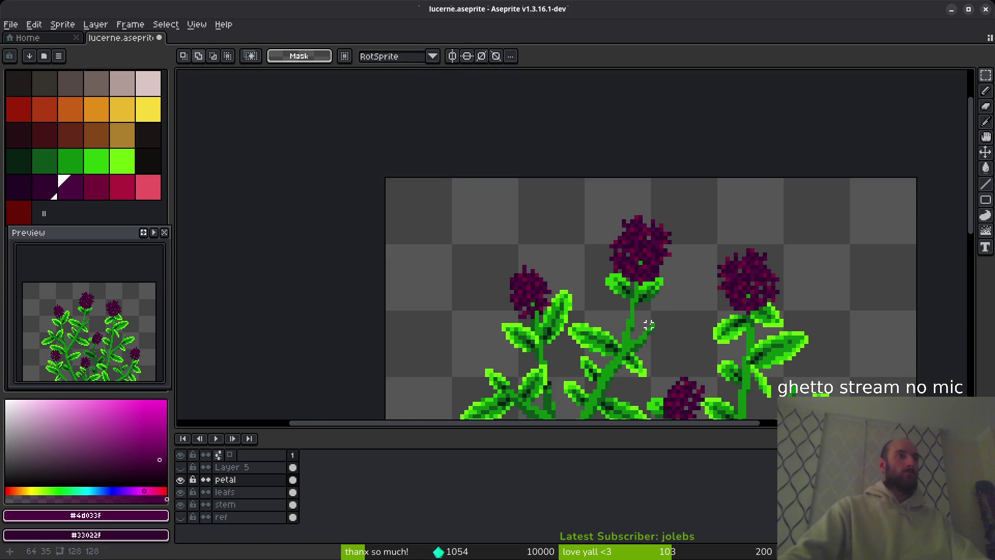
scroll(640, 316, up, 2)
Pick the stem green and paint stem pixels up to the raised flower head, undoing the last stroke.
key(i)
click(654, 294)
key(b)
scroll(637, 249, up, 2)
drag(622, 226, 626, 266)
key(ctrl+z)
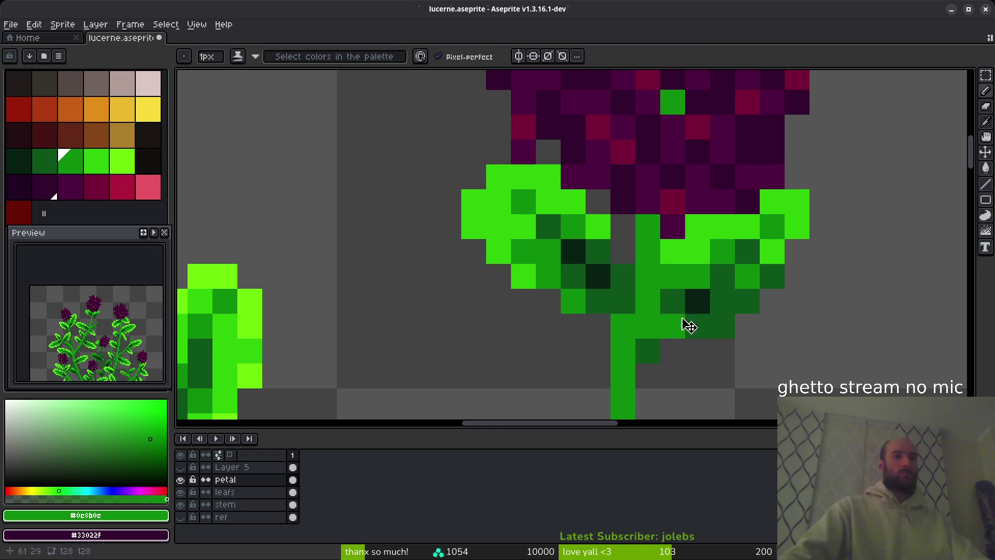
Save, then widen the middle stem on the stem layer with green pencil pixels along its left side.
key(ctrl+s)
scroll(515, 351, down, 1)
click(251, 505)
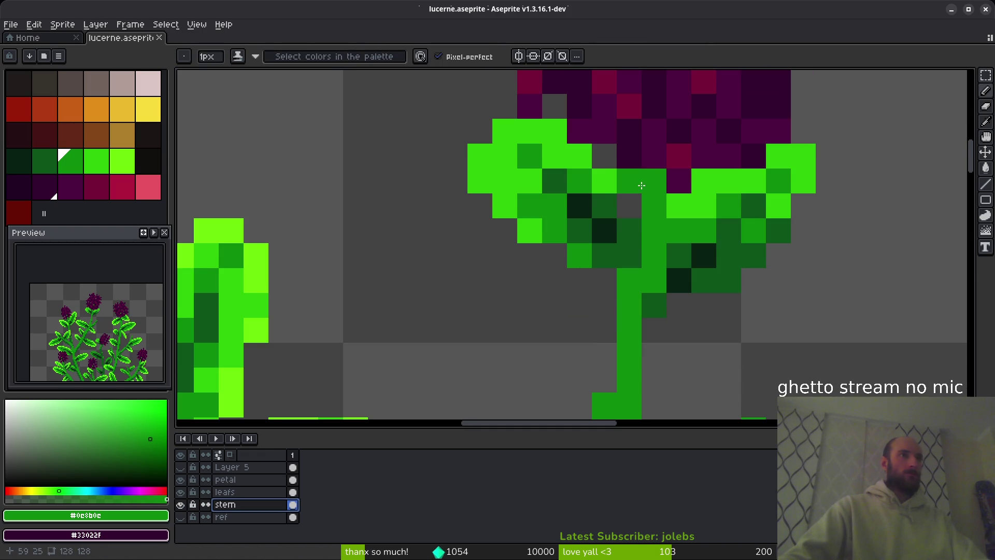
click(632, 206)
drag(604, 296, 604, 381)
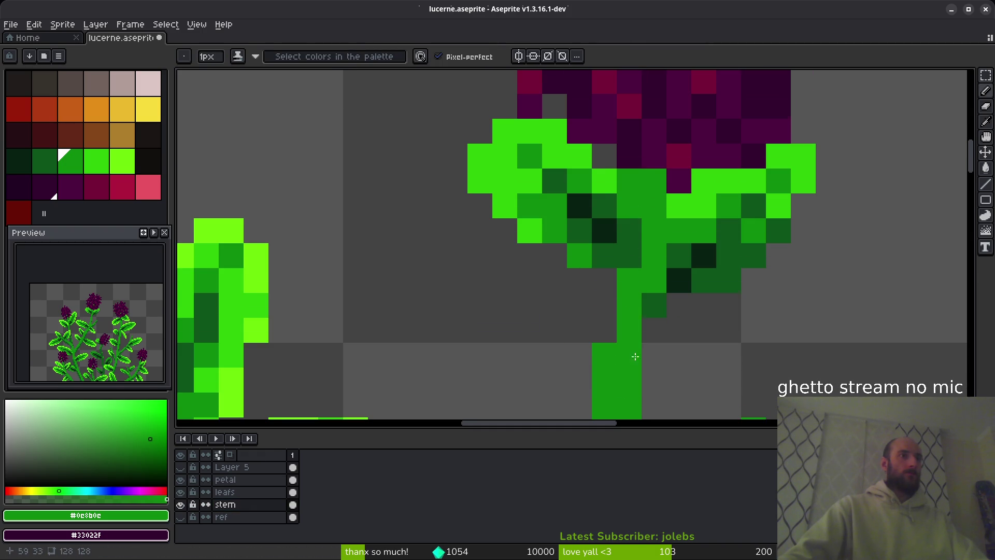
scroll(623, 214, down, 2)
click(585, 332)
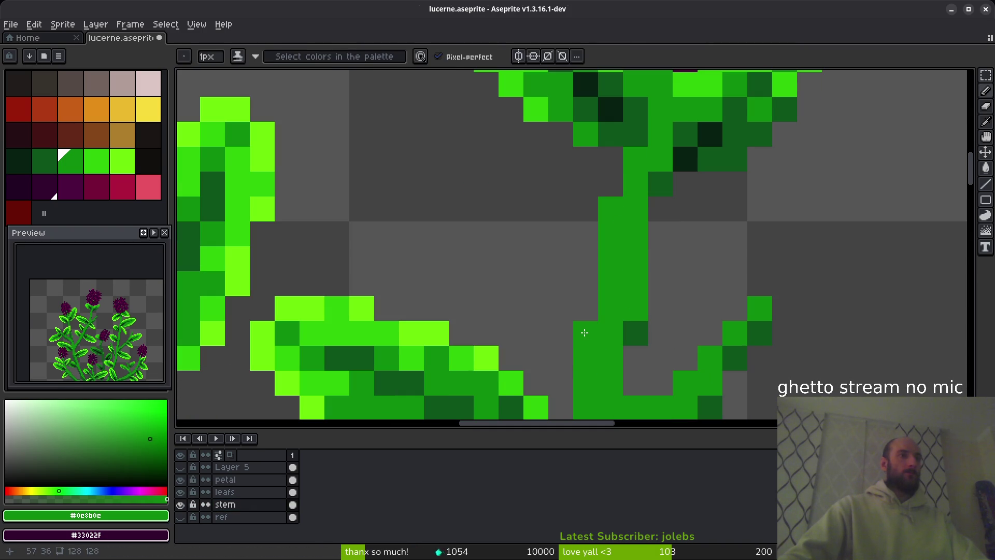
Add dark-green #0d541b twig pixels to the stem, undo a stray one, and save lucerne.aseprite.
alt+click(640, 332)
click(634, 301)
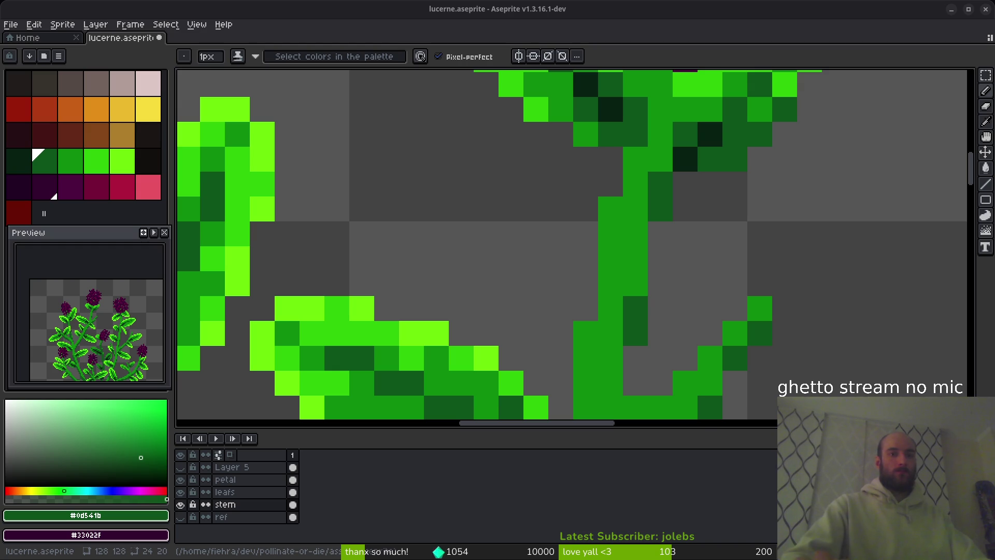
scroll(663, 278, down, 5)
scroll(662, 278, up, 3)
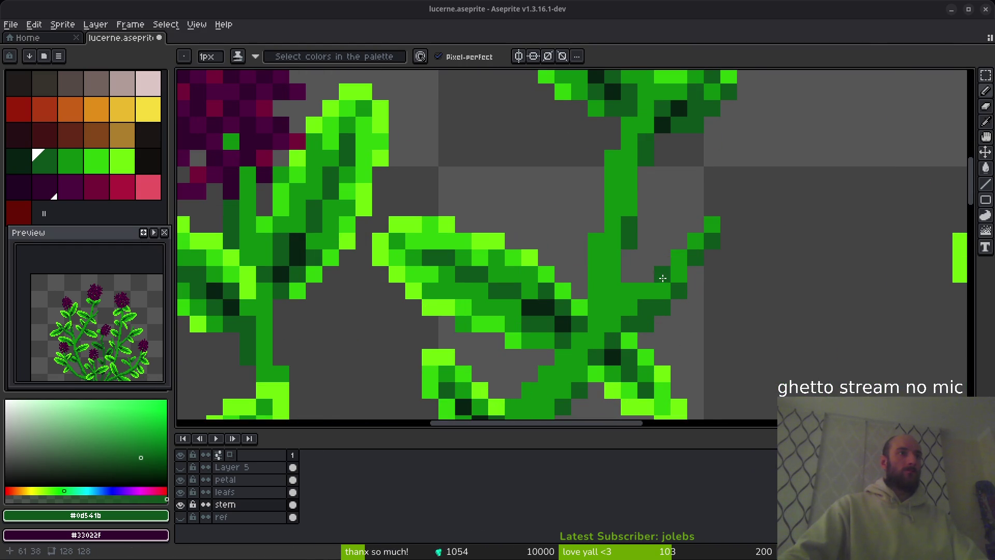
click(679, 224)
drag(683, 225, 694, 269)
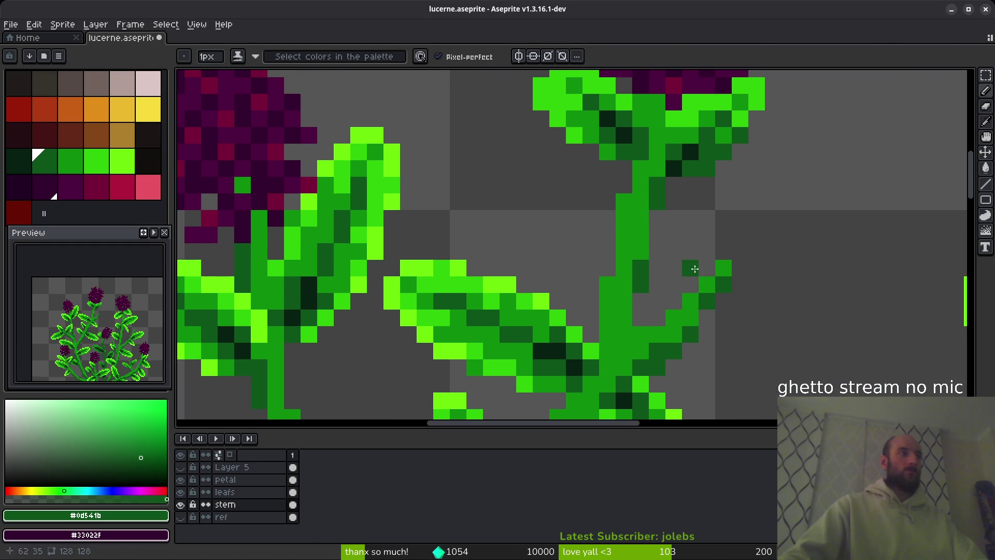
key(ctrl+z)
click(660, 202)
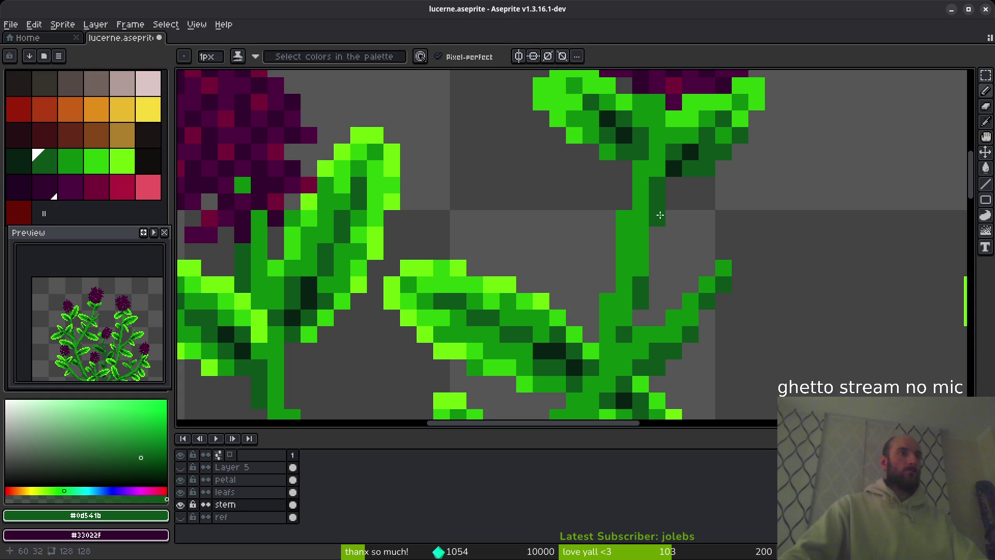
scroll(663, 223, down, 5)
scroll(702, 280, up, 3)
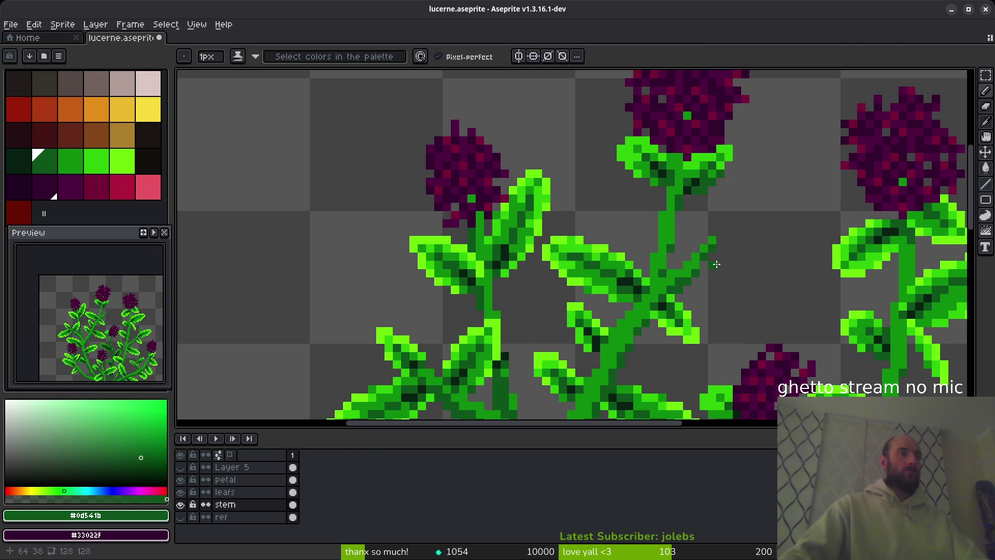
key(ctrl+s)
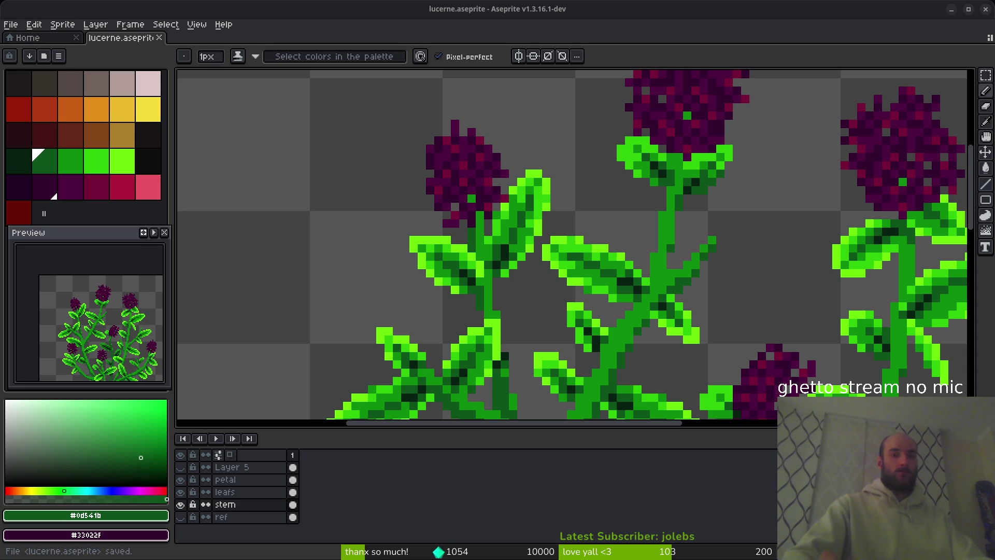
scroll(680, 236, down, 2)
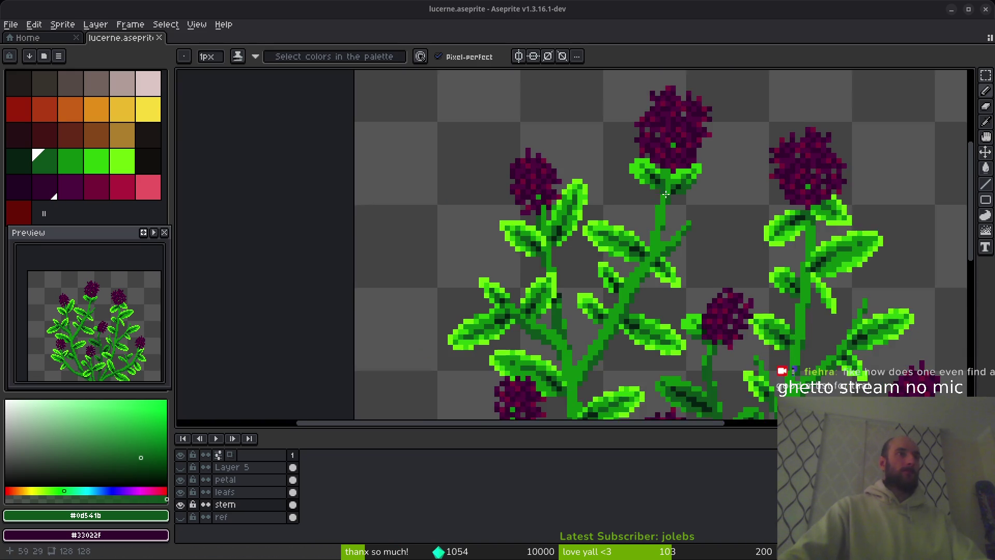
Save, then delete the small left flower head from the petal layer.
key(ctrl+s)
key(m)
drag(438, 129, 555, 242)
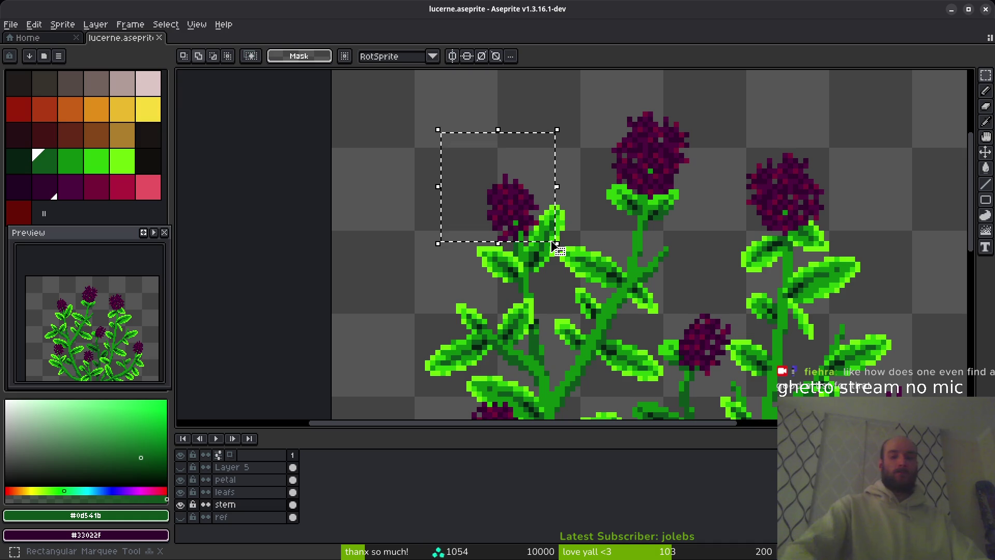
click(249, 479)
key(Delete)
Copy the top flower head over to the left stem and clear the leftover selection.
drag(576, 85, 705, 231)
mouse_move(651, 146)
mouse_down()
mouse_move(426, 165)
mouse_move(513, 176)
mouse_move(482, 196)
mouse_move(461, 177)
mouse_up()
key(ctrl+d)
scroll(434, 217, up, 2)
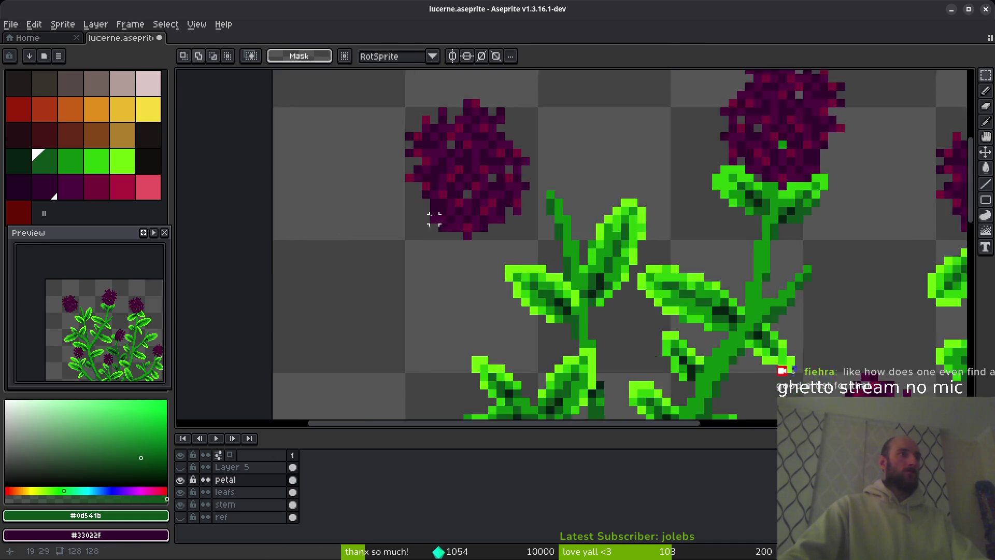
scroll(434, 217, up, 1)
key(e)
scroll(486, 247, down, 3)
key(ctrl+shift+d)
scroll(634, 177, up, 4)
key(ctrl+d)
scroll(634, 177, up, 2)
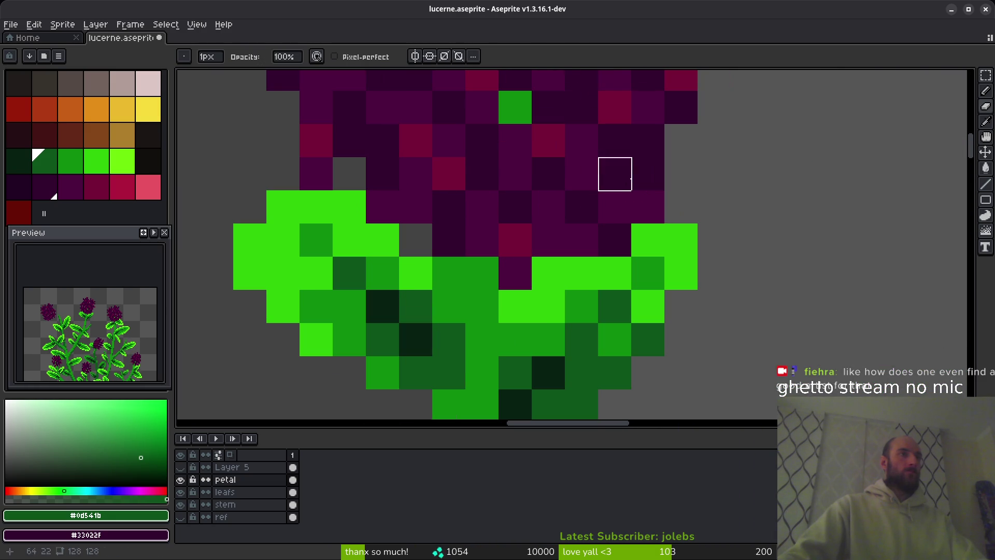
Sample the flower's dark purple and reddish purple #750d37 for pencil touch-ups.
key(b)
alt+click(644, 167)
alt+click(628, 100)
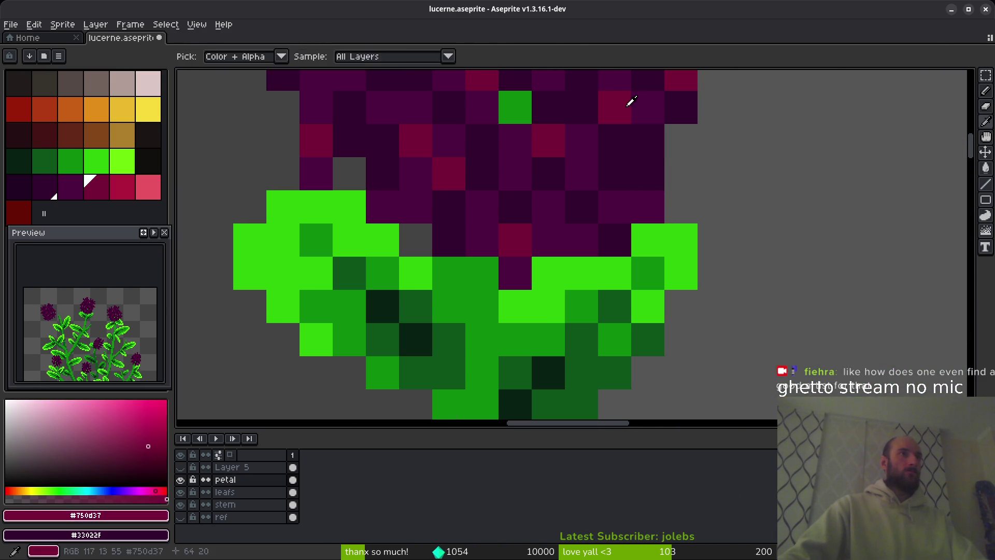
scroll(669, 209, down, 6)
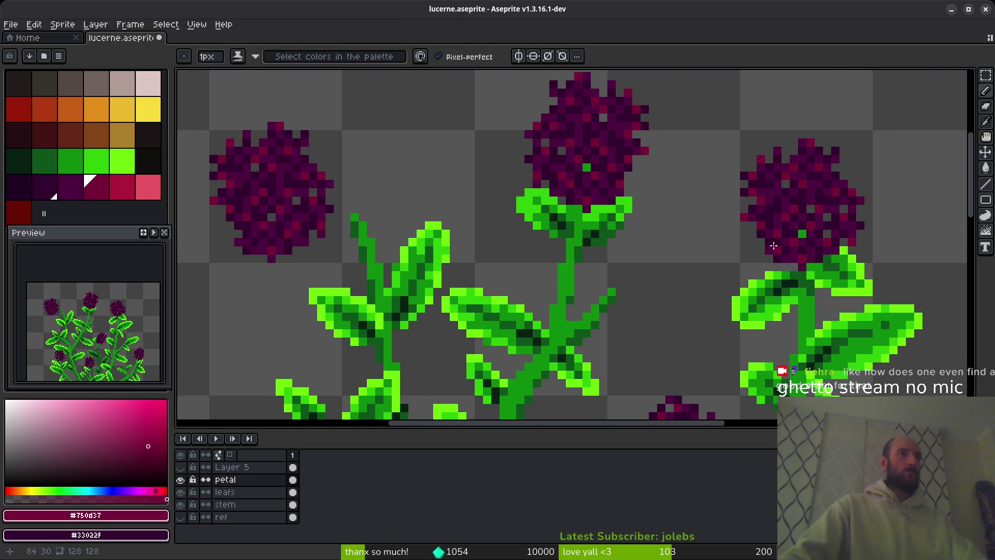
scroll(769, 254, up, 6)
scroll(764, 259, down, 3)
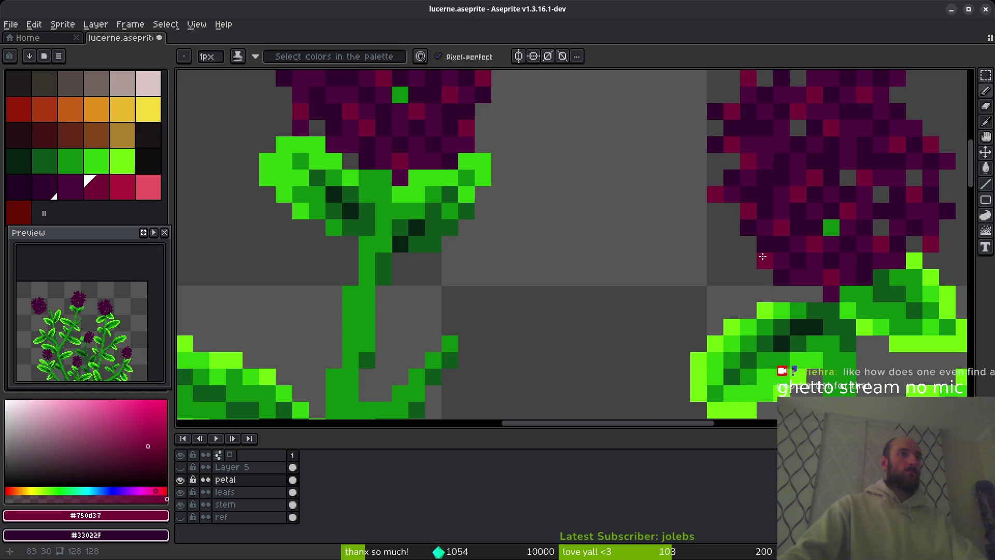
scroll(763, 257, down, 5)
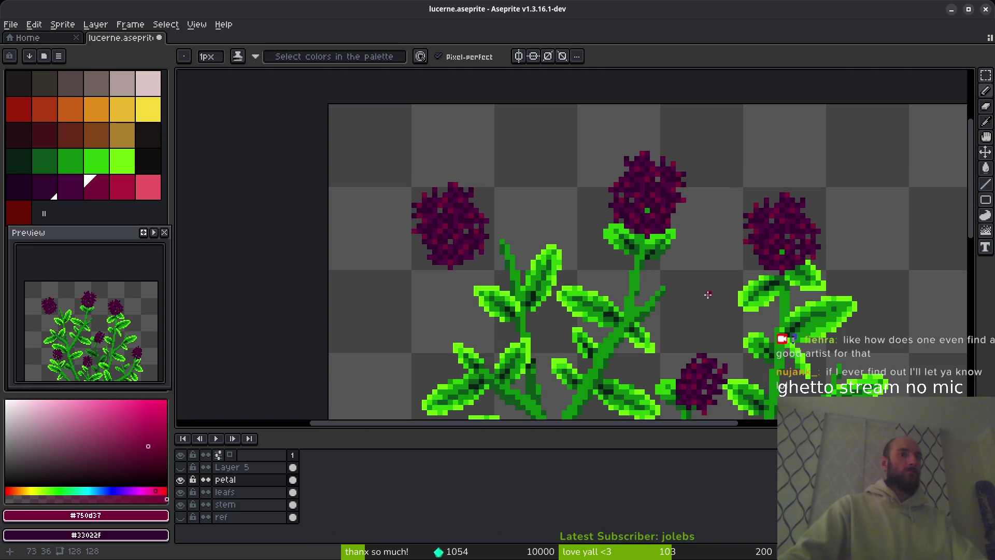
drag(709, 271, 711, 255)
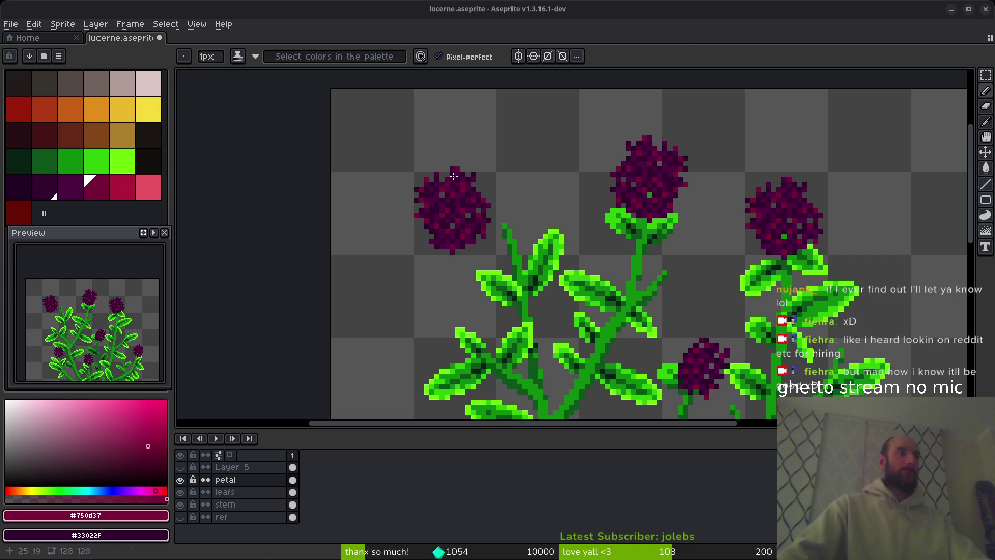
Undo the stray diagonal line and move a flower head 12 pixels to the right.
drag(363, 111, 512, 266)
key(ctrl+z)
key(m)
drag(356, 138, 502, 264)
mouse_move(491, 231)
mouse_down()
mouse_move(552, 232)
mouse_move(506, 240)
mouse_move(499, 251)
mouse_up()
scroll(508, 227, up, 4)
key(Return)
Nudge the left flower head one pixel right and down.
scroll(477, 238, down, 3)
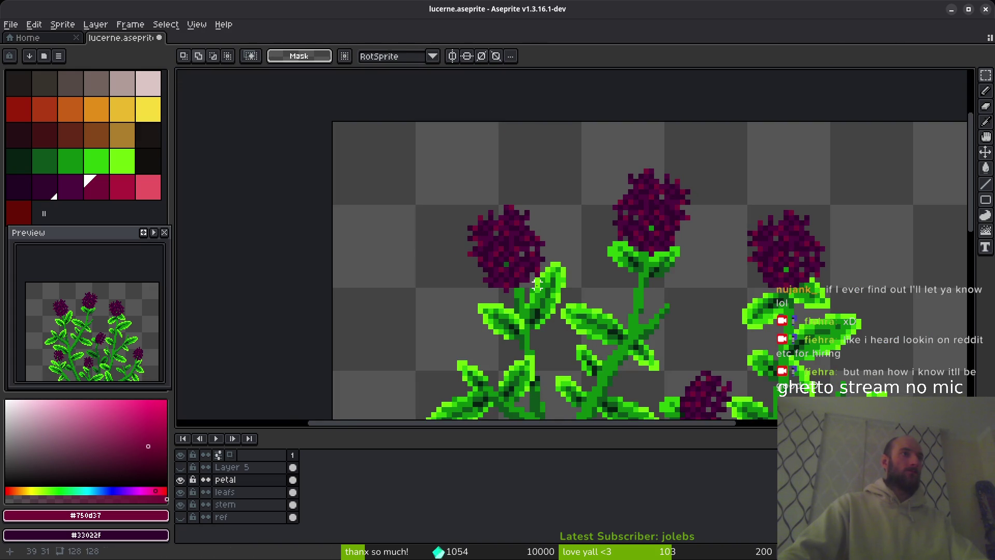
scroll(455, 222, up, 3)
scroll(454, 222, down, 2)
drag(333, 73, 539, 271)
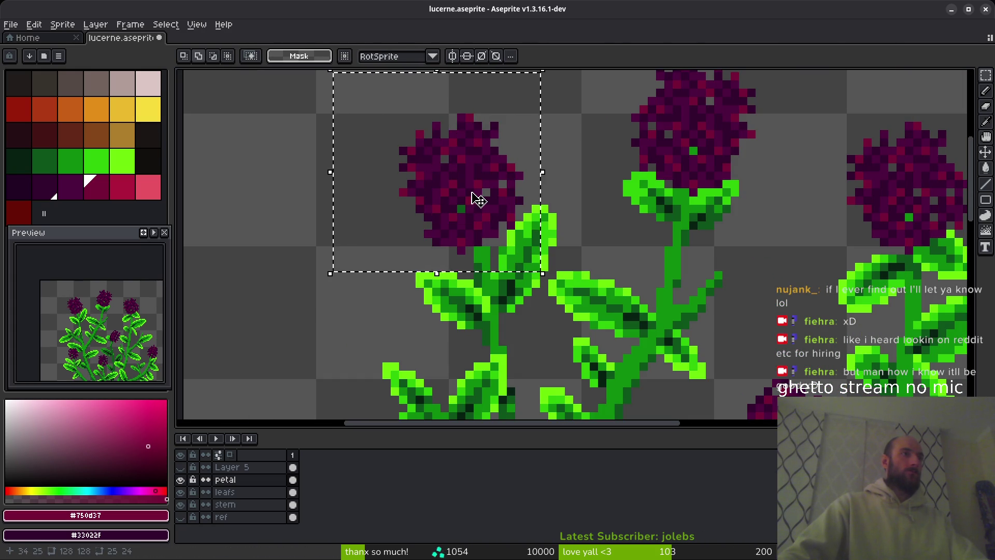
click(477, 204)
drag(479, 209, 481, 216)
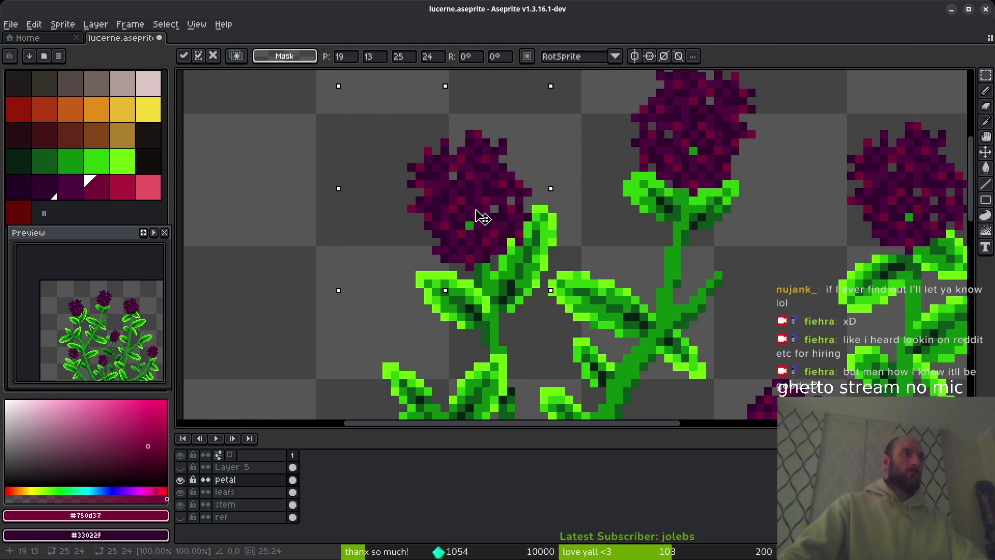
key(Return)
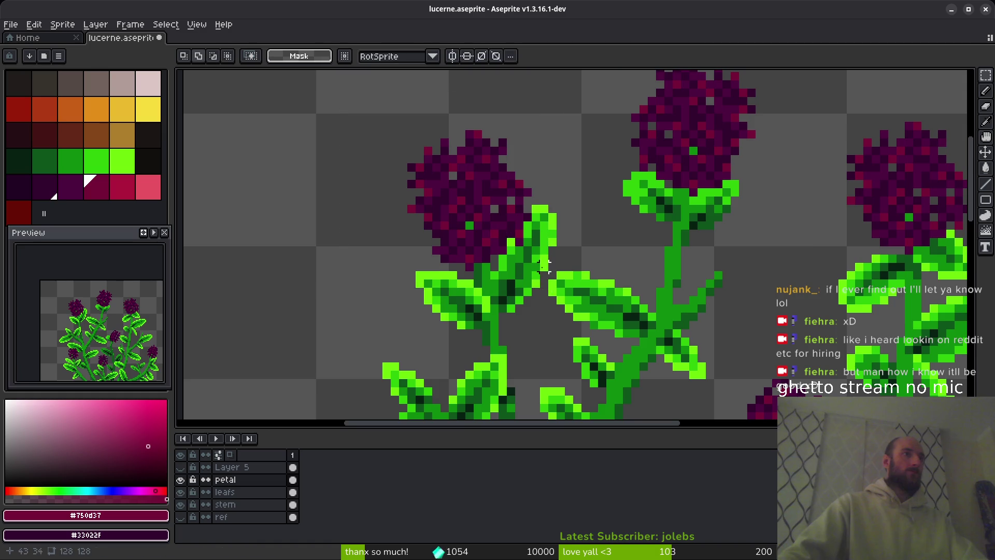
Move the top-left flower head lower down the bush and deselect.
scroll(539, 273, down, 4)
scroll(539, 273, down, 2)
scroll(541, 231, up, 2)
mouse_move(402, 118)
mouse_down()
mouse_move(424, 149)
mouse_move(500, 190)
mouse_up()
scroll(467, 171, down, 2)
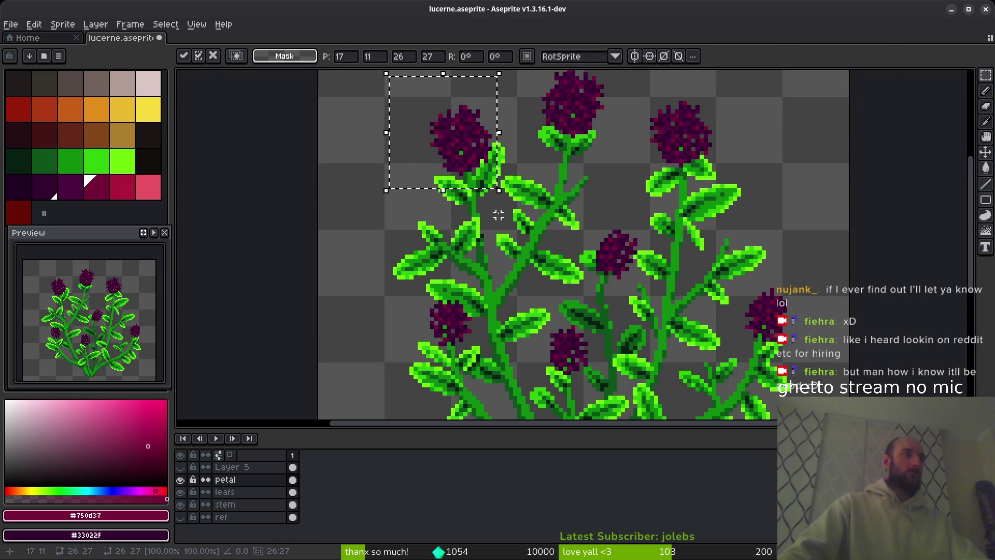
scroll(492, 143, down, 2)
mouse_move(493, 143)
mouse_down()
mouse_move(502, 158)
mouse_move(473, 271)
mouse_move(462, 266)
mouse_up()
key(Return)
key(ctrl+d)
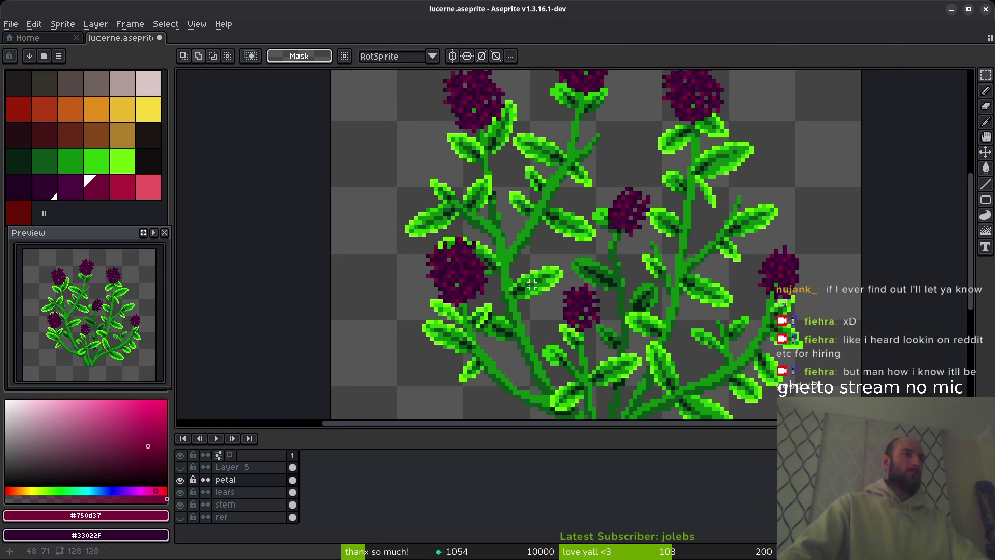
scroll(529, 284, down, 3)
scroll(534, 283, down, 2)
scroll(534, 283, right, 3)
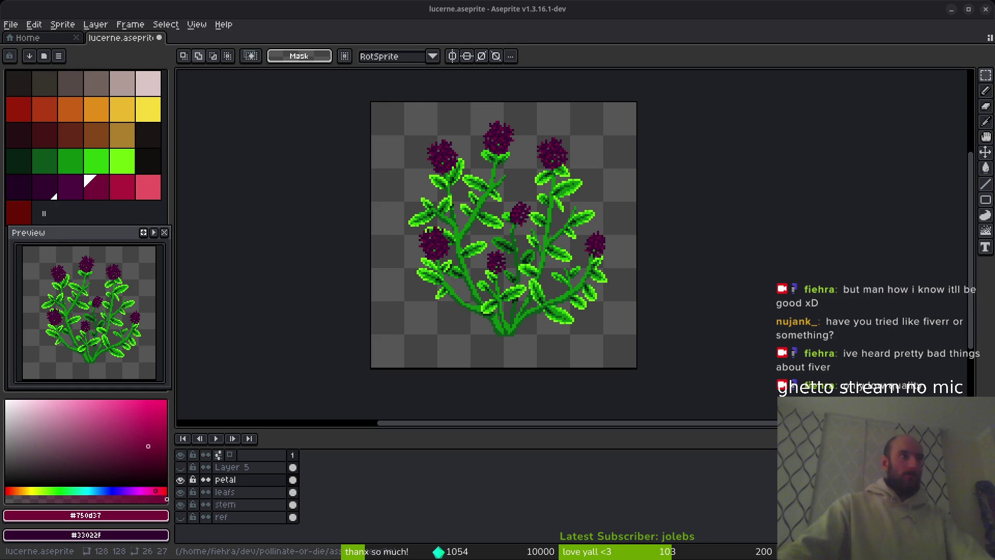
Place a copy of the left flower head at the top right and save.
scroll(616, 278, up, 4)
drag(304, 140, 447, 286)
mouse_move(378, 278)
mouse_down()
mouse_move(794, 178)
mouse_move(782, 205)
mouse_up()
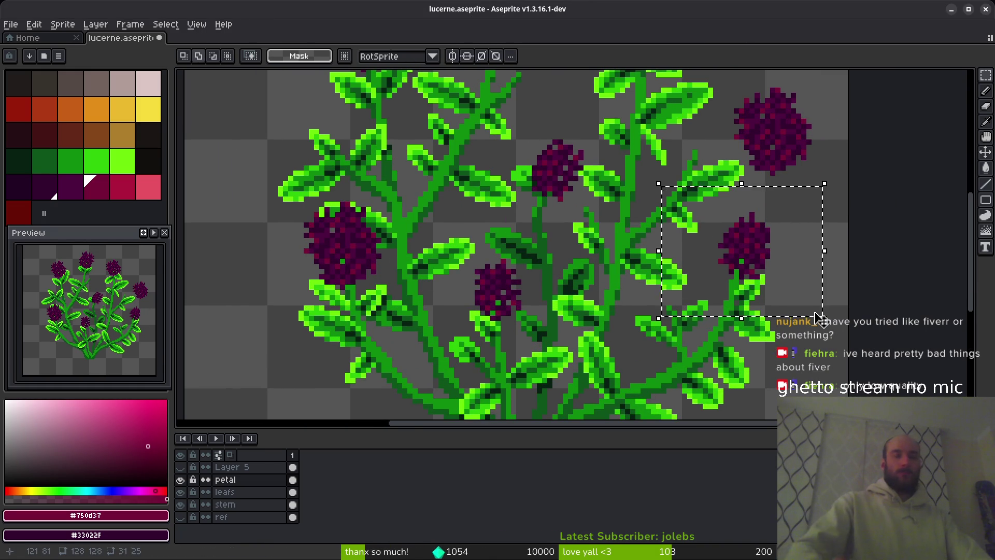
key(ctrl+s)
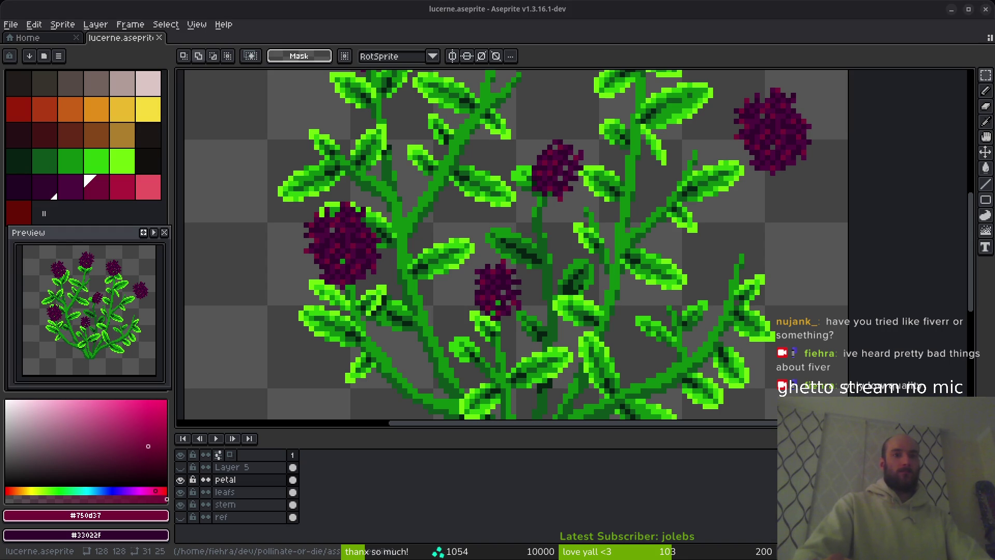
Move the new flower down onto the right stem and save again.
scroll(792, 220, up, 2)
drag(698, 92, 838, 227)
mouse_move(776, 166)
mouse_down()
mouse_move(788, 211)
mouse_move(770, 253)
mouse_move(803, 249)
mouse_move(768, 280)
mouse_move(822, 257)
mouse_move(771, 293)
mouse_move(755, 285)
mouse_up()
scroll(771, 293, up, 1)
click(804, 289)
scroll(804, 290, down, 2)
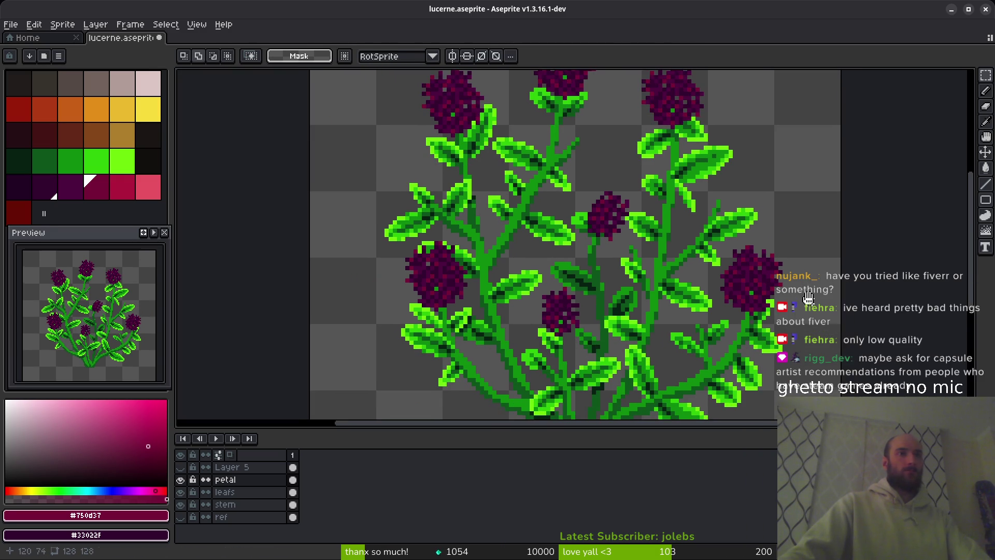
key(ctrl+s)
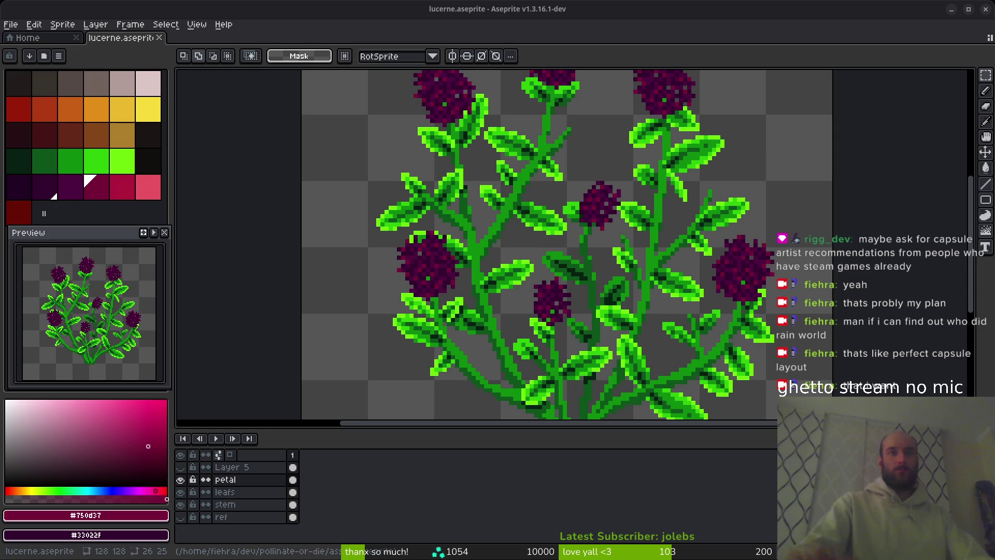
Glance at Rain World's Steam store page in the browser, then close it.
key(alt+Tab)
click(207, 190)
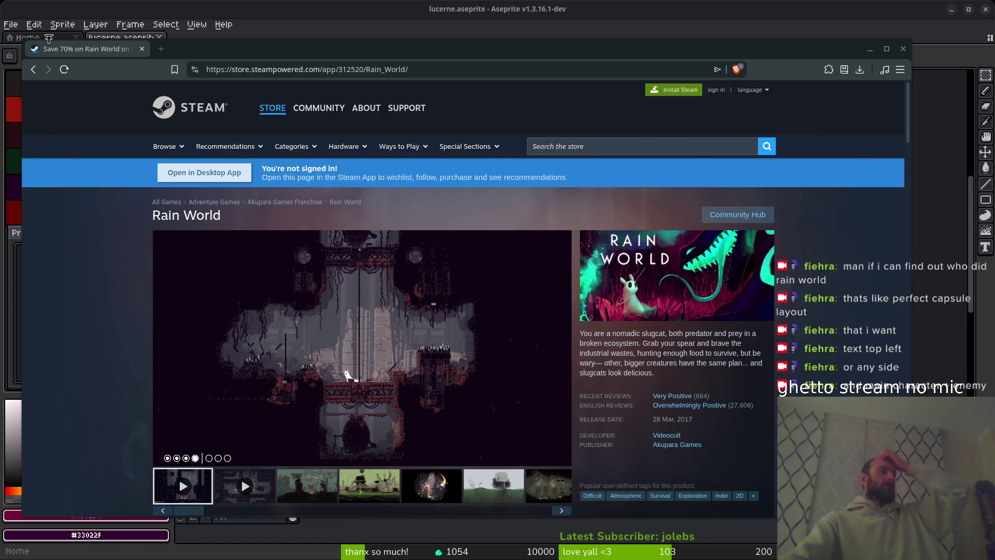
click(141, 49)
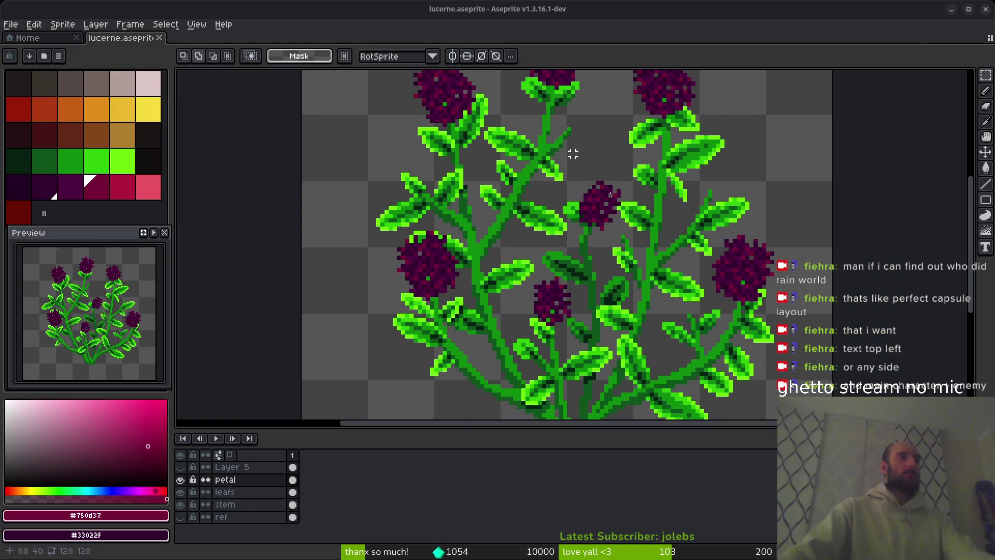
Look over the bush with the pencil ready and save lucerne.aseprite.
scroll(607, 325, up, 5)
scroll(607, 325, left, 5)
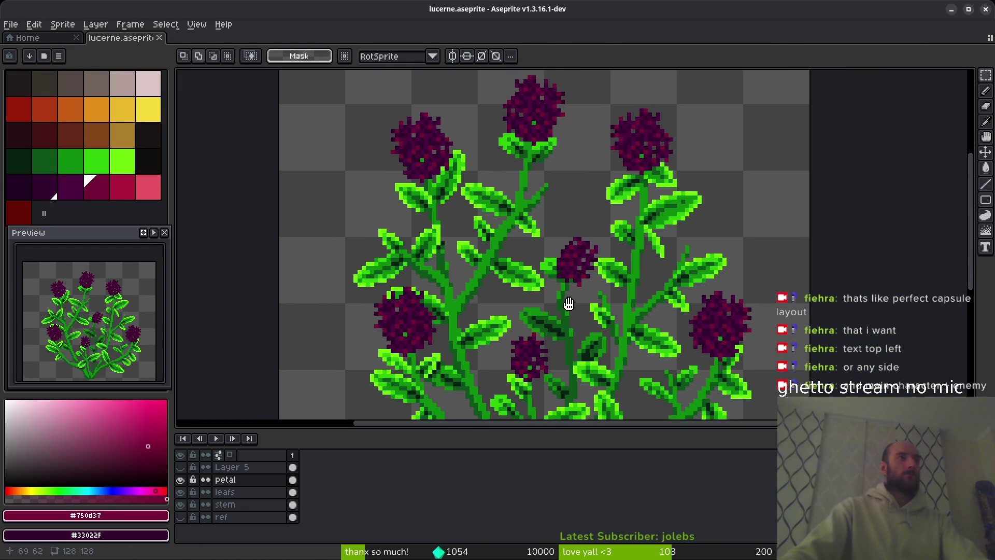
scroll(607, 325, down, 2)
scroll(631, 313, up, 3)
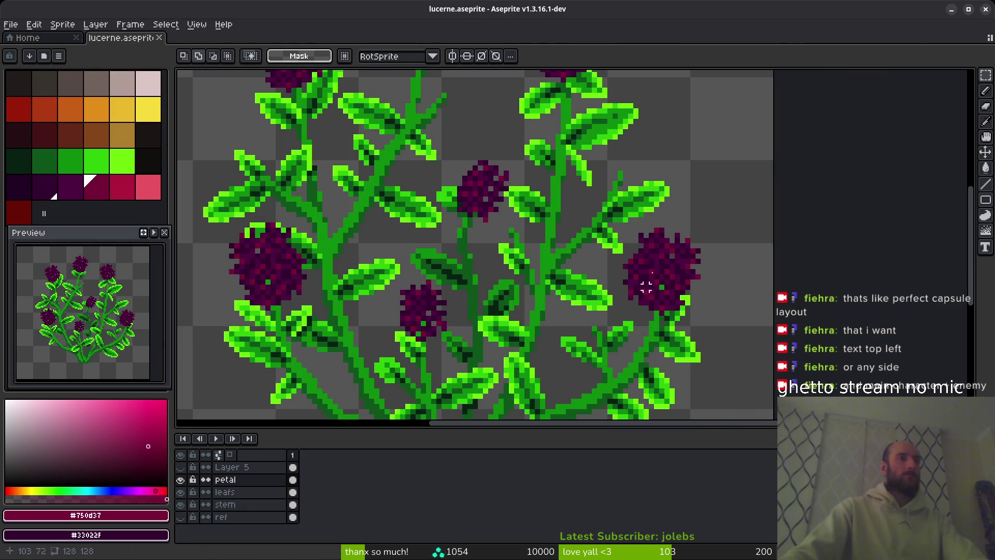
scroll(648, 290, up, 2)
key(b)
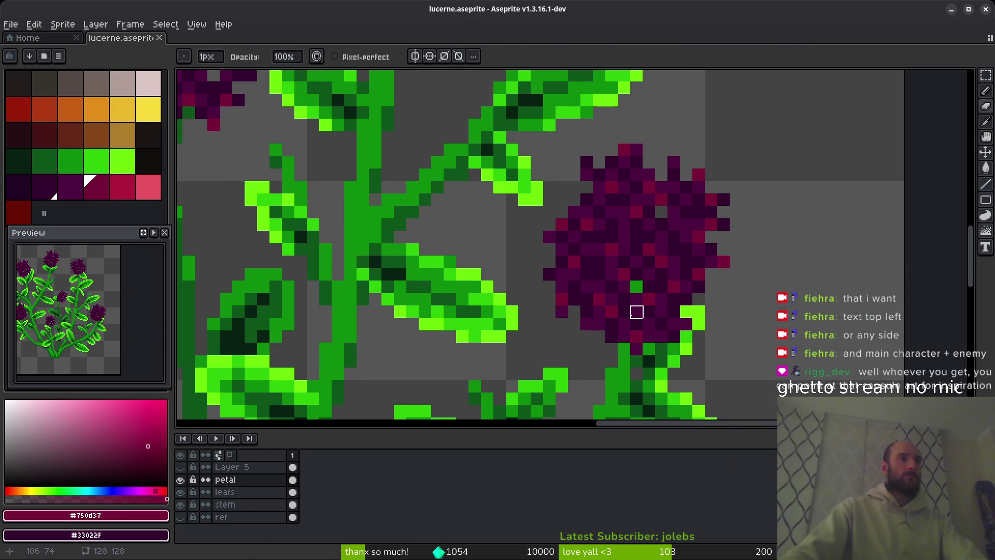
scroll(662, 311, down, 3)
scroll(316, 328, up, 3)
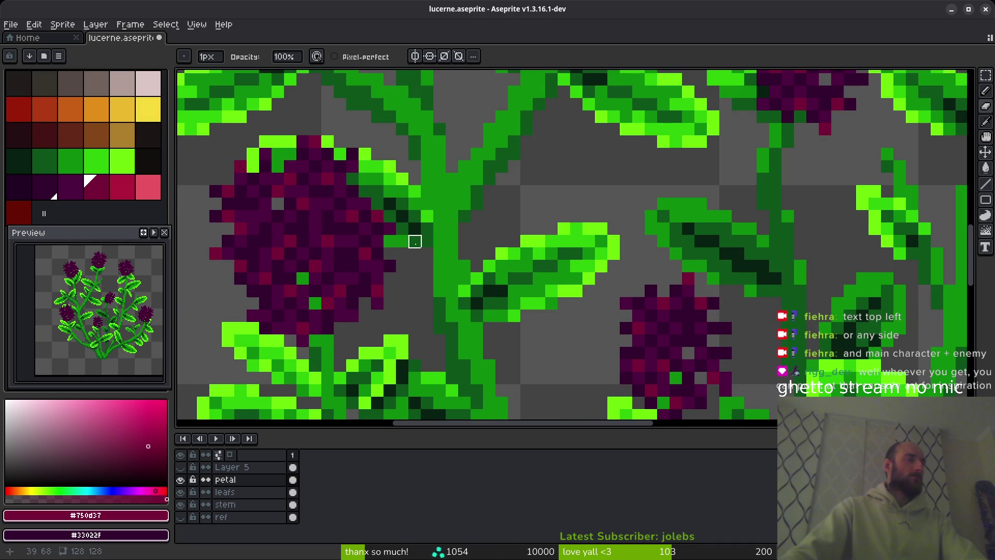
scroll(340, 316, down, 2)
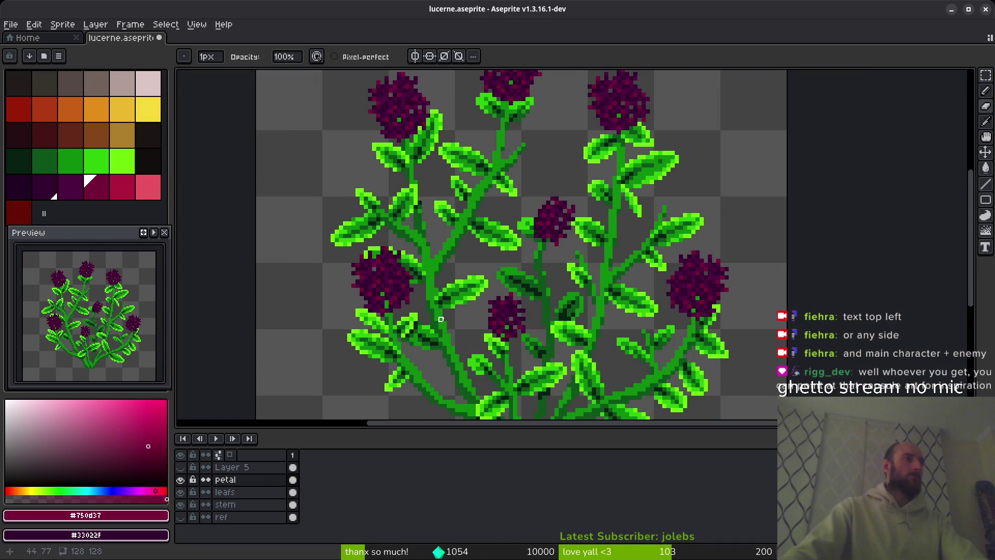
scroll(441, 319, up, 2)
scroll(507, 307, down, 3)
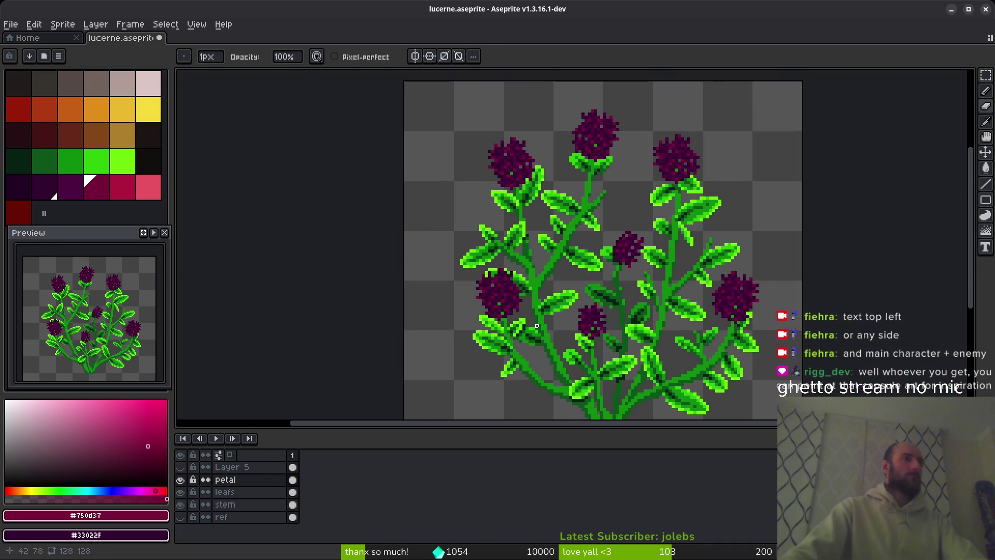
key(ctrl+s)
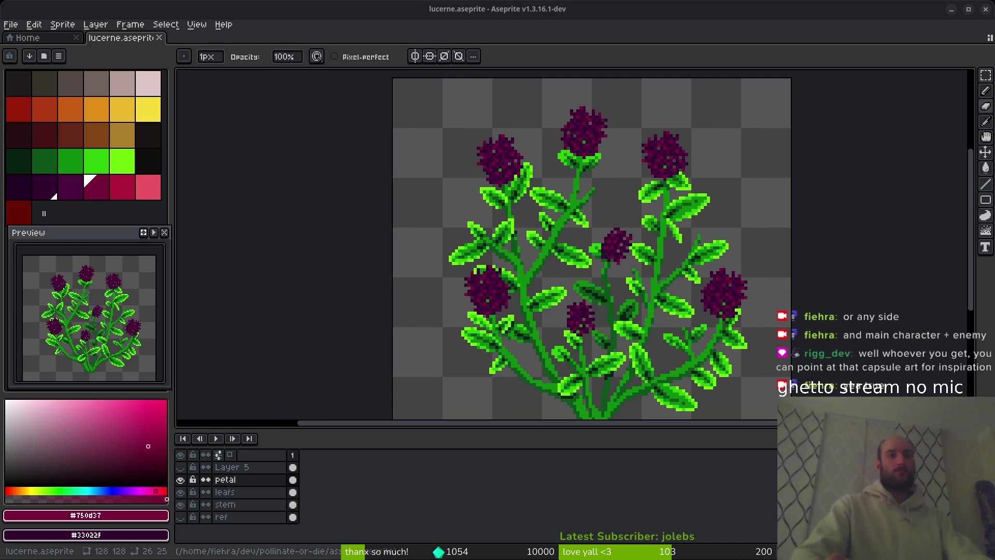
Marquee-select the right flower head, nudge it one pixel right, and deselect.
scroll(731, 223, up, 2)
key(m)
mouse_move(645, 223)
mouse_down()
mouse_move(755, 356)
mouse_move(828, 359)
mouse_up()
key(ctrl+d)
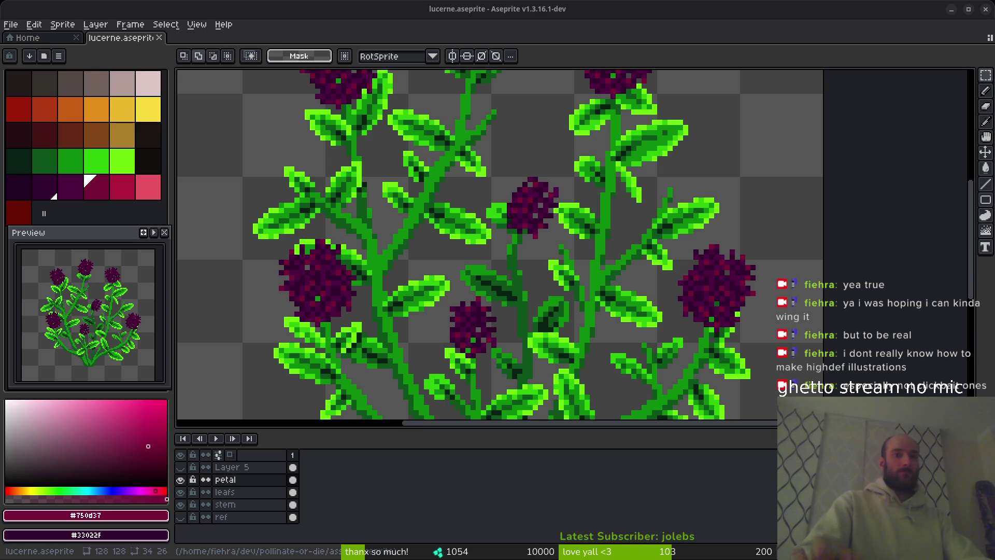
Select the right flower's petals and nudge them one pixel to the right.
scroll(611, 173, down, 3)
scroll(751, 251, up, 2)
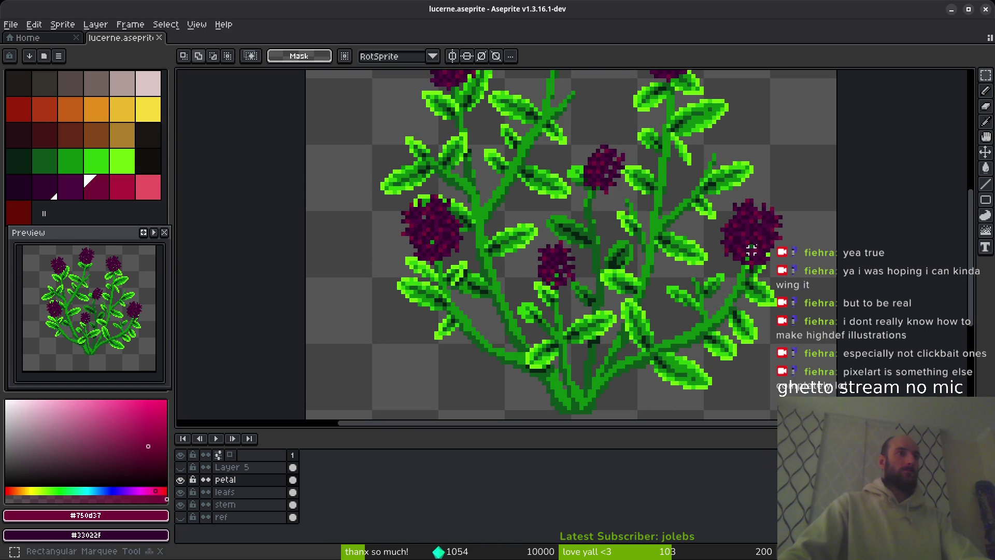
scroll(693, 173, up, 3)
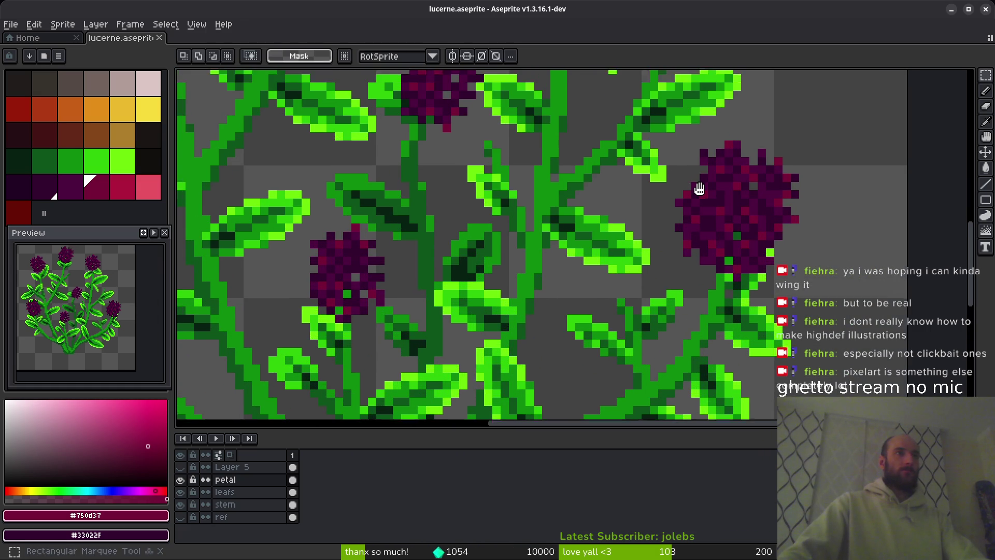
scroll(699, 189, up, 2)
drag(632, 136, 753, 324)
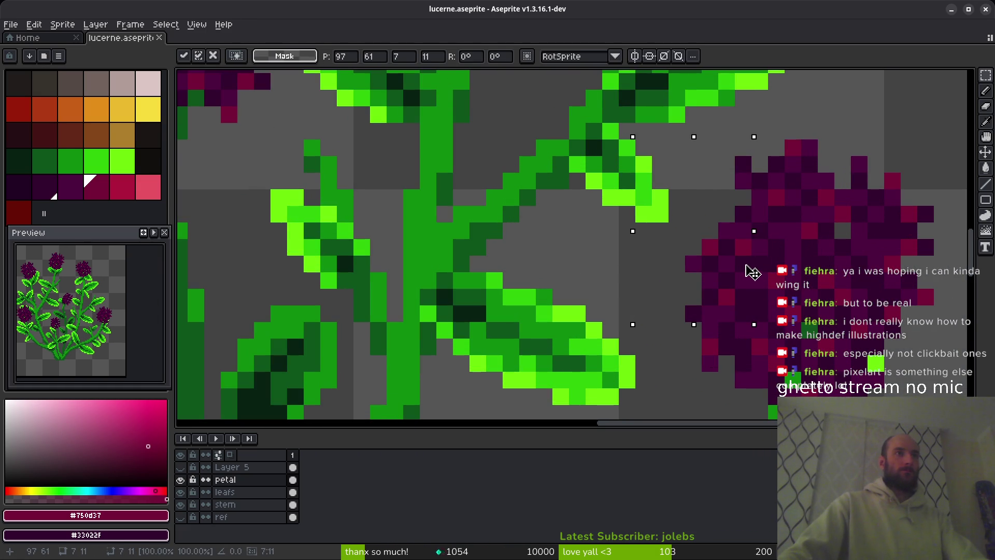
drag(752, 272, 760, 274)
Retouch the right flower with eyedropped dark purple pixels, undoing strays, then save lucerne.aseprite.
key(e)
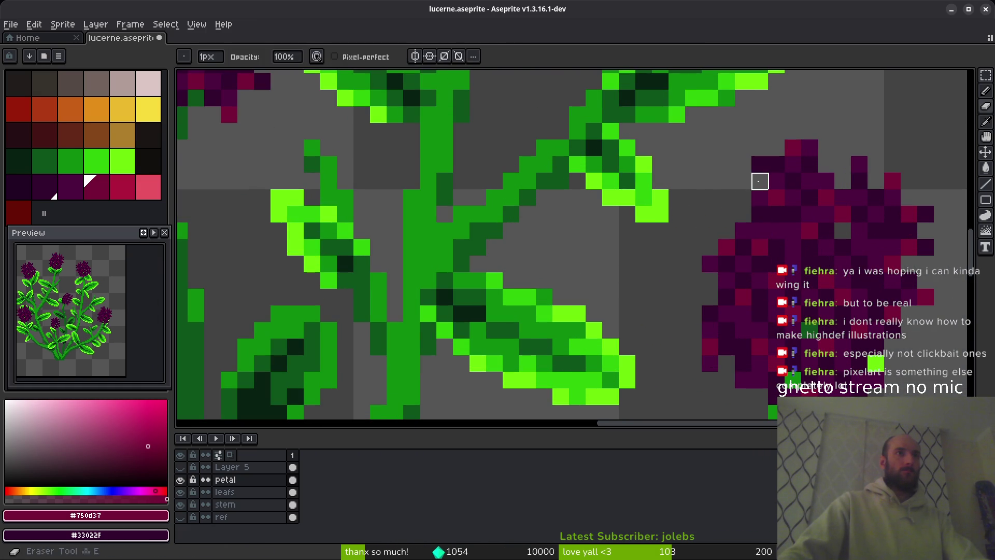
scroll(809, 214, down, 3)
scroll(773, 153, up, 4)
key(i)
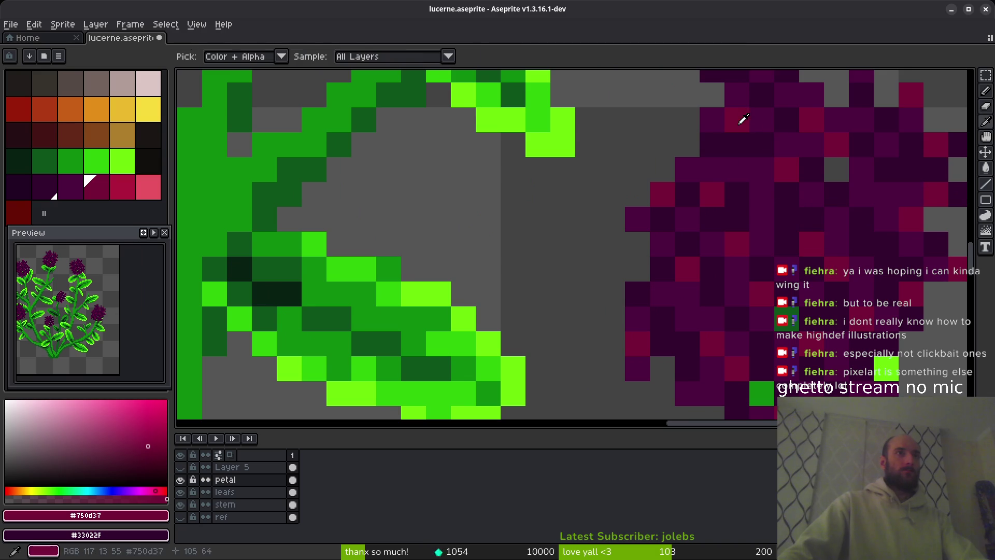
key(f)
scroll(725, 145, up, 2)
click(710, 165)
key(ctrl+z)
alt+click(729, 199)
key(ctrl+z)
alt+click(729, 213)
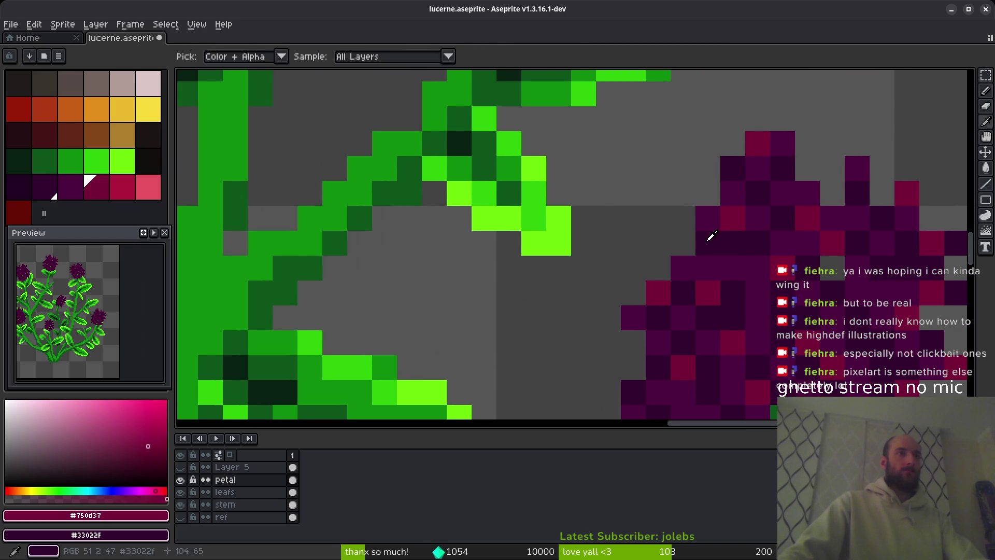
alt+click(710, 235)
click(702, 195)
alt+click(725, 220)
key(ctrl+s)
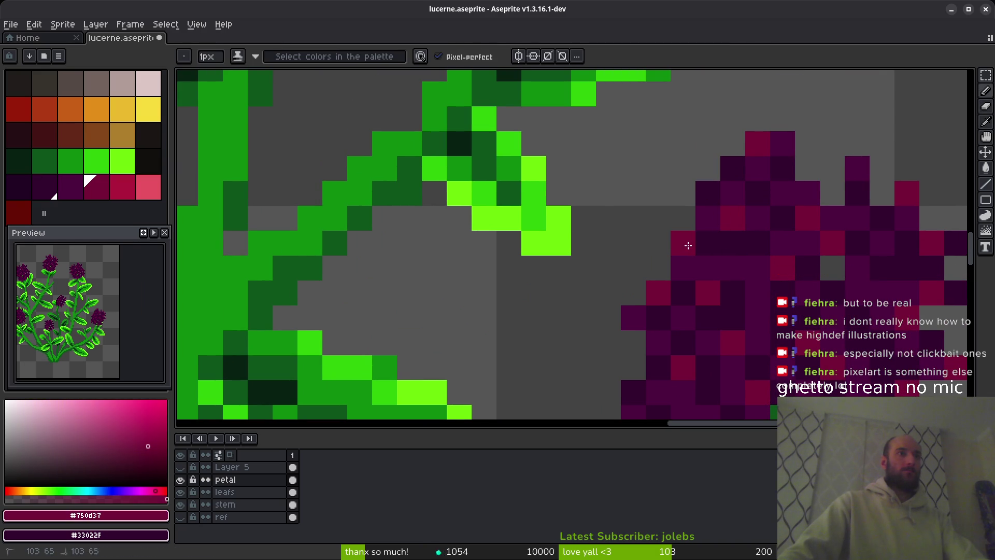
Place a copy of the right flower head over the central flower cluster.
scroll(720, 243, down, 5)
drag(770, 286, 724, 250)
scroll(724, 251, down, 4)
scroll(792, 267, up, 4)
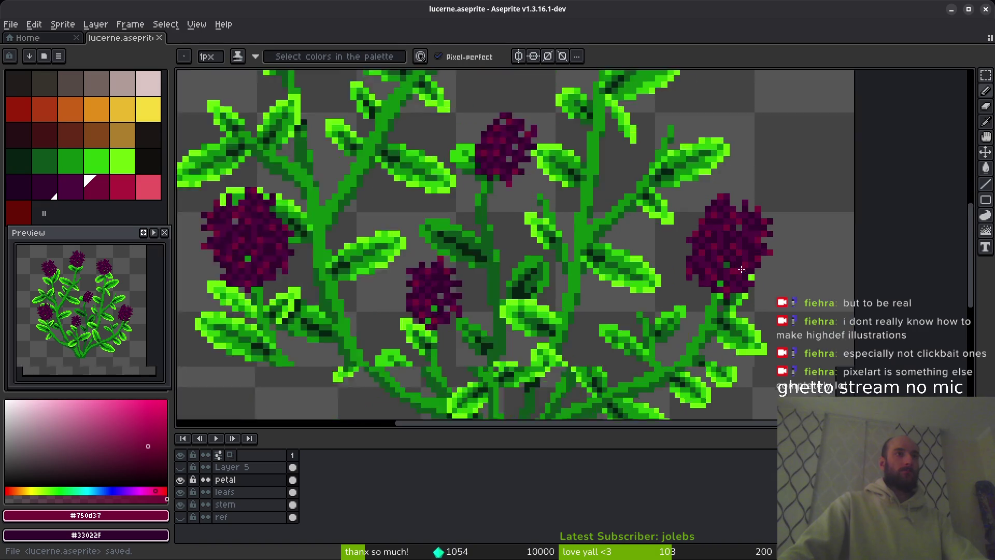
scroll(791, 267, down, 2)
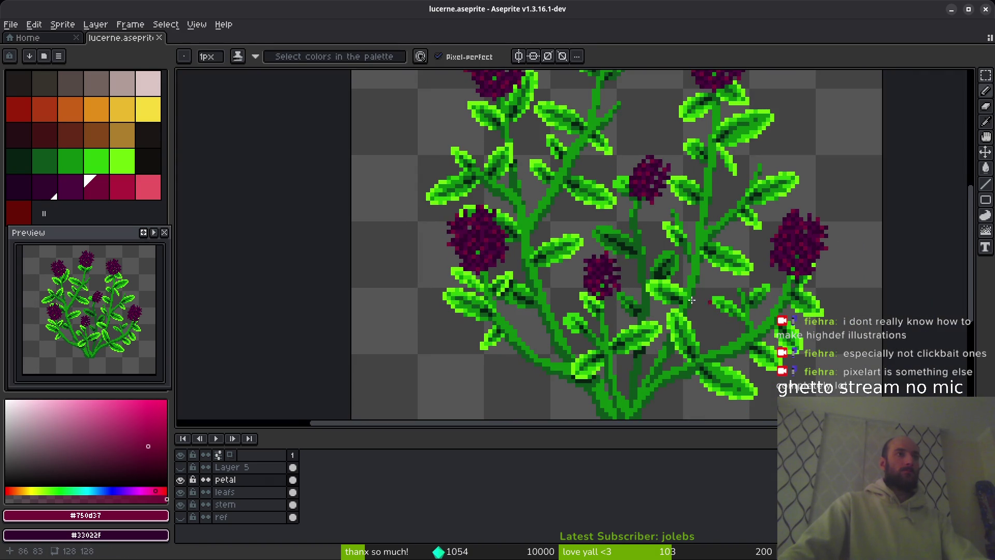
scroll(691, 300, down, 2)
scroll(673, 289, up, 2)
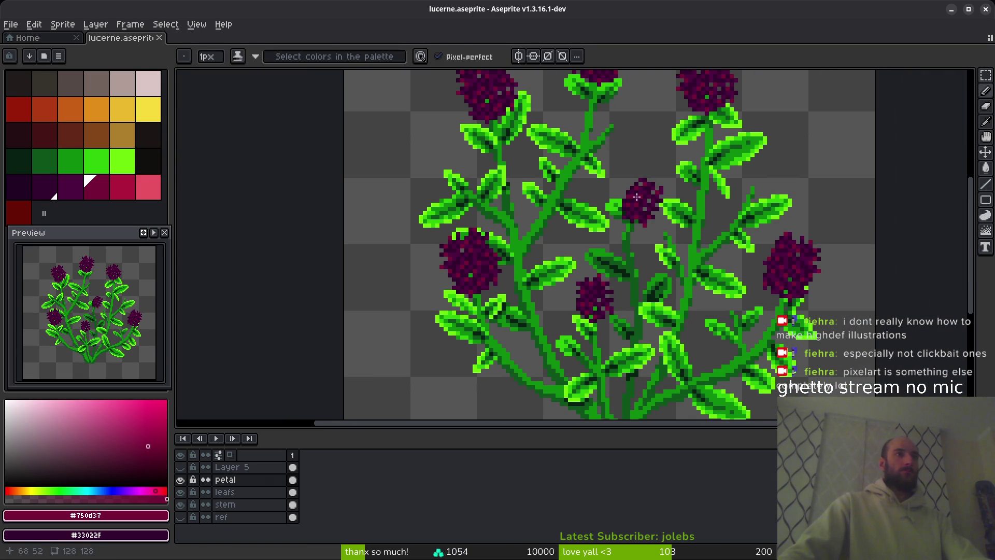
key(m)
drag(733, 209, 847, 315)
mouse_move(810, 287)
mouse_down()
mouse_move(639, 189)
mouse_move(673, 221)
mouse_up()
key(ctrl+d)
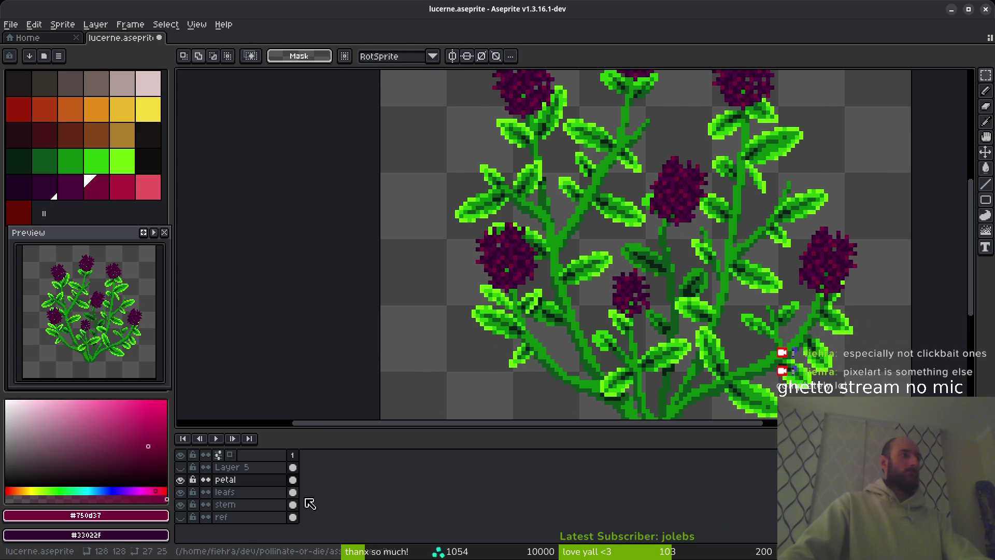
On the leafs layer, lasso the centre flower, rotate it 180° and shift it down-left.
click(254, 492)
scroll(668, 181, up, 2)
key(q)
mouse_move(673, 133)
mouse_down()
mouse_move(602, 150)
mouse_move(687, 135)
mouse_up()
mouse_move(633, 222)
mouse_down()
mouse_move(662, 240)
mouse_move(655, 166)
mouse_move(699, 199)
mouse_move(679, 194)
mouse_move(686, 251)
mouse_up()
key(ctrl+d)
mouse_move(749, 280)
mouse_down()
mouse_move(749, 174)
mouse_move(650, 173)
mouse_up()
mouse_move(712, 252)
mouse_down()
mouse_move(705, 283)
mouse_move(704, 257)
mouse_up()
key(Return)
Lasso the right flower and place a copy of it mid-canvas on the petal layer.
scroll(725, 305, down, 5)
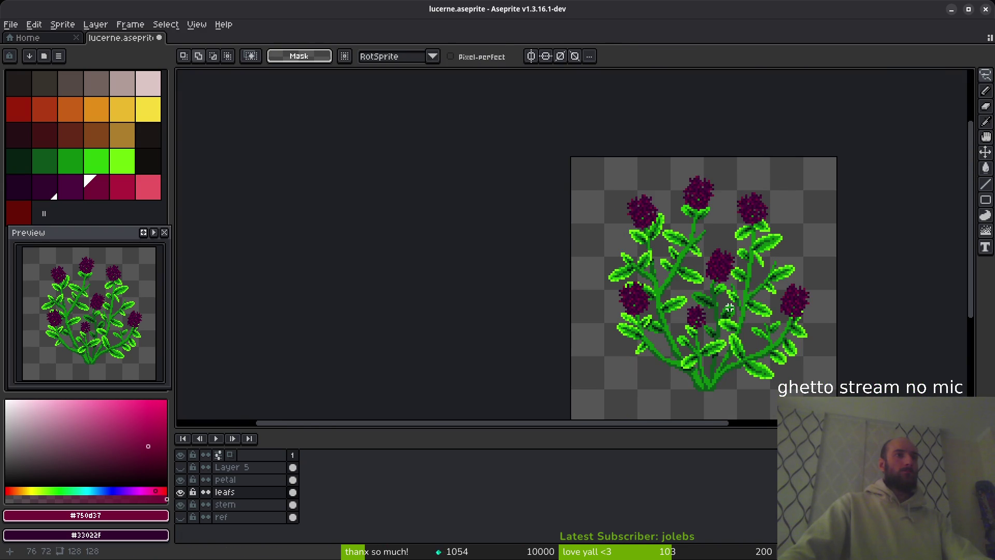
scroll(724, 294, up, 4)
scroll(725, 296, down, 7)
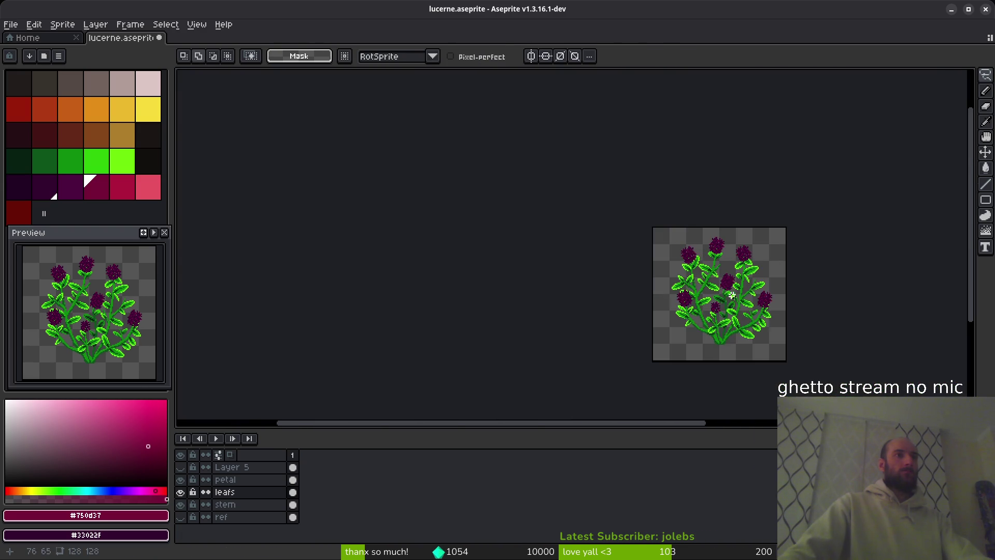
scroll(731, 300, up, 2)
scroll(731, 301, up, 3)
scroll(818, 241, right, 1)
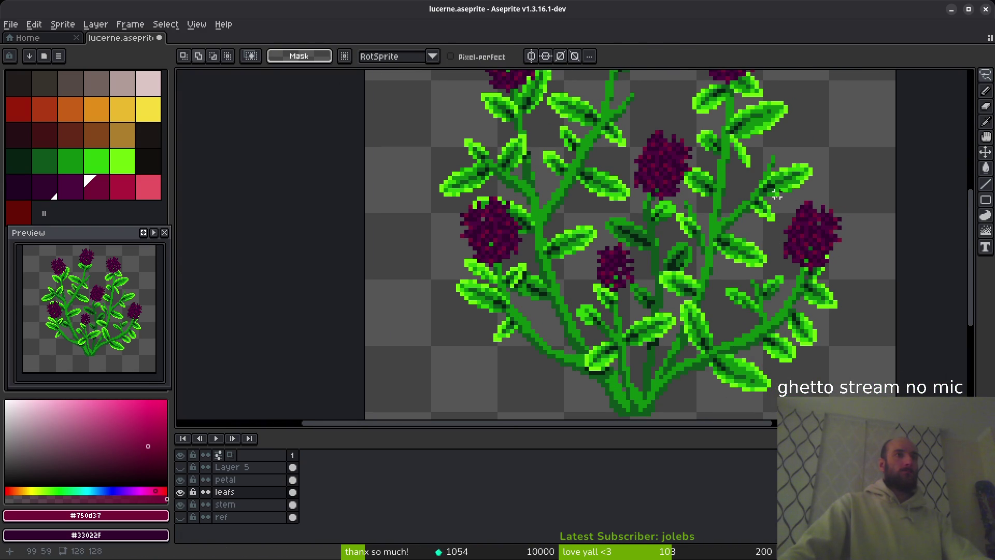
drag(838, 284, 845, 288)
mouse_move(855, 195)
mouse_down()
mouse_move(811, 285)
mouse_move(862, 192)
mouse_up()
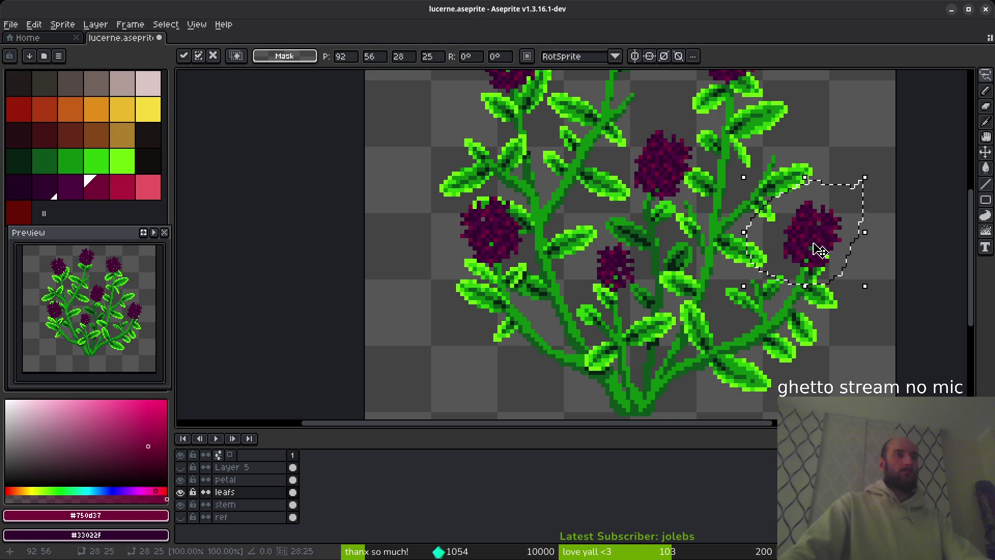
click(292, 479)
mouse_move(823, 267)
mouse_down()
mouse_move(615, 288)
mouse_move(601, 274)
mouse_move(615, 276)
mouse_up()
scroll(615, 276, down, 5)
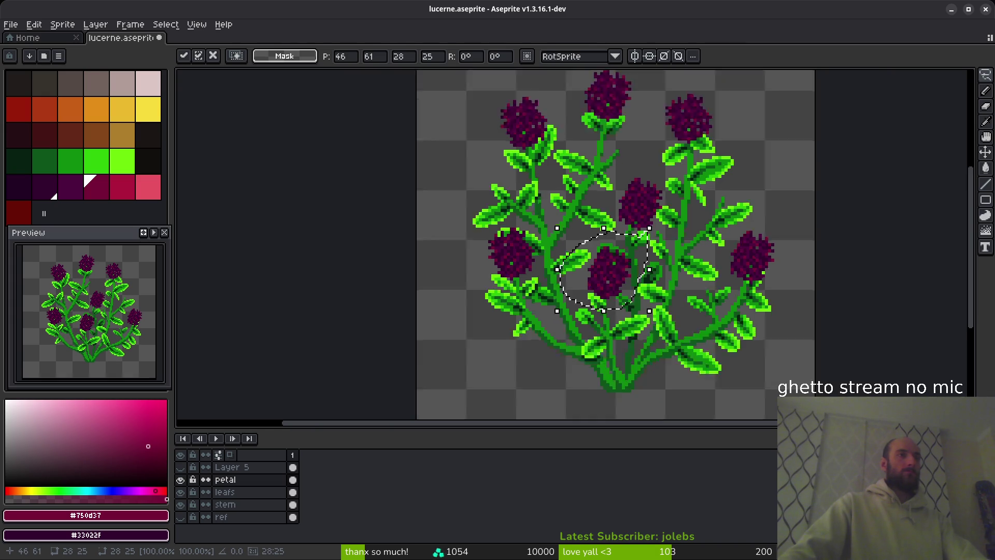
key(Return)
Lasso the leftover middle flower and delete it.
scroll(631, 294, up, 6)
drag(528, 203, 658, 327)
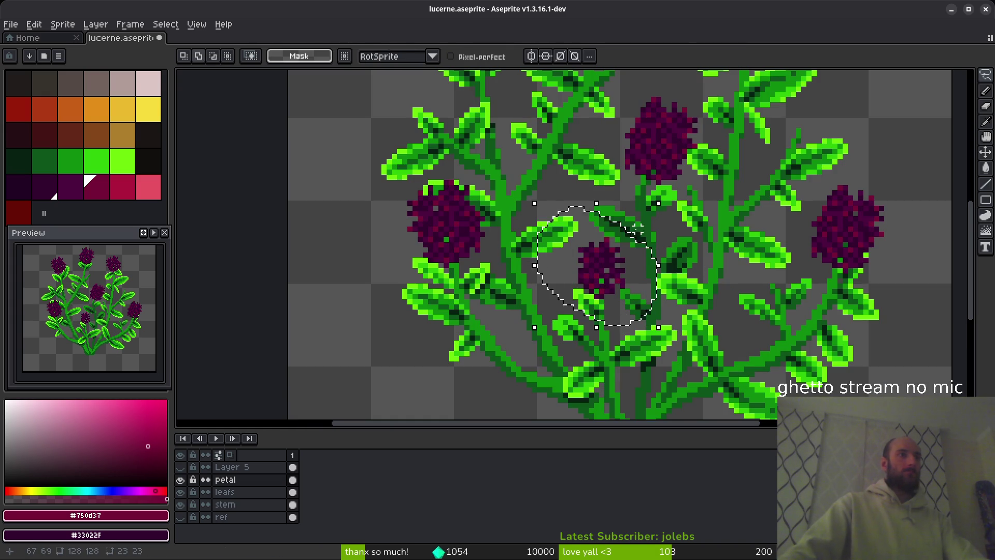
key(Delete)
scroll(674, 267, down, 3)
scroll(684, 278, down, 2)
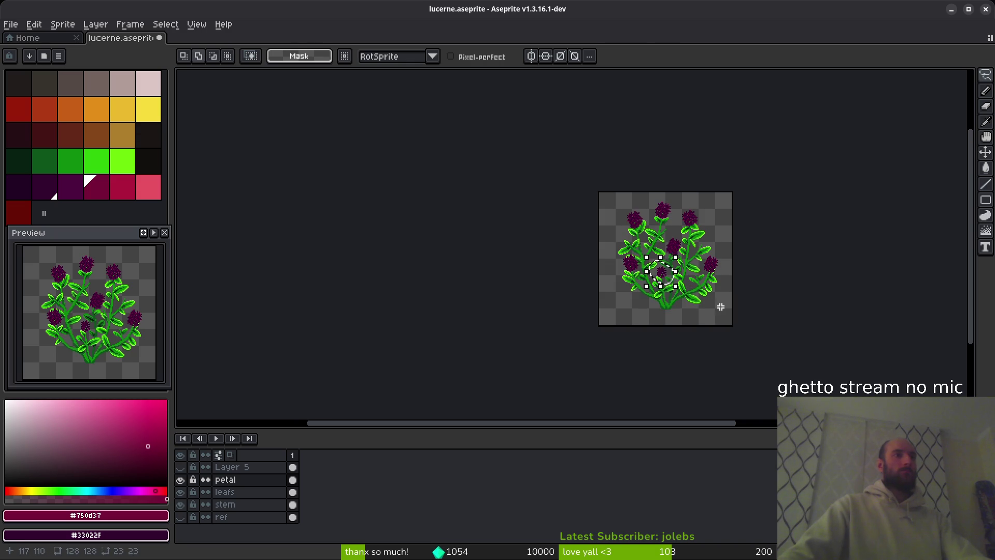
scroll(720, 307, up, 4)
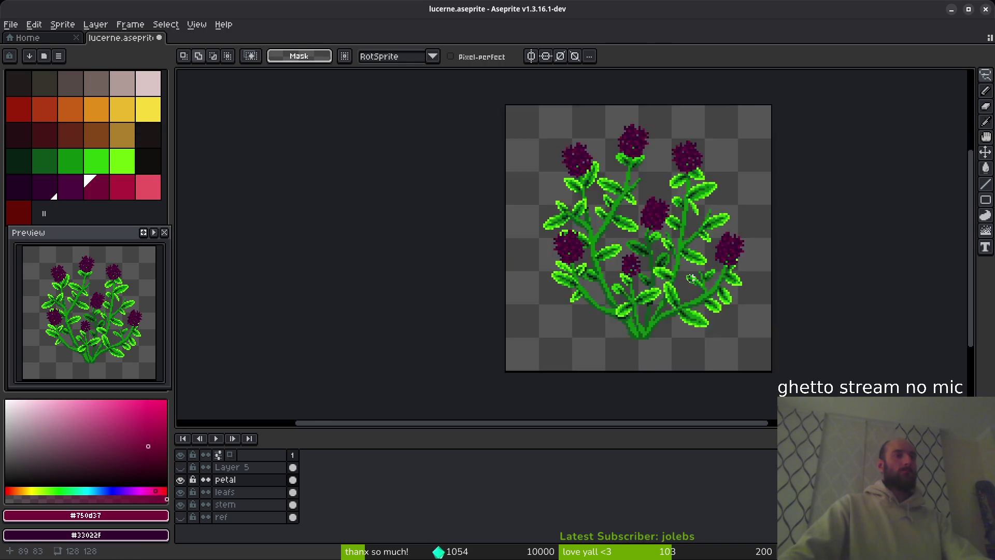
Marquee-select the right flower and move it into the plant's middle.
key(m)
drag(730, 183, 846, 300)
mouse_move(777, 248)
mouse_down()
mouse_move(611, 262)
mouse_move(581, 282)
mouse_up()
scroll(611, 262, up, 3)
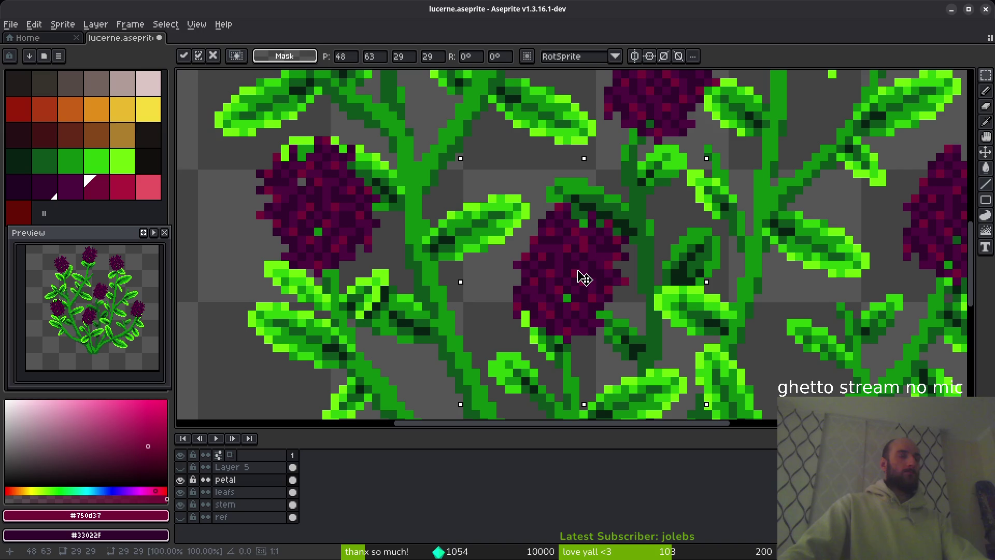
key(ctrl+d)
Select the central flower and fine-tune its position, nudging it left, down and back up.
key(e)
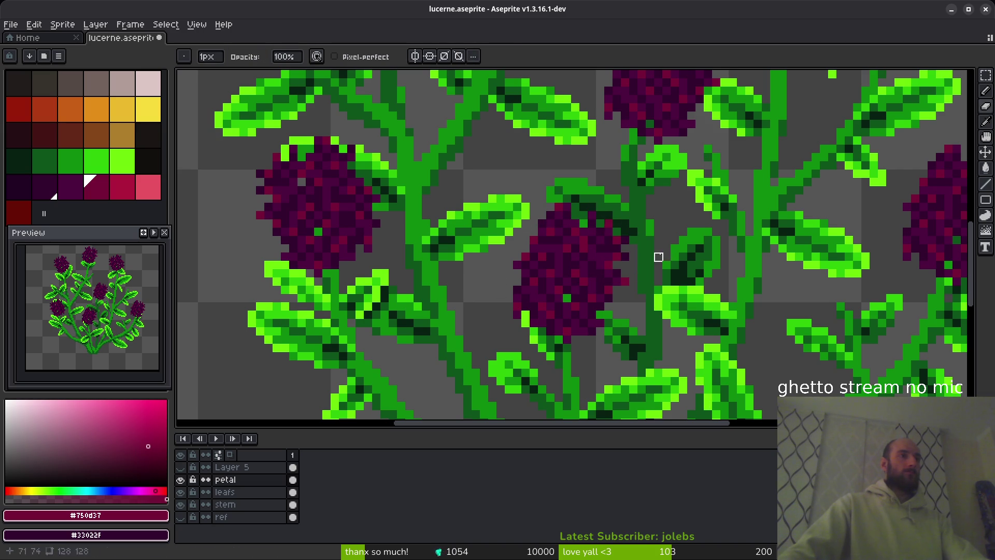
key(m)
drag(508, 183, 650, 267)
scroll(650, 266, up, 1)
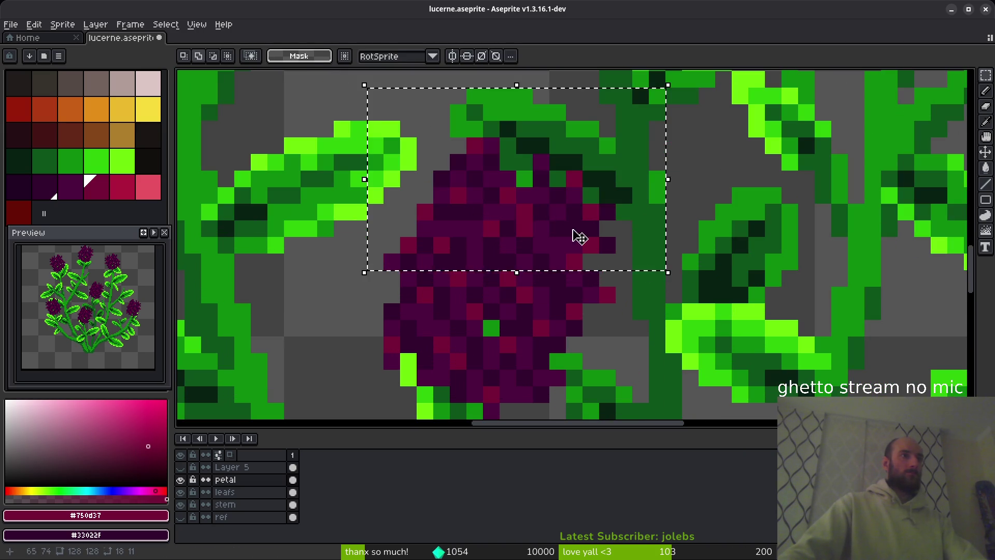
drag(575, 234, 552, 237)
scroll(556, 239, down, 4)
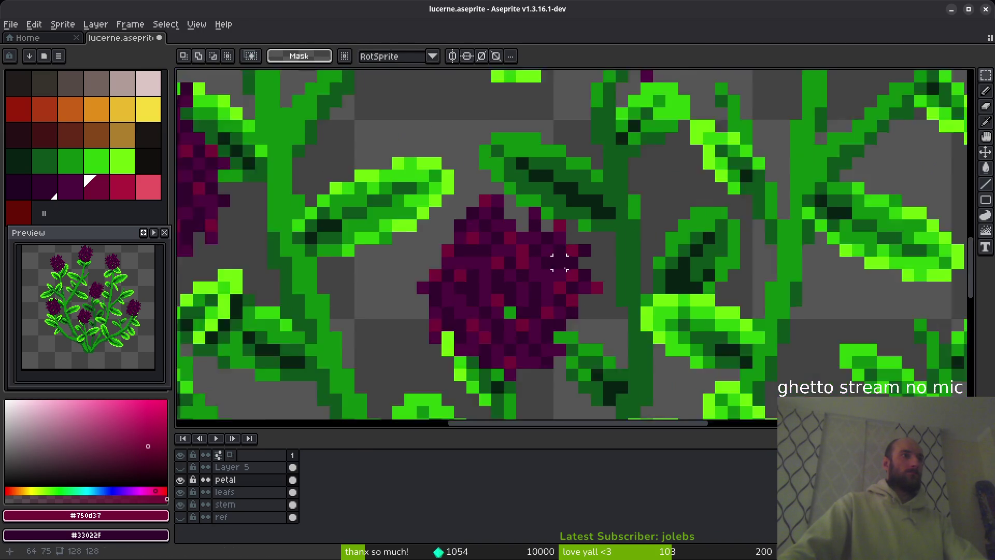
mouse_move(604, 221)
mouse_down()
mouse_move(510, 244)
mouse_move(575, 241)
mouse_up()
scroll(570, 239, down, 2)
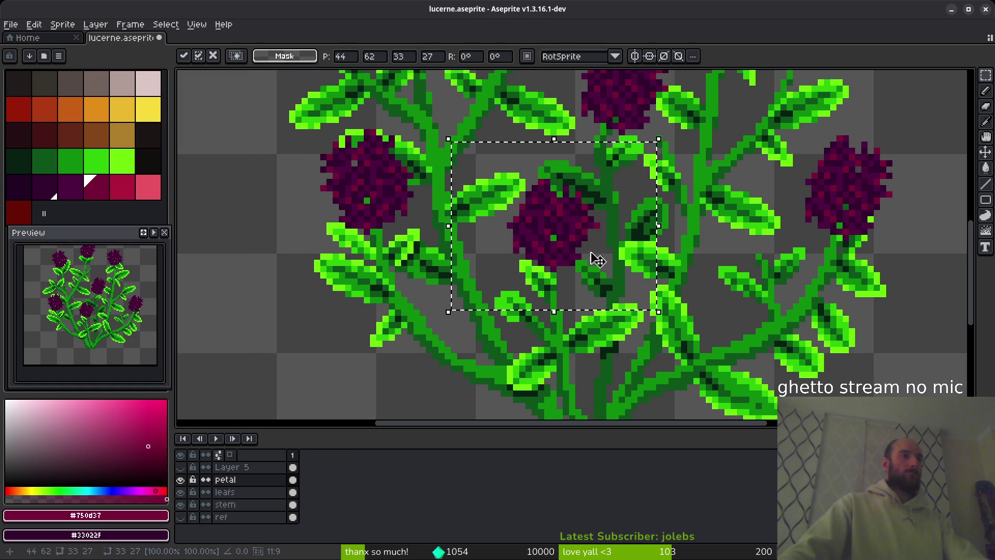
scroll(575, 249, up, 2)
mouse_move(566, 222)
mouse_down()
mouse_move(604, 193)
mouse_move(582, 211)
mouse_up()
key(Return)
key(ctrl+d)
On the leafs layer, lasso a lower-left leaf and move it beside the central flower.
scroll(596, 202, down, 2)
scroll(617, 193, up, 2)
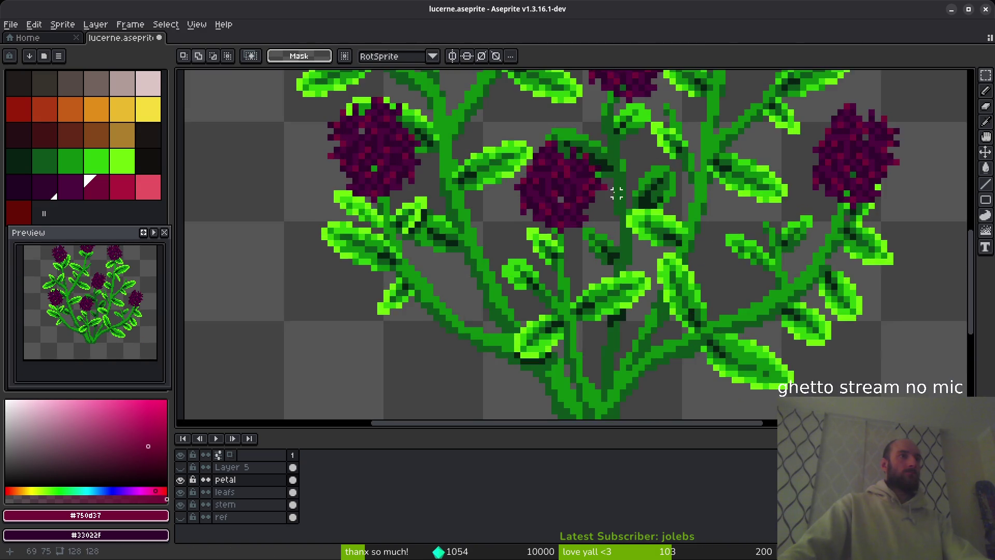
scroll(617, 193, up, 2)
click(241, 467)
click(249, 492)
key(b)
mouse_move(625, 229)
mouse_down()
mouse_move(506, 158)
mouse_move(523, 280)
mouse_move(600, 262)
mouse_move(624, 233)
mouse_up()
scroll(600, 266, down, 2)
mouse_move(569, 267)
mouse_down()
mouse_move(555, 271)
mouse_move(486, 359)
mouse_move(578, 213)
mouse_up()
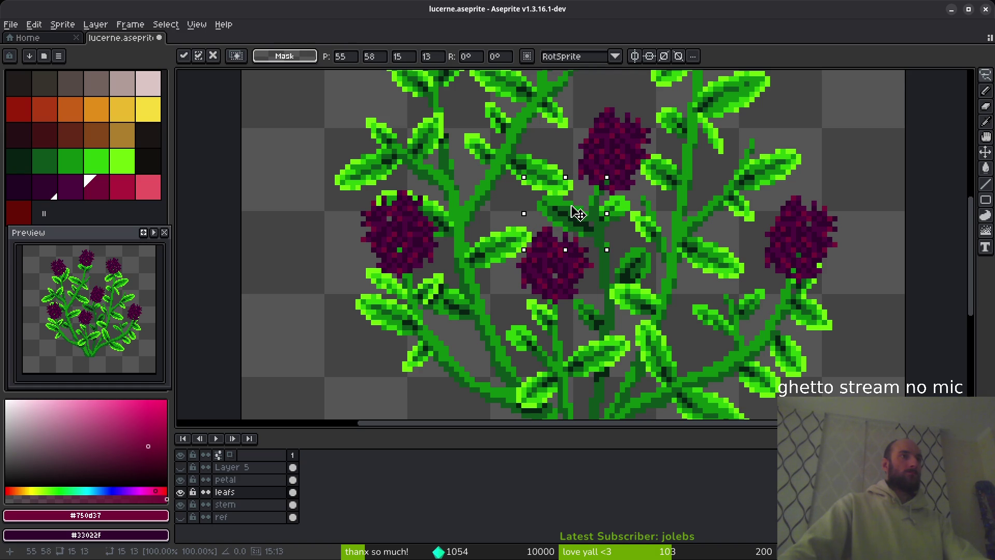
Commit the moved leaf, then lasso a dark leaf area and nudge it up.
key(Return)
scroll(578, 212, up, 3)
key(e)
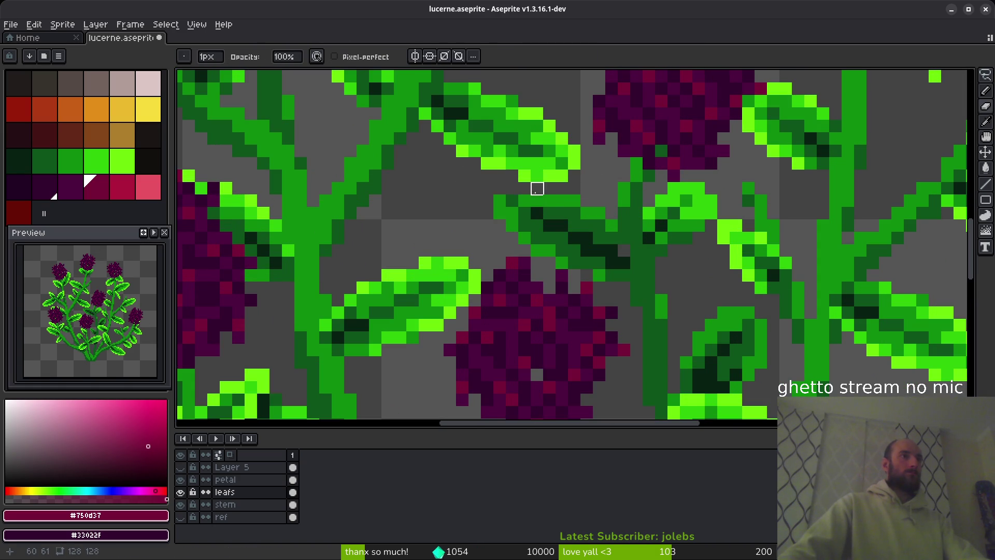
scroll(562, 201, up, 2)
key(shift+w)
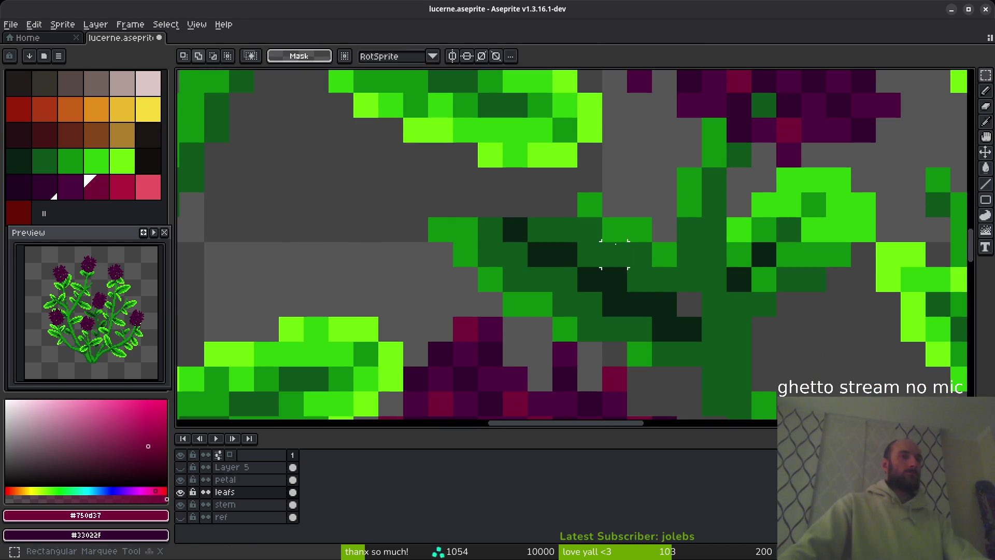
mouse_move(714, 254)
mouse_down()
mouse_move(427, 193)
mouse_move(624, 391)
mouse_move(726, 265)
mouse_move(694, 266)
mouse_up()
key(Up)
key(Up)
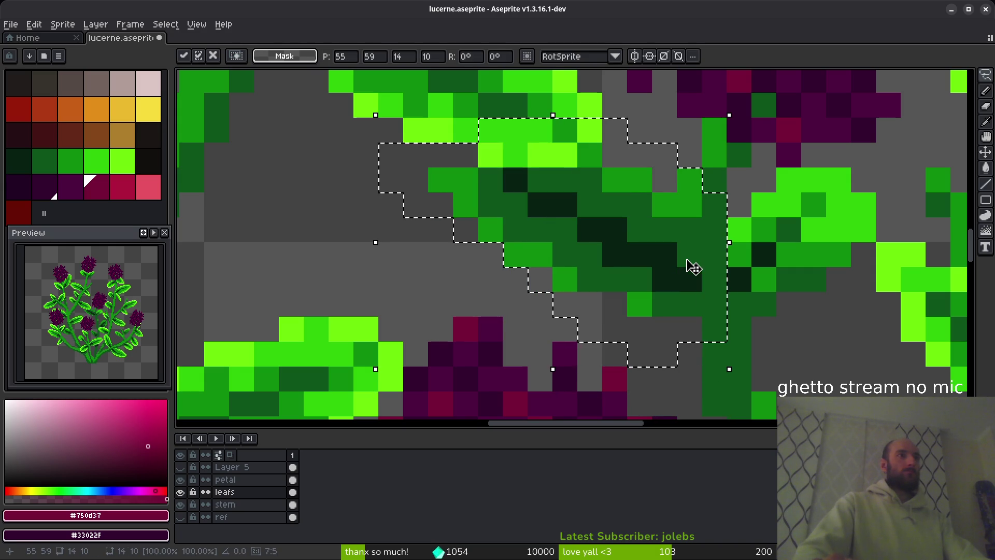
key(ctrl+d)
Sample the leaf's dark green and paint shading pixels along the leaf.
key(i)
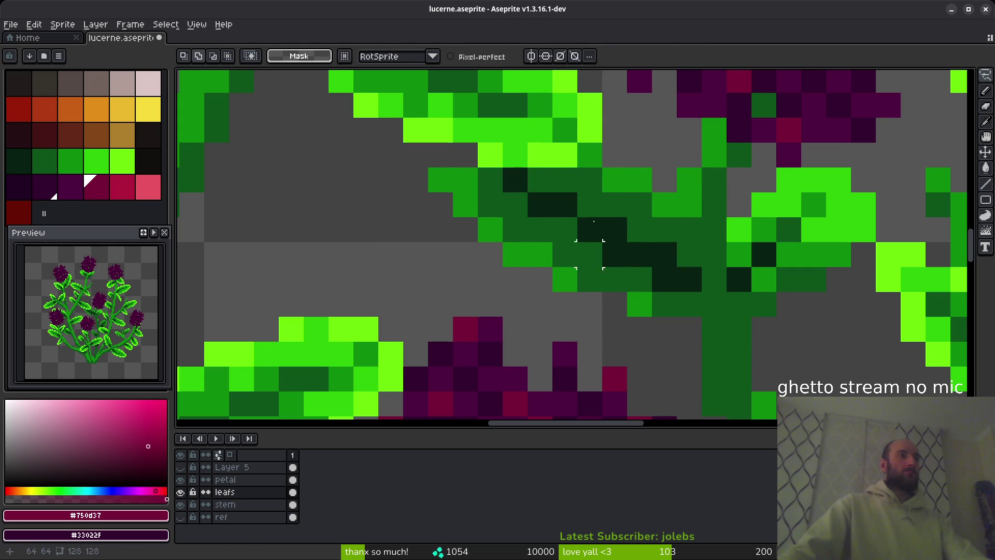
scroll(570, 256, up, 2)
alt+click(564, 262)
scroll(596, 255, up, 1)
click(599, 256)
click(637, 258)
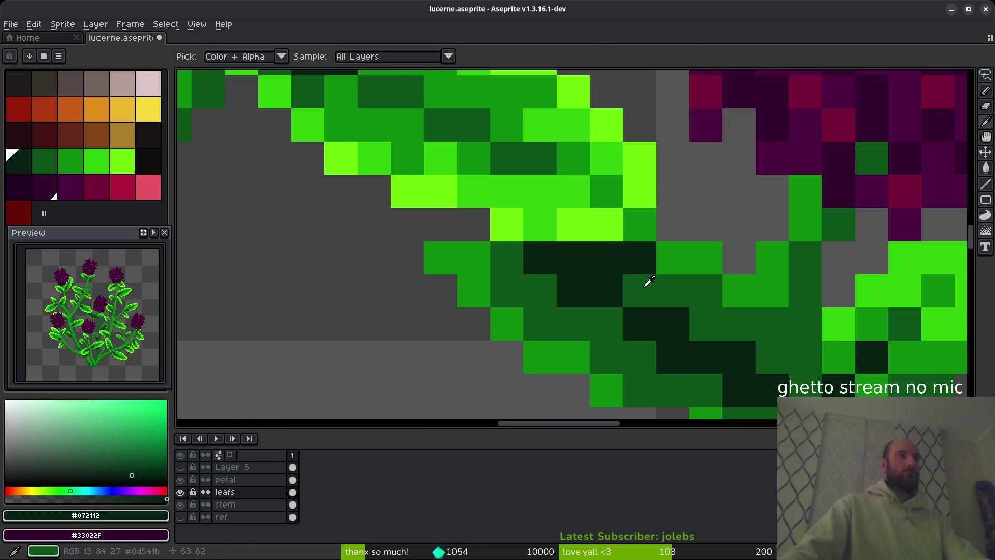
alt+click(646, 282)
click(644, 223)
drag(477, 255, 433, 252)
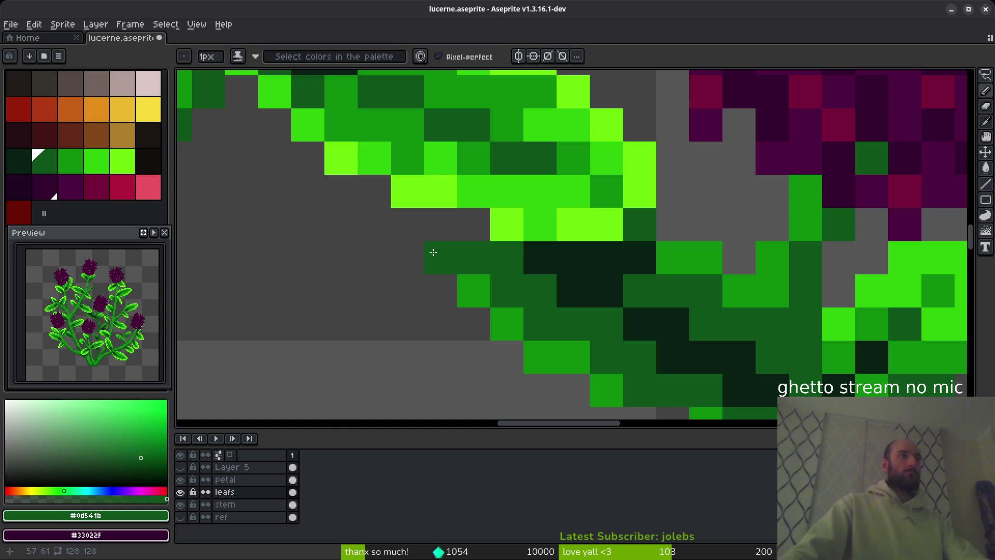
Add a darkest green #072112 pixel to the leaf and save the drawing.
scroll(537, 295, down, 3)
scroll(537, 296, up, 3)
alt+click(564, 257)
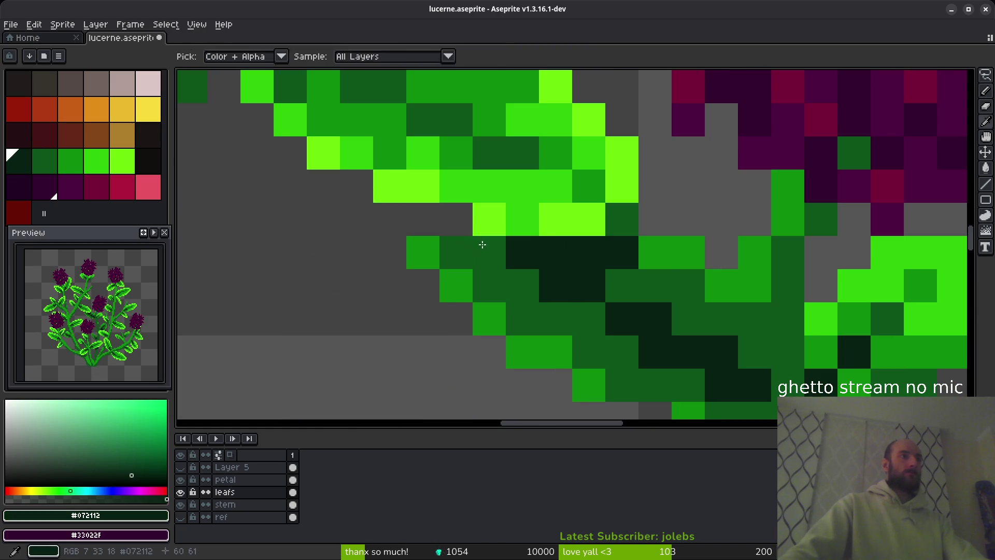
click(492, 246)
scroll(653, 309, down, 5)
key(ctrl+s)
scroll(621, 301, down, 3)
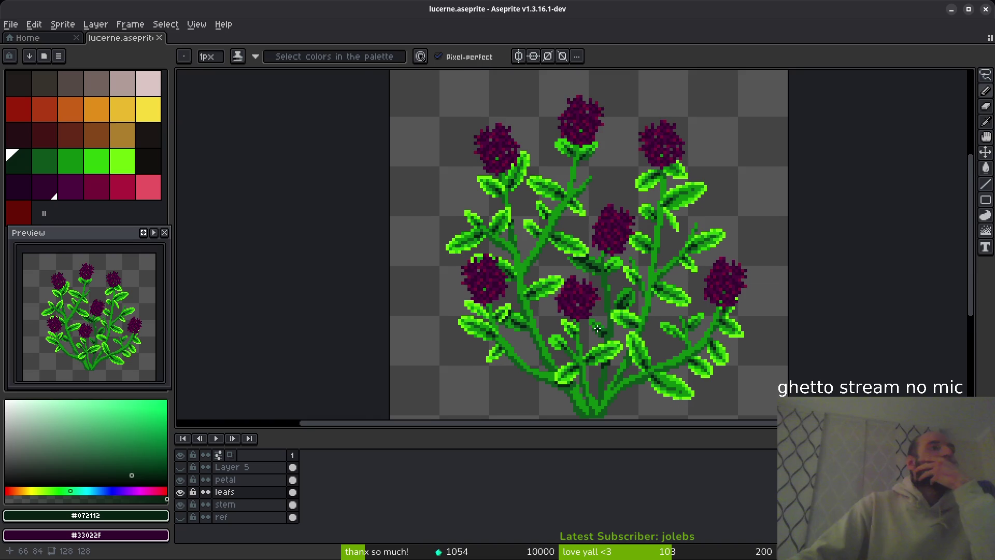
drag(608, 339, 585, 288)
scroll(584, 288, down, 2)
scroll(575, 293, down, 2)
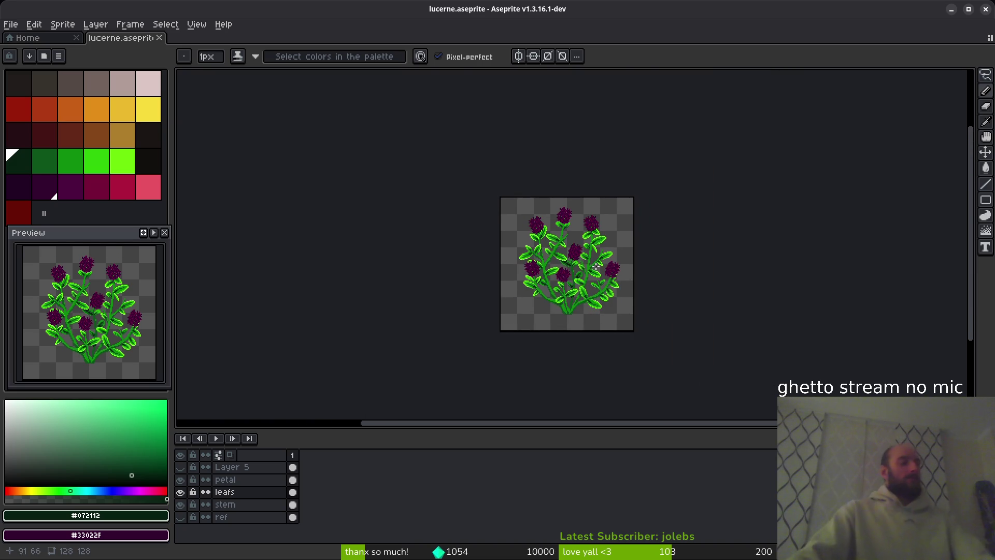
scroll(574, 295, up, 4)
key(ctrl+s)
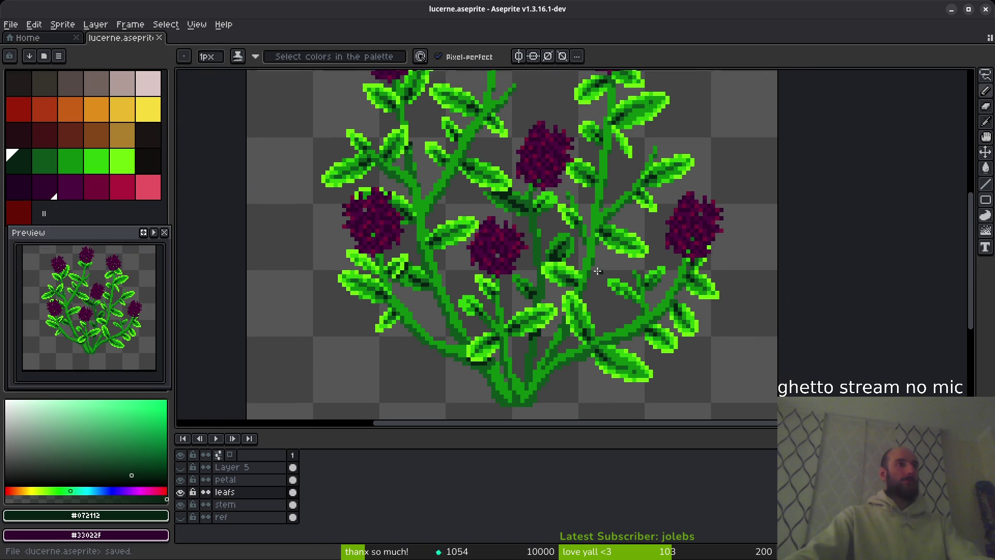
scroll(591, 276, down, 2)
scroll(596, 326, up, 4)
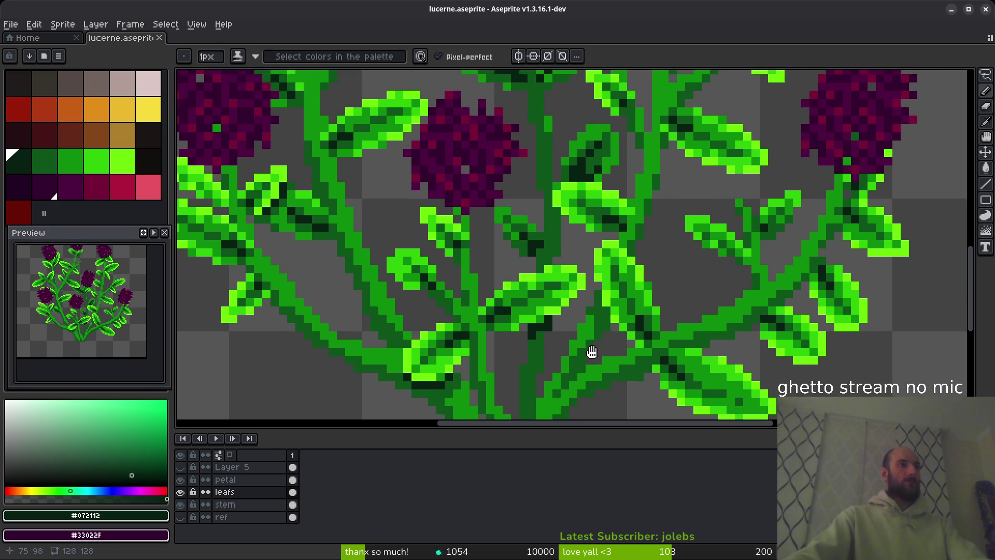
Paint #0d541b green strokes into the lower leaves' shading and save lucerne.aseprite.
mouse_move(607, 274)
mouse_down()
mouse_move(610, 303)
mouse_move(614, 292)
mouse_up()
key(alt)
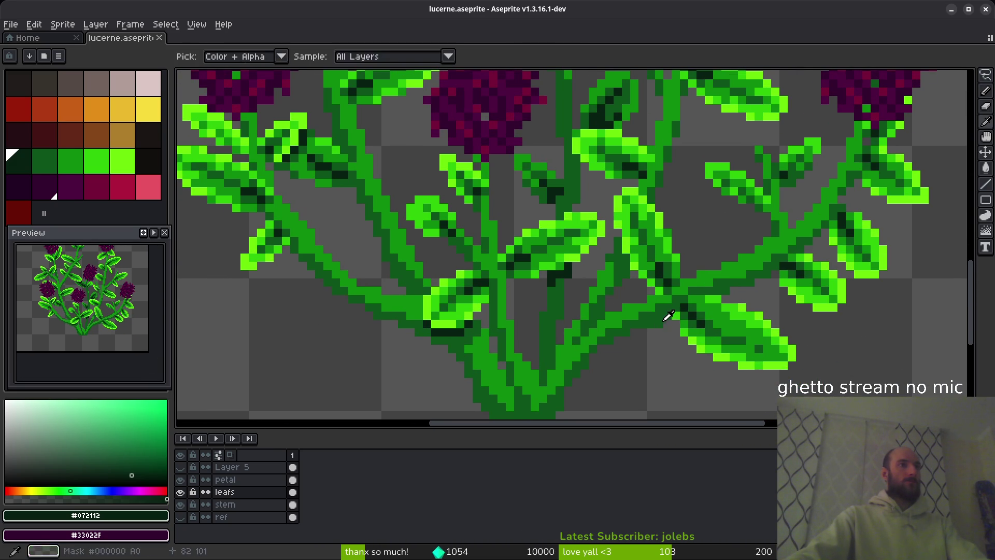
alt+click(664, 319)
scroll(604, 300, up, 3)
mouse_move(639, 196)
mouse_down()
mouse_move(559, 333)
mouse_move(552, 371)
mouse_up()
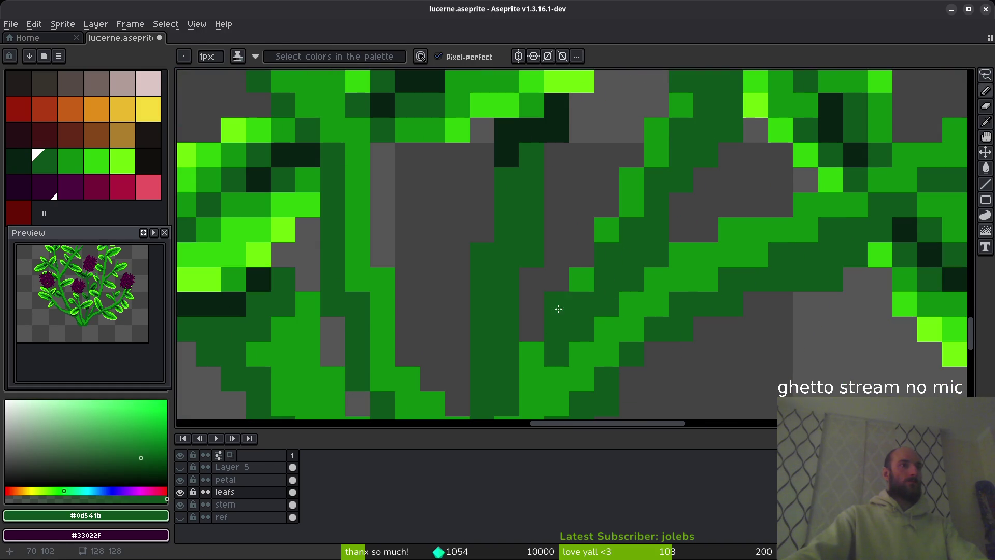
scroll(596, 315, down, 3)
scroll(622, 311, up, 2)
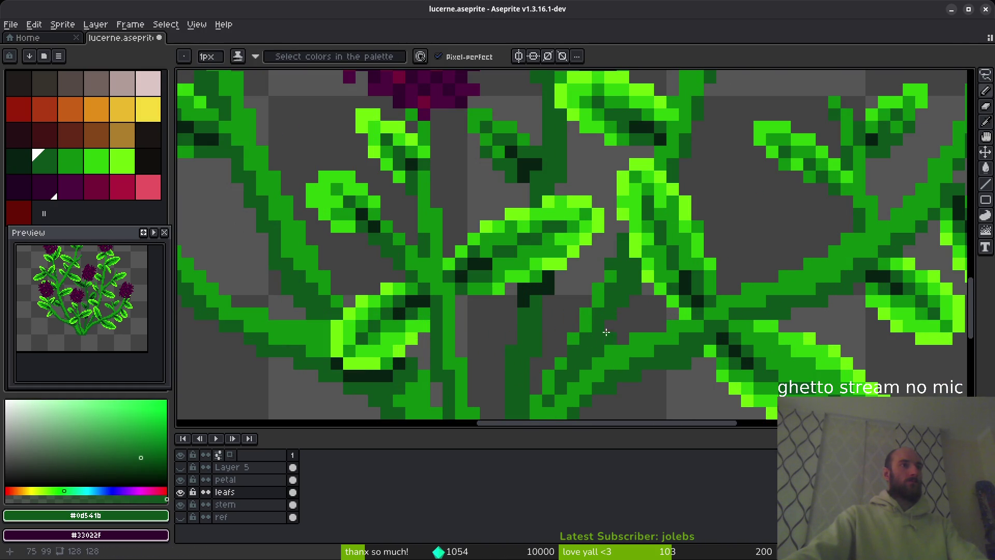
scroll(610, 324, up, 3)
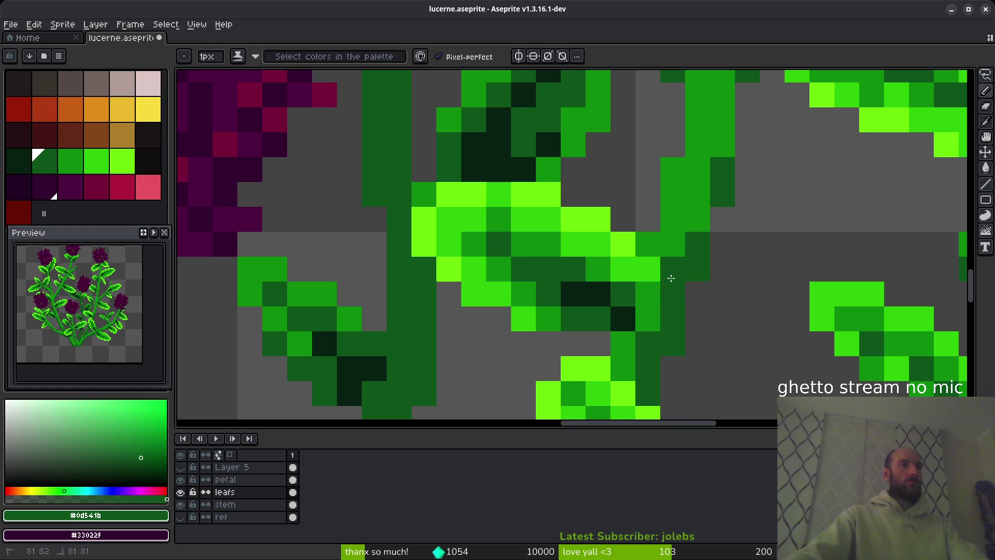
mouse_move(696, 228)
mouse_down()
mouse_move(704, 195)
mouse_move(700, 355)
mouse_move(706, 292)
mouse_up()
scroll(719, 220, down, 5)
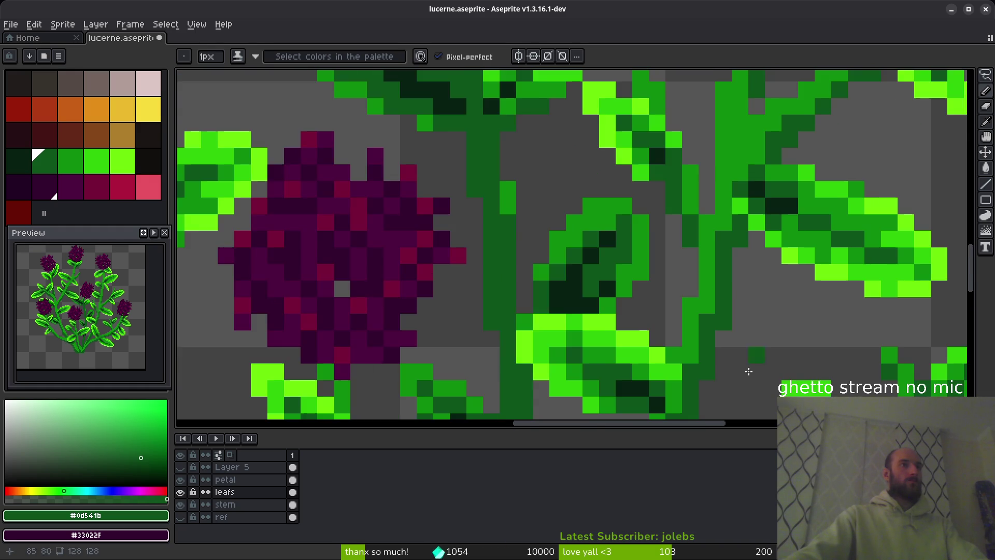
scroll(752, 197, up, 5)
scroll(752, 197, down, 4)
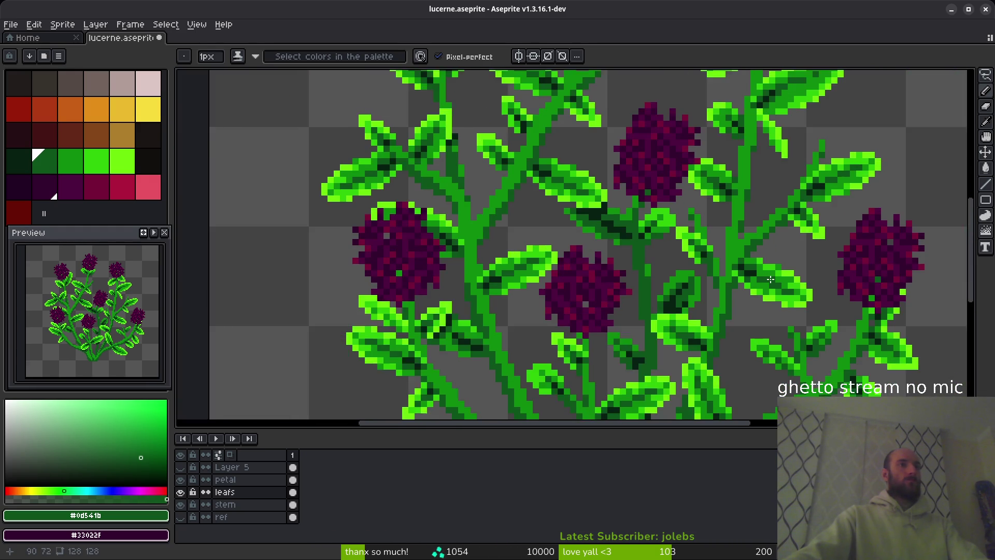
scroll(725, 257, up, 4)
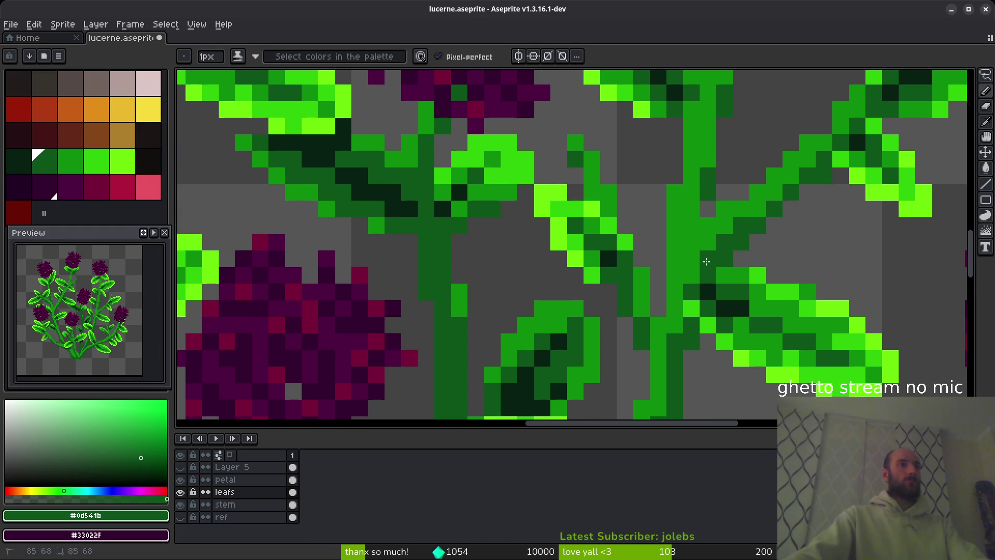
scroll(736, 215, down, 4)
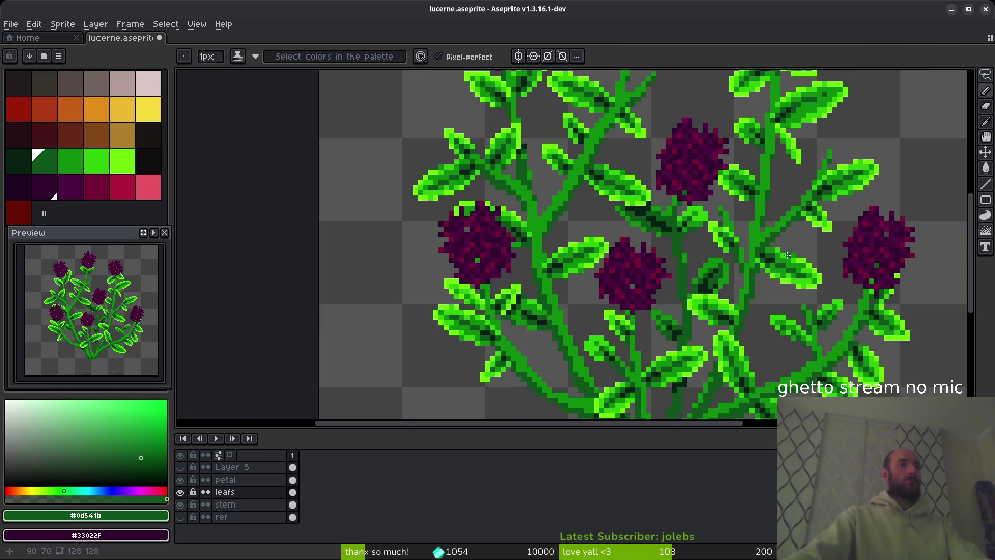
scroll(726, 202, up, 5)
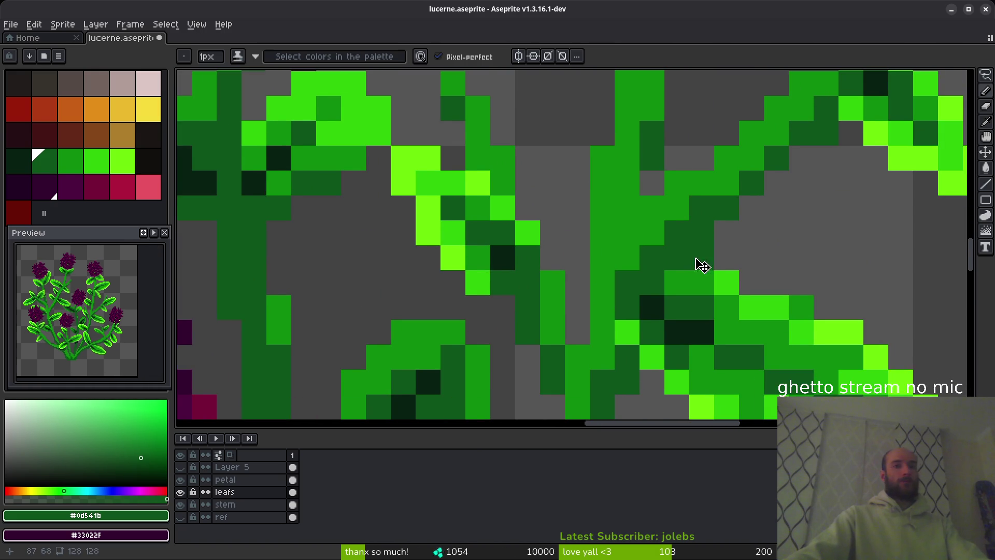
key(ctrl+s)
Switch to the Eraser tool.
scroll(648, 233, down, 6)
scroll(656, 268, up, 7)
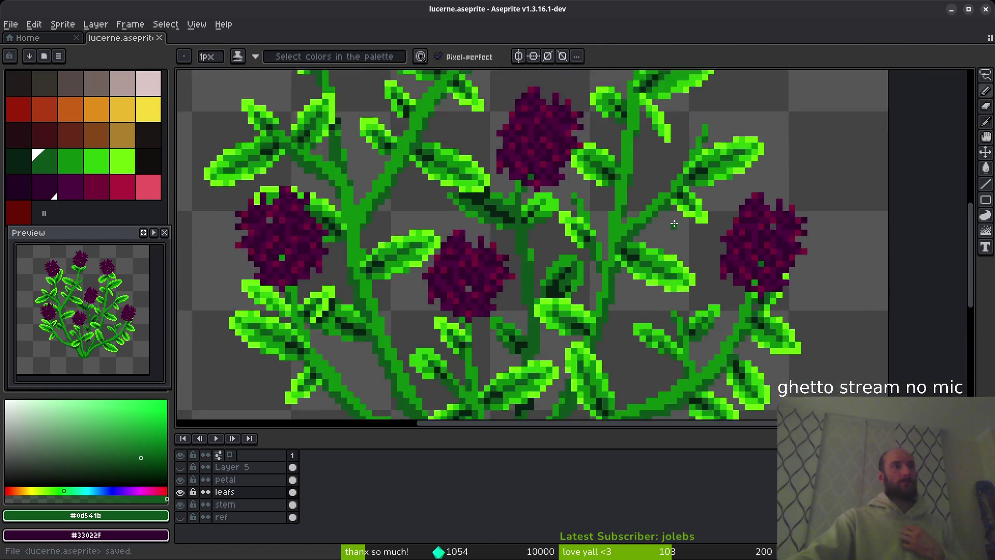
key(e)
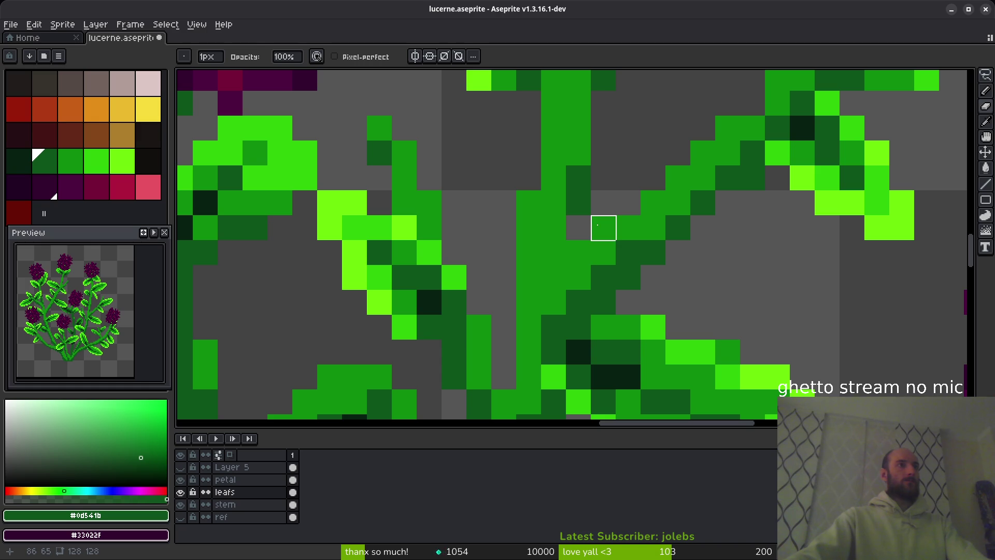
scroll(603, 228, down, 5)
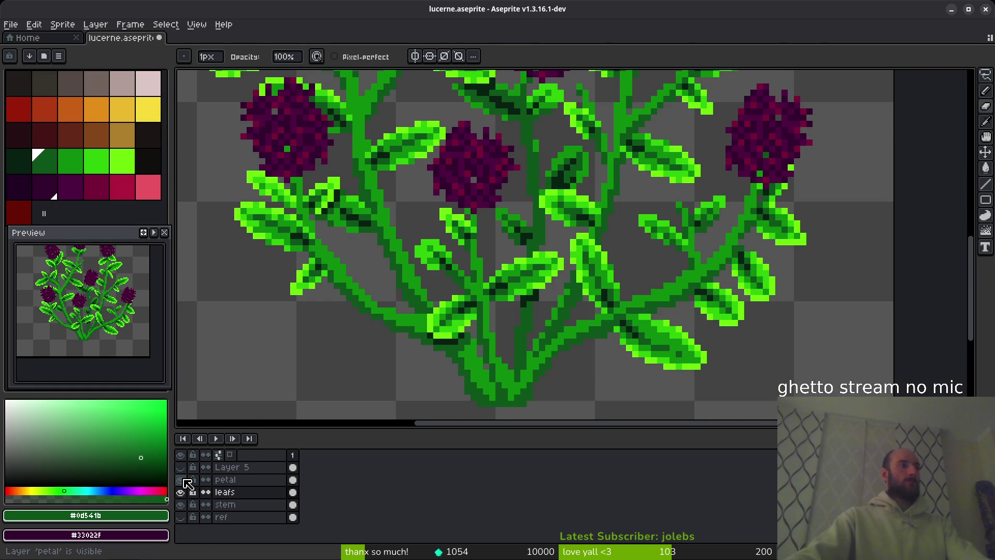
Hide the stem layer, save, and toggle it to compare the leaves alone.
click(181, 506)
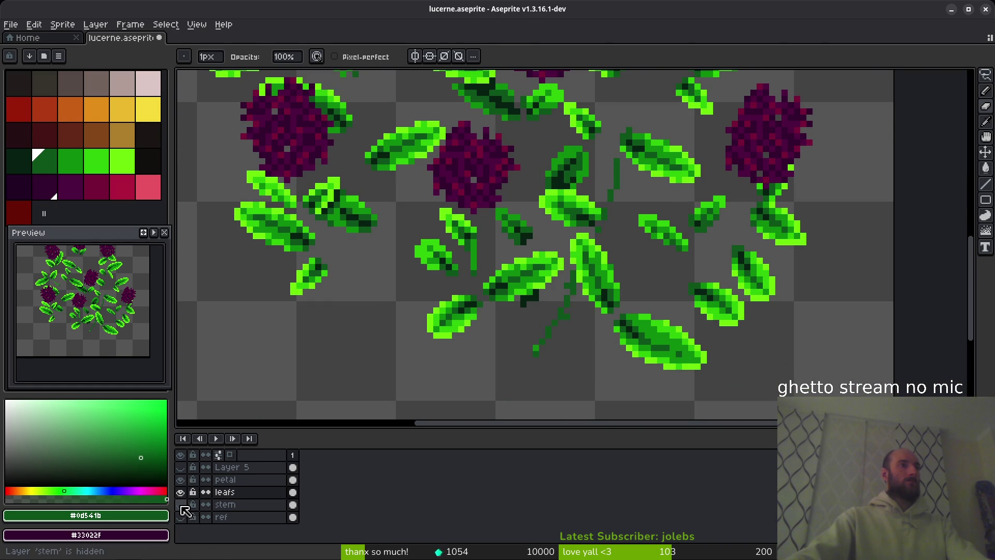
key(ctrl+s)
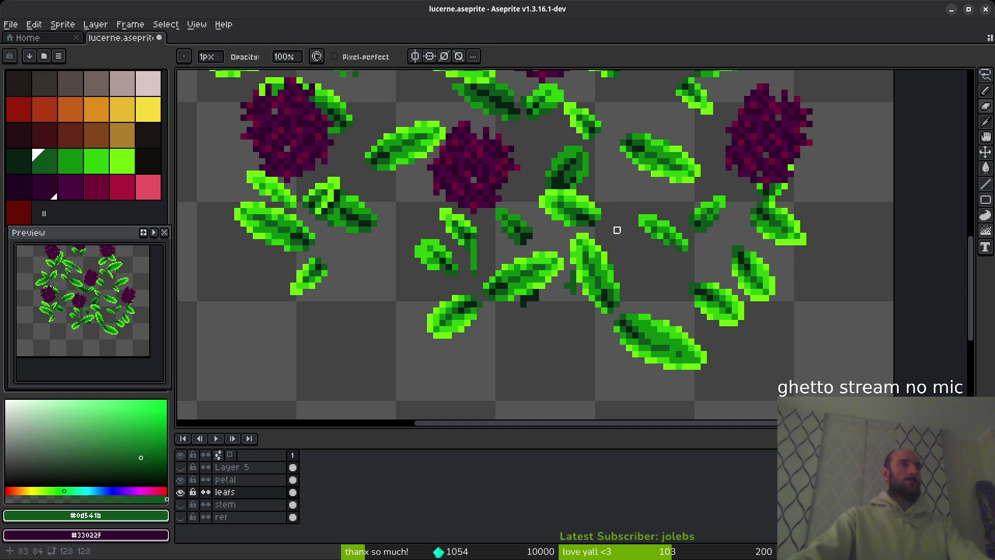
drag(617, 230, 628, 297)
scroll(603, 355, up, 5)
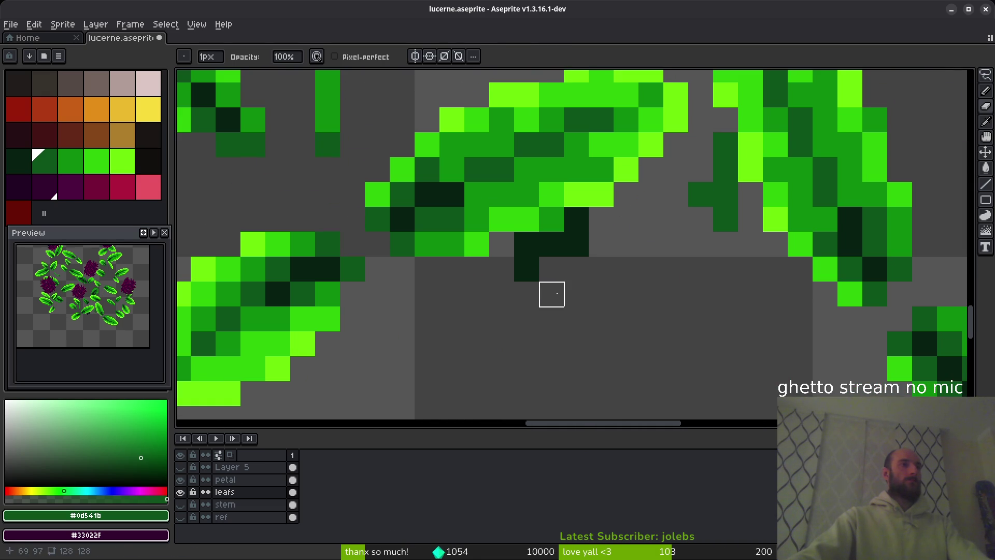
click(181, 505)
click(181, 506)
Lasso the stray stem pixels on the leafs layer, checking them against the stem layer.
key(q)
mouse_move(580, 224)
mouse_down()
mouse_move(573, 243)
mouse_move(526, 269)
mouse_move(549, 292)
mouse_up()
click(233, 504)
click(181, 504)
click(550, 318)
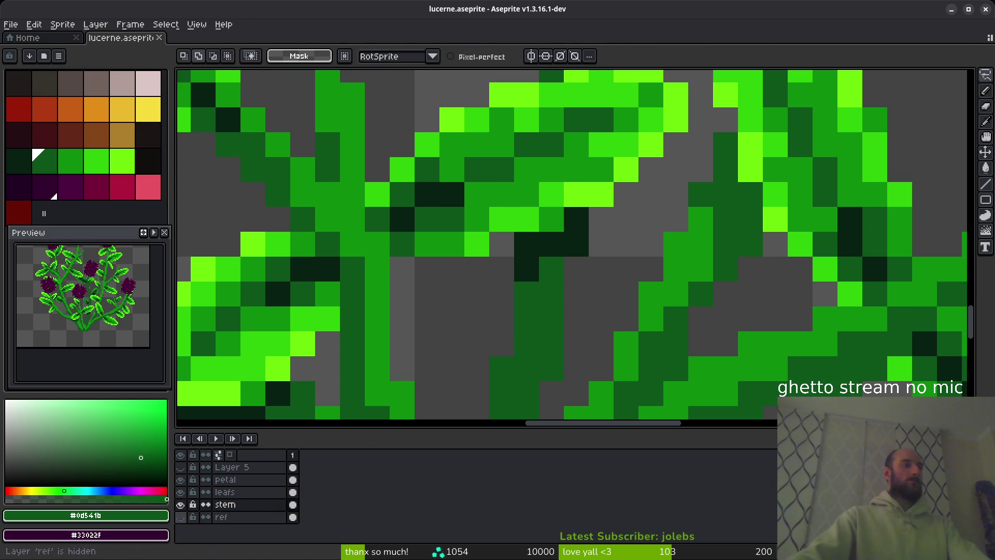
click(181, 504)
key(minus)
key(minus)
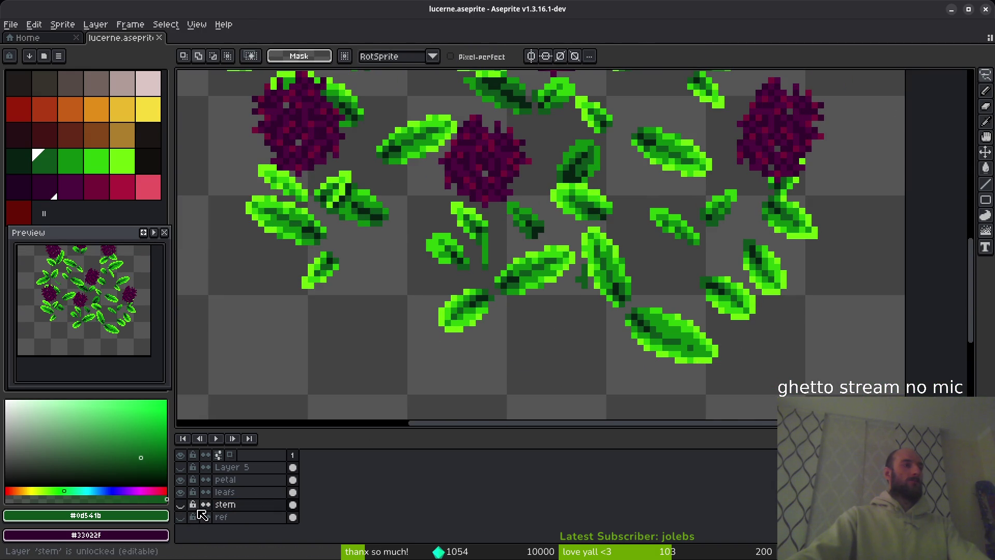
click(181, 504)
click(181, 504)
key(plus)
key(plus)
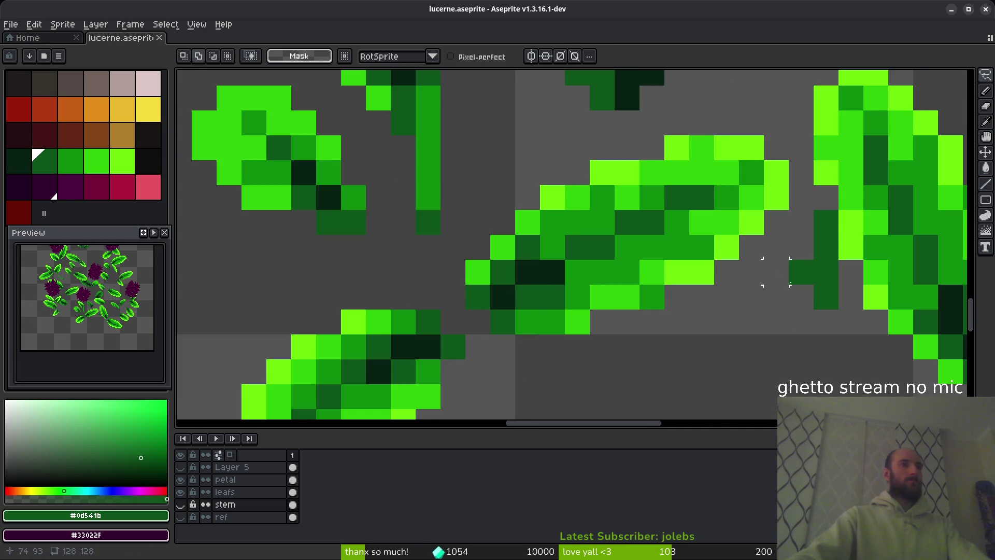
Move the dark stem pixels from the leafs layer into the stem layer and save.
mouse_move(825, 222)
mouse_down()
mouse_move(789, 334)
mouse_move(787, 259)
mouse_up()
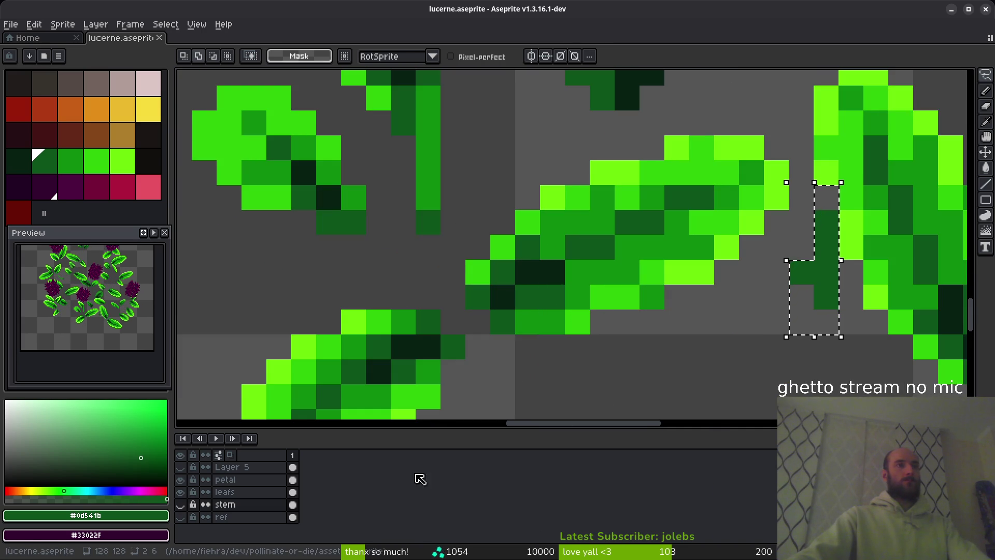
click(228, 492)
key(ctrl+d)
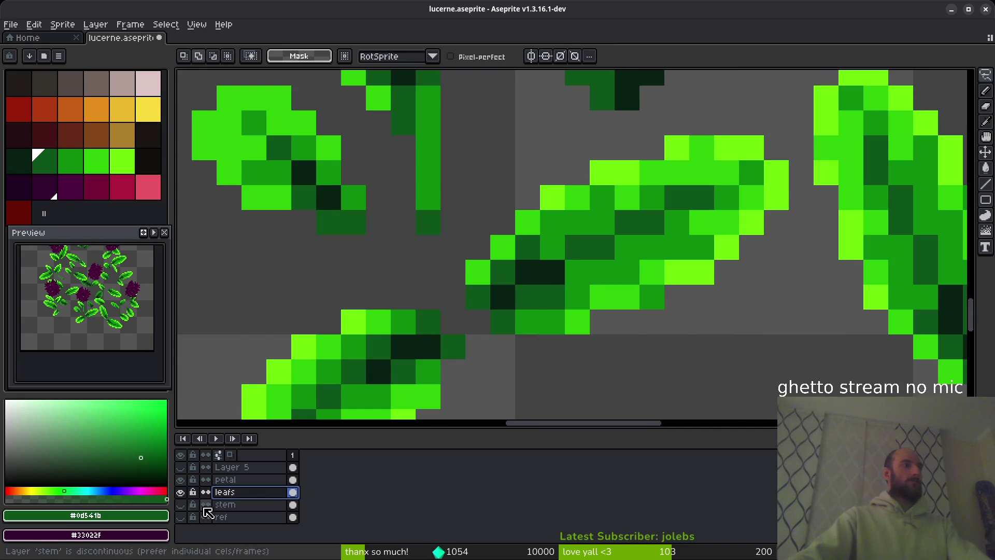
click(180, 504)
click(242, 506)
key(ctrl+v)
key(Return)
key(ctrl+s)
Toggle the stem layer off and on to inspect what remains in the leaves.
click(181, 504)
scroll(486, 311, down, 5)
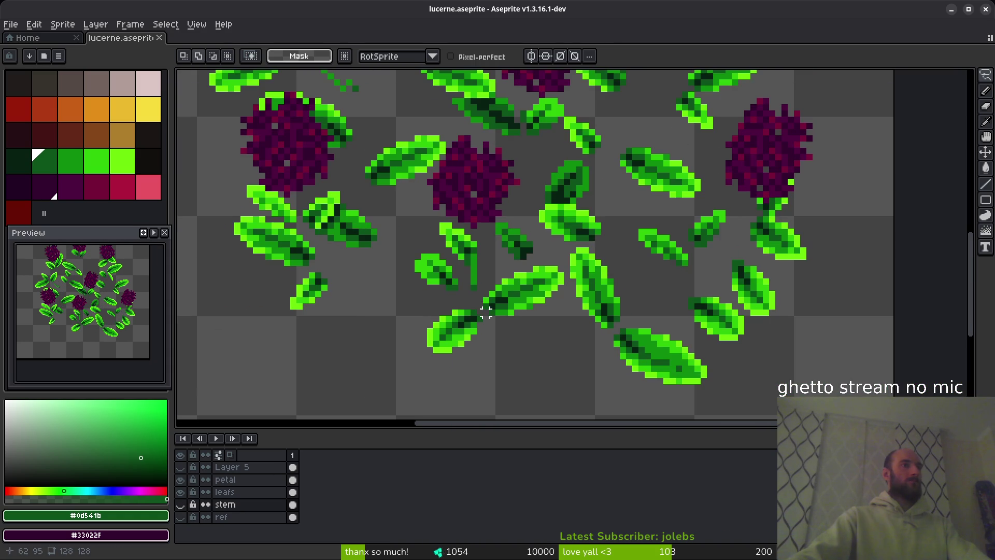
scroll(492, 306, up, 4)
click(180, 505)
click(181, 505)
scroll(465, 231, up, 2)
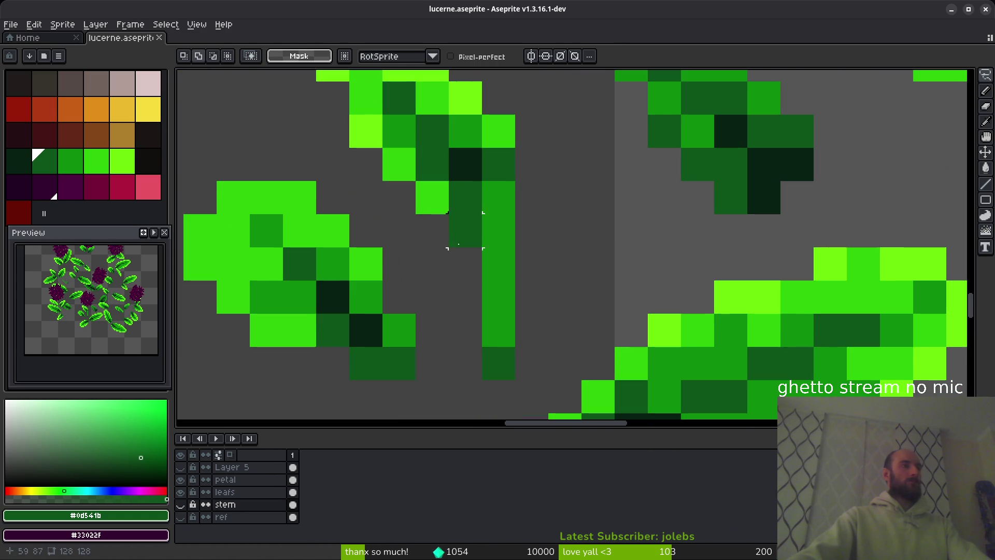
Cut the leftover stem column out of the leafs layer and save.
click(293, 492)
drag(492, 207, 515, 367)
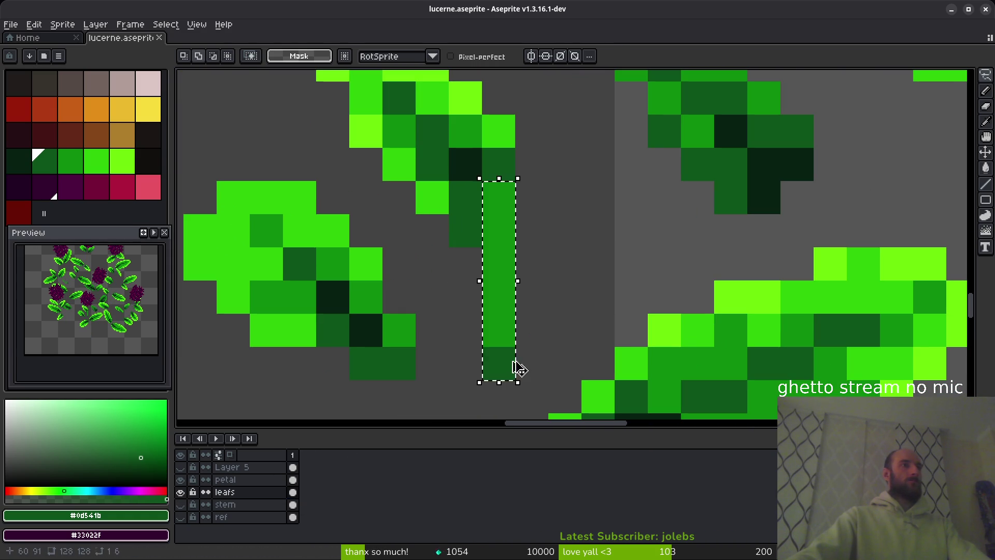
key(ctrl+x)
click(228, 505)
click(180, 506)
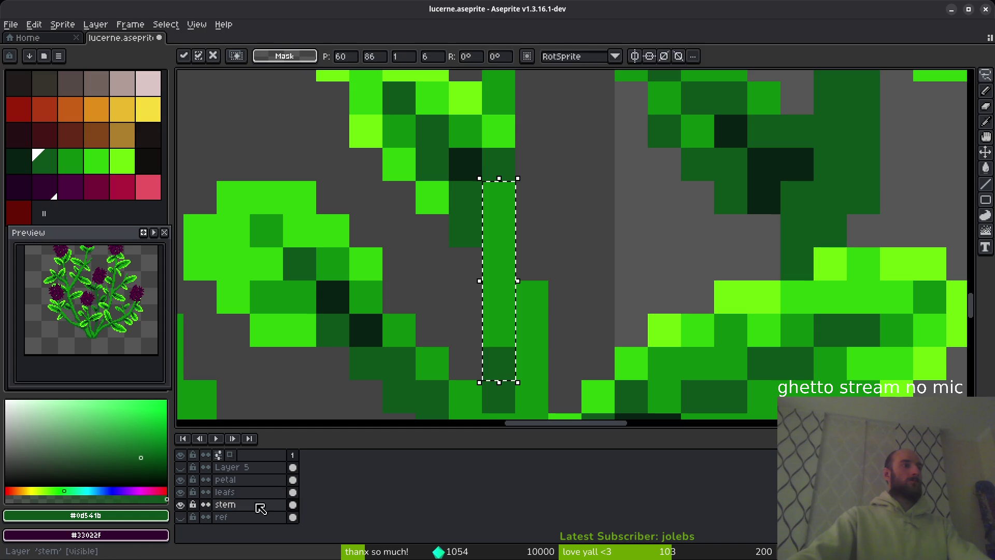
key(ctrl+s)
click(181, 505)
Outline stray pixels beside the stem, save, and hide the leafs layer.
scroll(565, 296, down, 10)
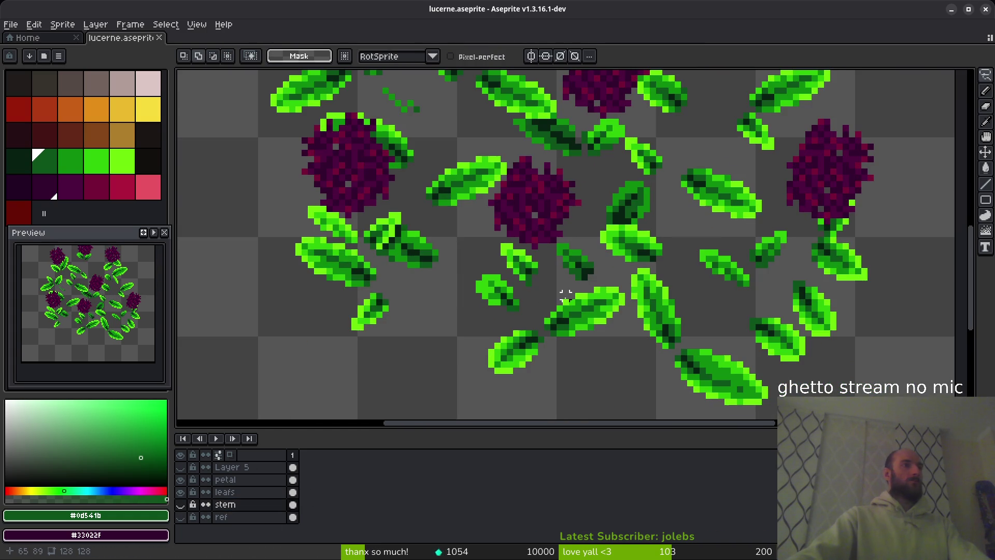
scroll(566, 259, up, 6)
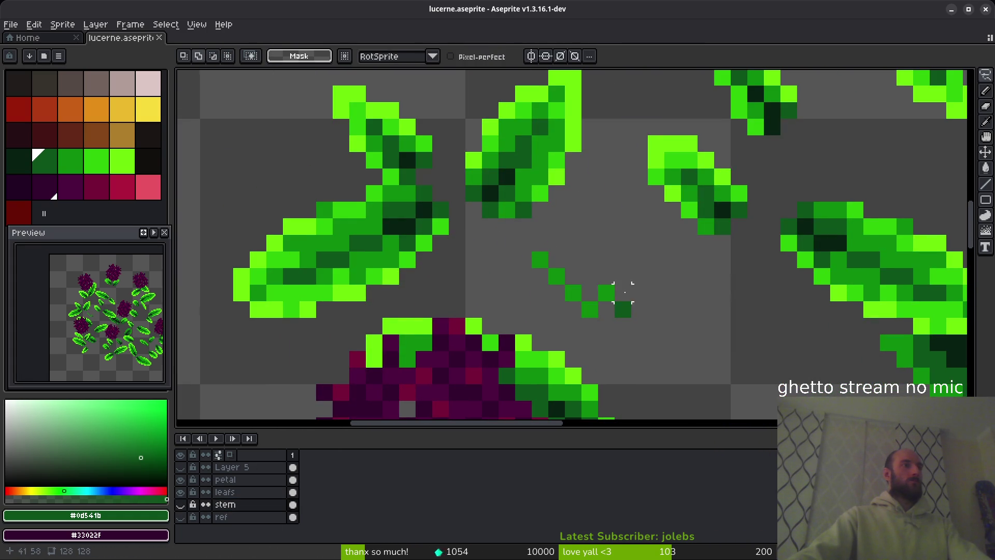
drag(629, 243, 656, 342)
click(224, 492)
click(180, 504)
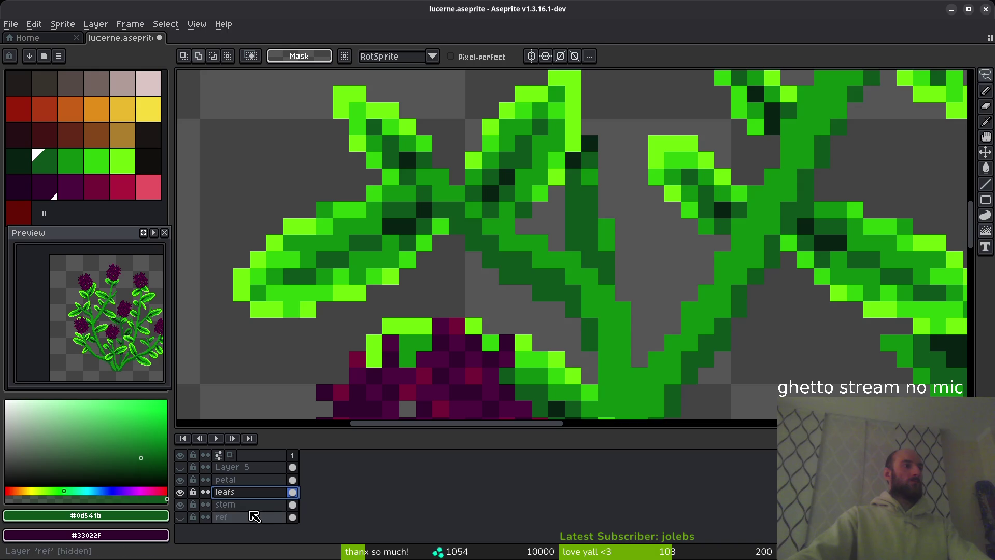
click(293, 504)
key(ctrl+s)
scroll(600, 272, down, 5)
click(180, 492)
scroll(523, 296, down, 2)
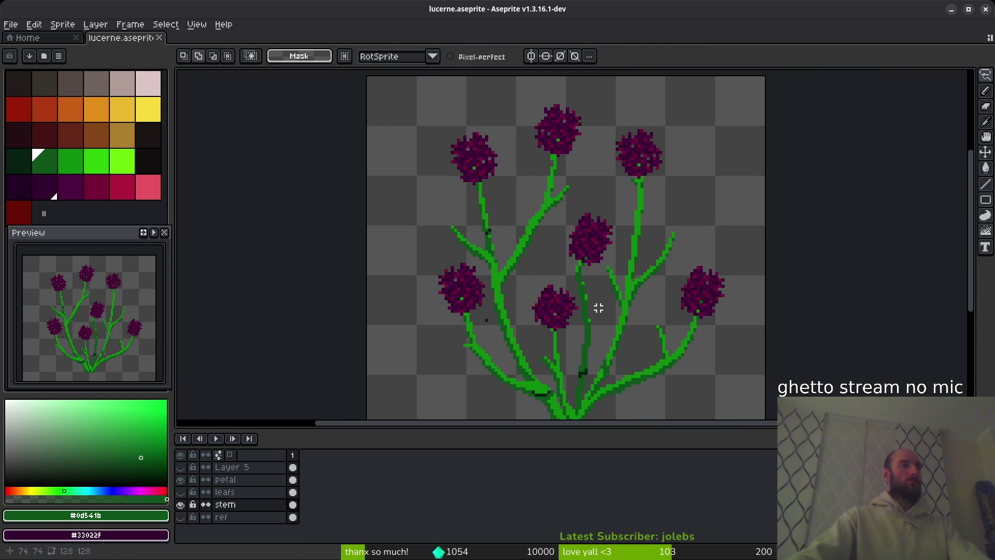
Show the leafs layer, briefly hide the stems to check leaves, then restore and save.
drag(598, 308, 555, 263)
click(181, 492)
click(180, 504)
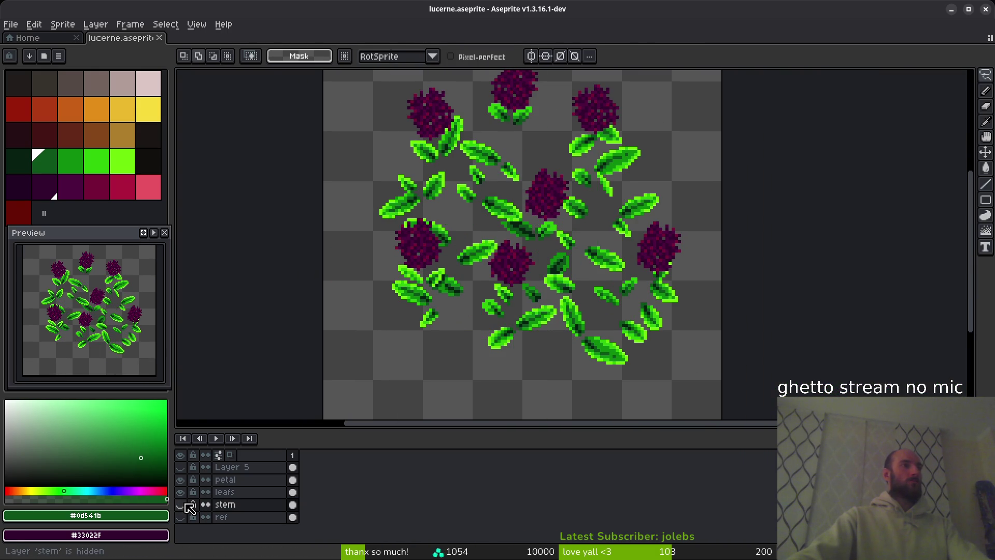
click(180, 504)
key(ctrl+s)
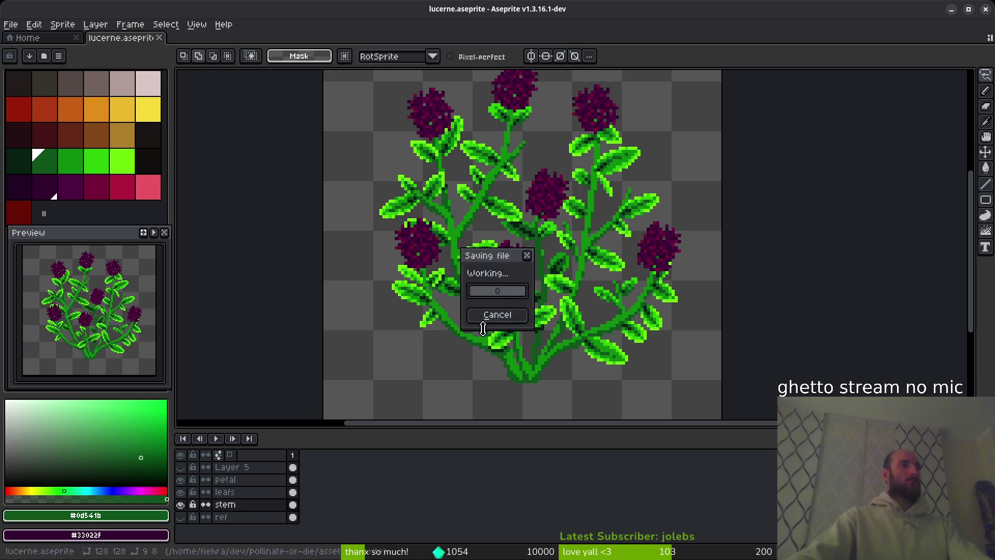
scroll(554, 302, down, 3)
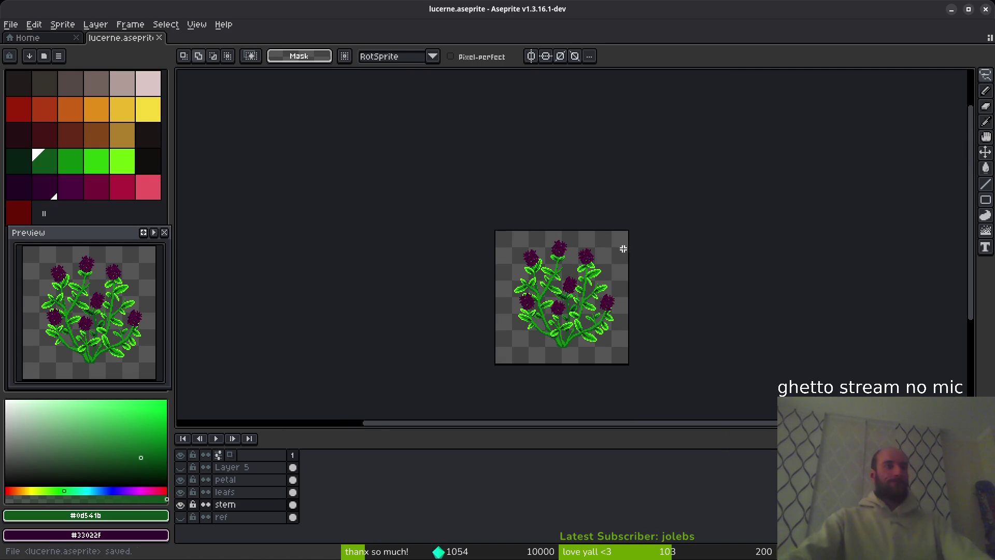
scroll(583, 280, up, 3)
Choose the crimson palette swatch with the single-pixel pencil.
drag(544, 306, 604, 219)
drag(596, 176, 633, 252)
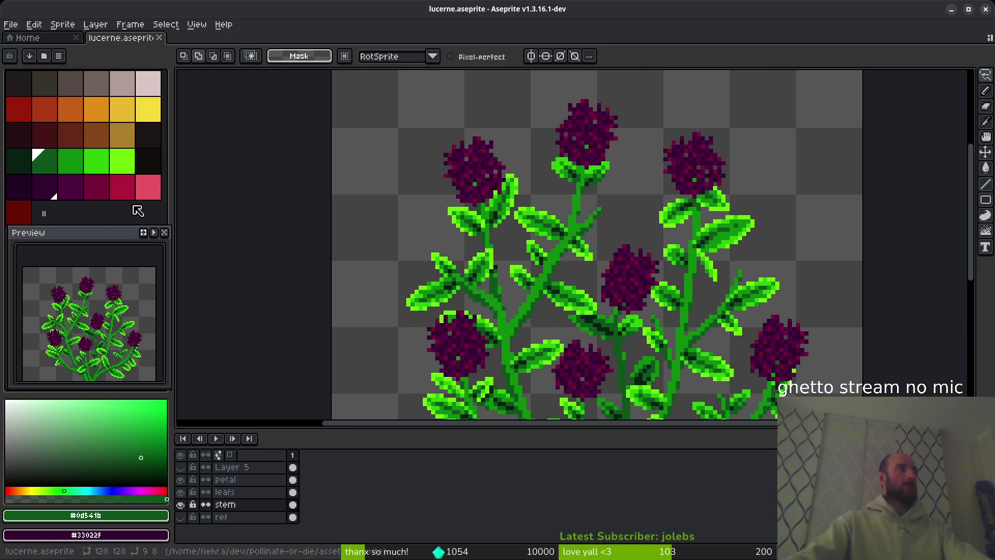
click(124, 188)
key(b)
scroll(627, 357, up, 5)
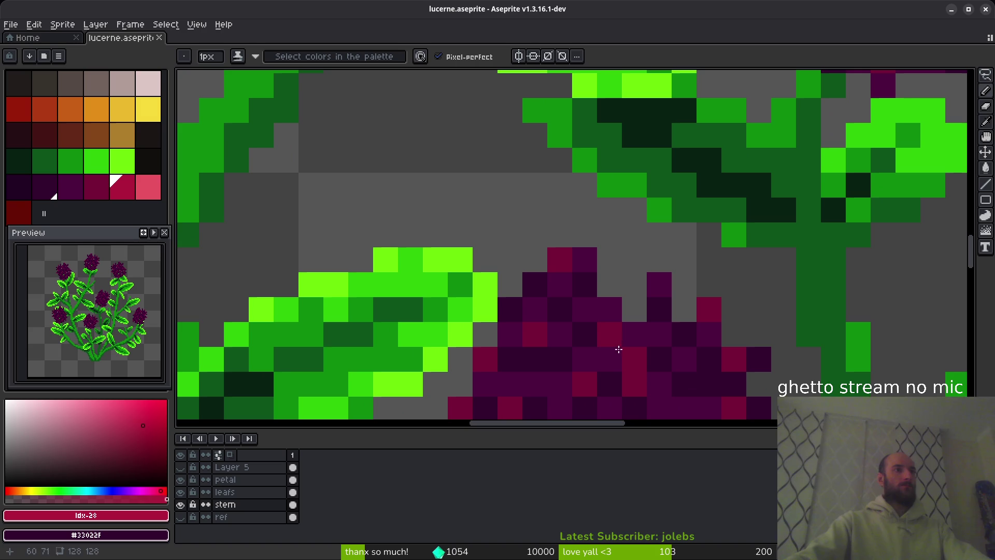
On the petal layer, dot single crimson highlight pixels across the purple flower heads.
click(243, 479)
click(673, 361)
drag(631, 329, 562, 217)
click(566, 238)
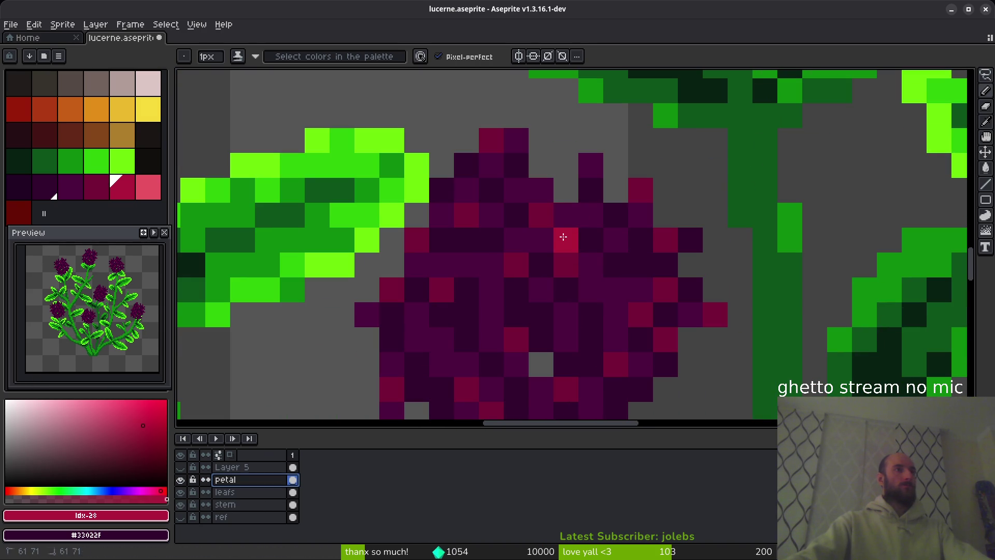
scroll(640, 264, up, 1)
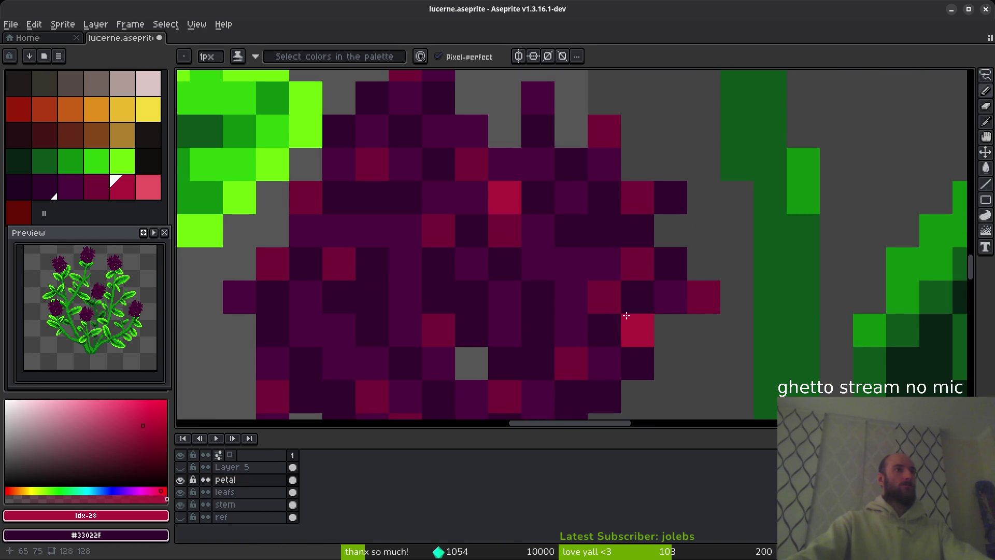
click(601, 265)
drag(599, 278, 644, 182)
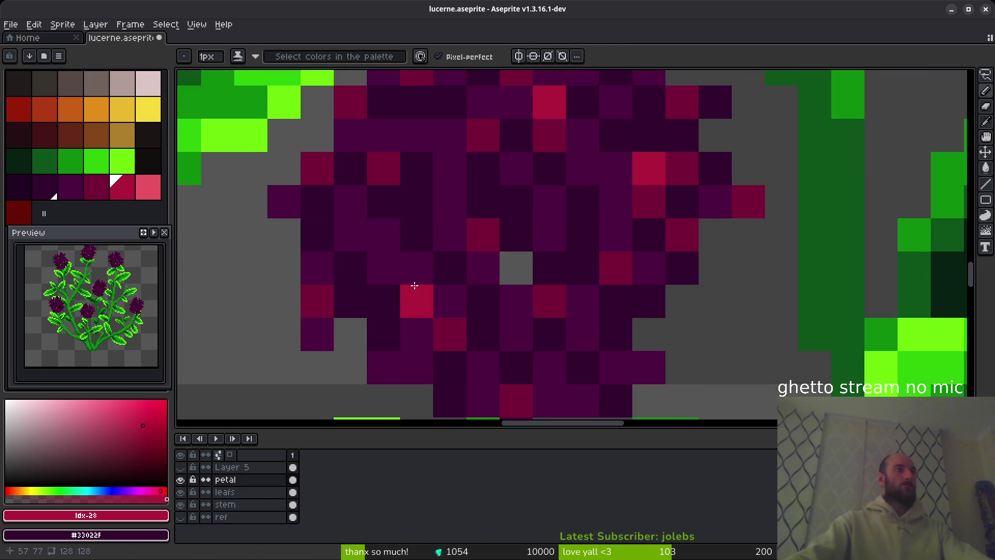
click(355, 140)
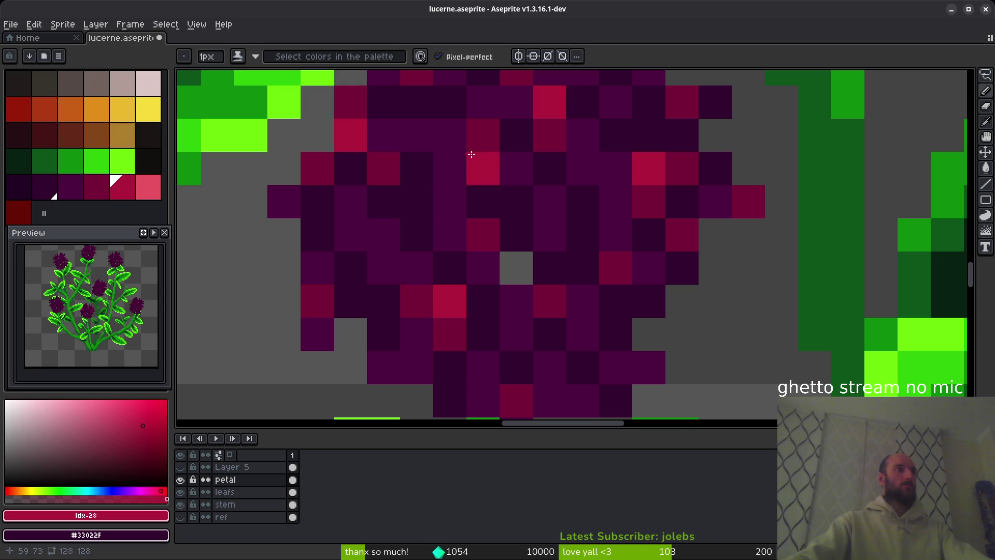
scroll(471, 155, down, 4)
scroll(604, 266, down, 4)
scroll(577, 237, up, 6)
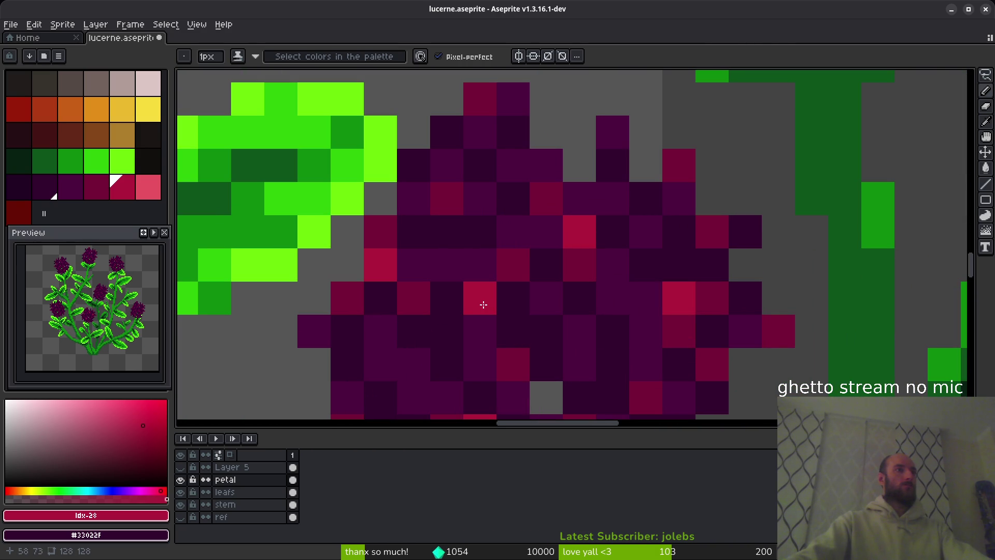
click(480, 300)
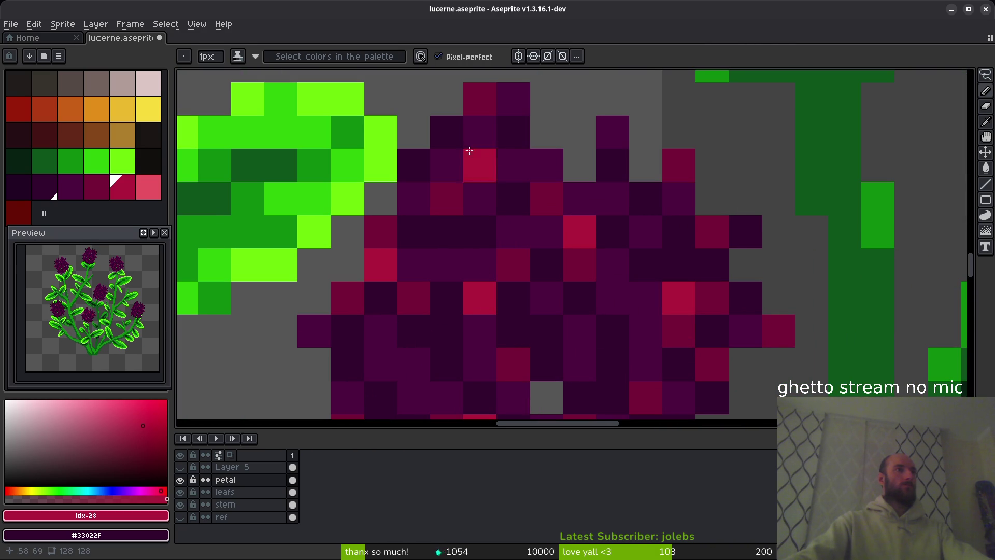
scroll(612, 213, down, 5)
scroll(601, 311, up, 4)
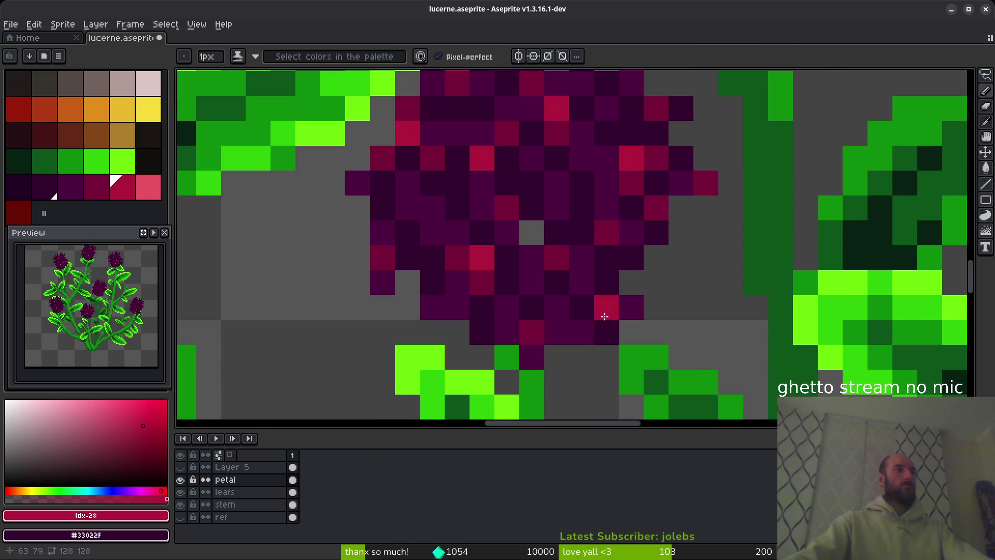
scroll(571, 255, down, 10)
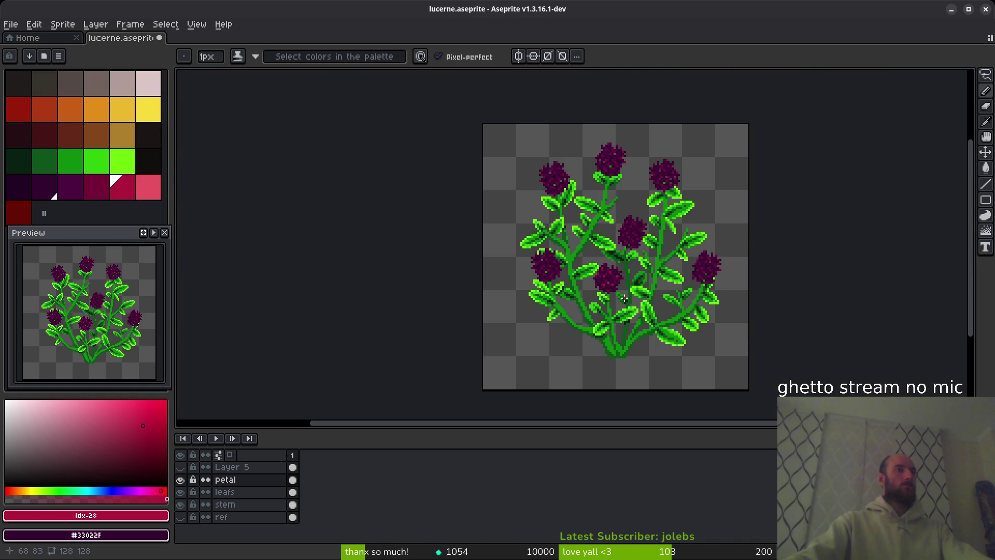
scroll(621, 299, down, 3)
scroll(623, 306, up, 3)
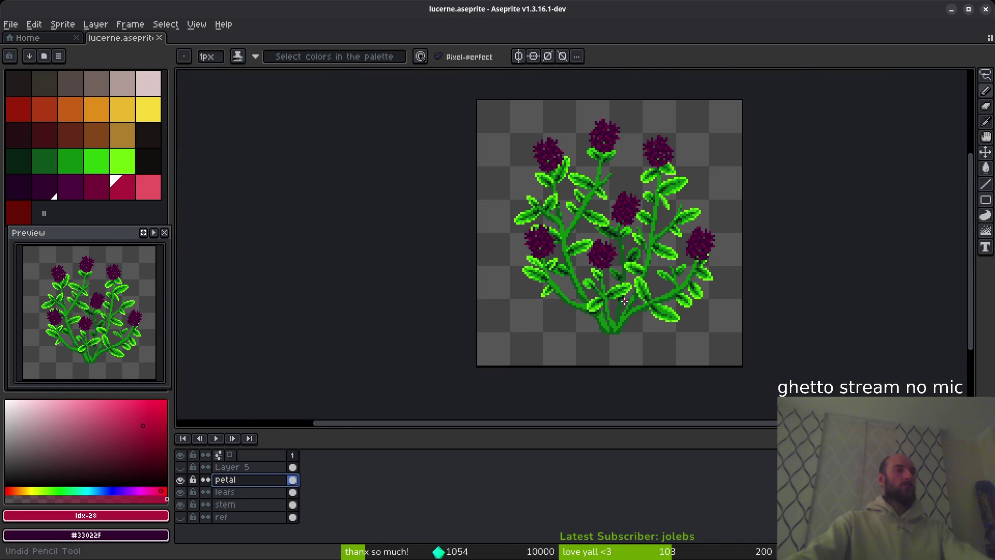
Save lucerne.aseprite with the new crimson highlights.
key(ctrl+s)
scroll(606, 267, down, 2)
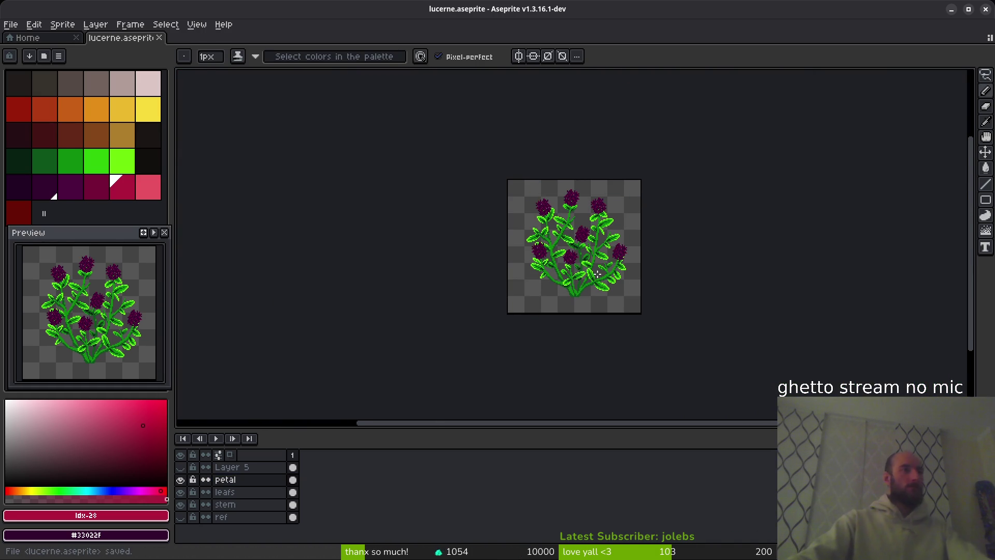
scroll(601, 279, up, 3)
scroll(622, 282, down, 2)
scroll(640, 285, up, 4)
scroll(645, 257, up, 1)
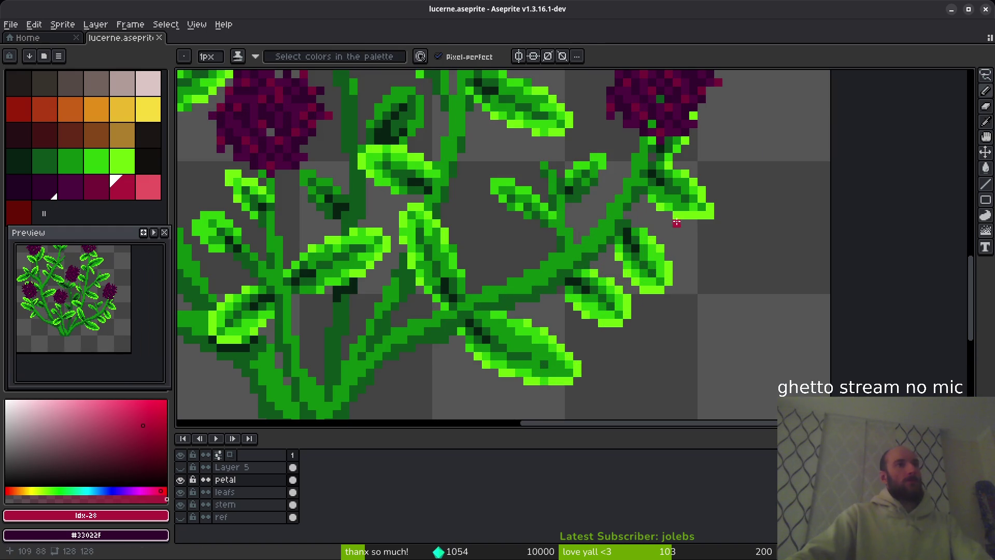
key(shift+w)
Lasso a leaf on the leafs layer and move it right and down onto a stem.
drag(610, 225, 610, 225)
scroll(610, 225, up, 2)
mouse_move(665, 196)
mouse_down()
mouse_move(568, 203)
mouse_move(576, 296)
mouse_move(702, 311)
mouse_move(668, 187)
mouse_up()
click(228, 492)
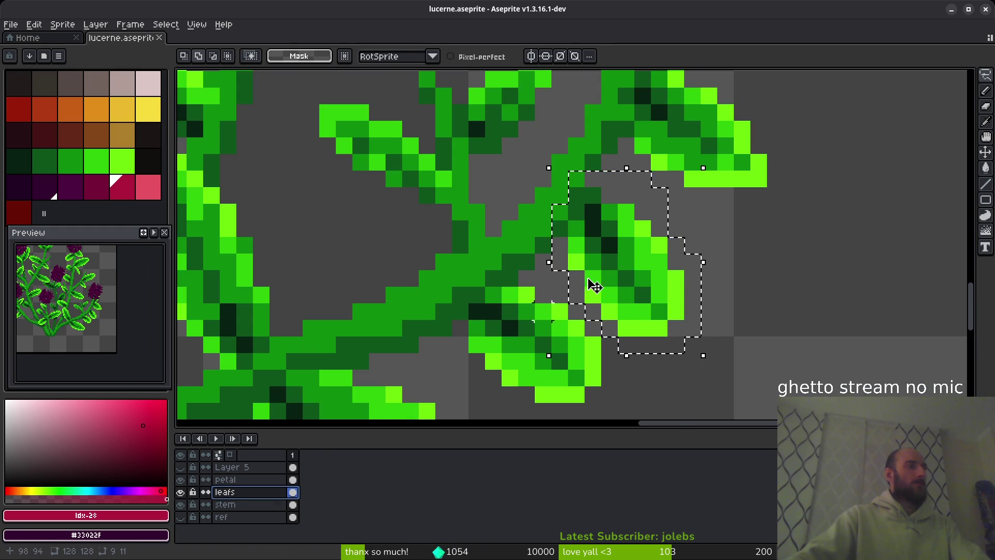
scroll(594, 287, down, 3)
mouse_move(656, 287)
mouse_down()
mouse_move(741, 301)
mouse_move(726, 317)
mouse_move(658, 294)
mouse_move(643, 266)
mouse_move(663, 295)
mouse_move(650, 277)
mouse_move(717, 314)
mouse_up()
scroll(718, 314, down, 2)
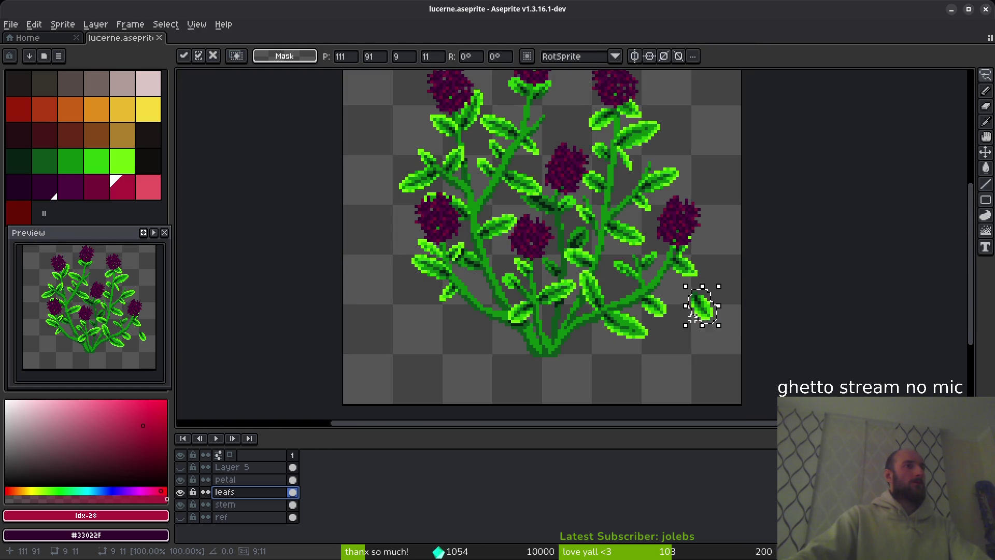
scroll(695, 311, up, 2)
click(683, 273)
Move two more leaves, placing the right-edge leaf against the central branch.
mouse_move(607, 255)
mouse_down()
mouse_move(655, 344)
mouse_move(614, 311)
mouse_move(676, 288)
mouse_up()
key(Return)
mouse_move(766, 244)
mouse_down()
mouse_move(737, 319)
mouse_move(746, 243)
mouse_up()
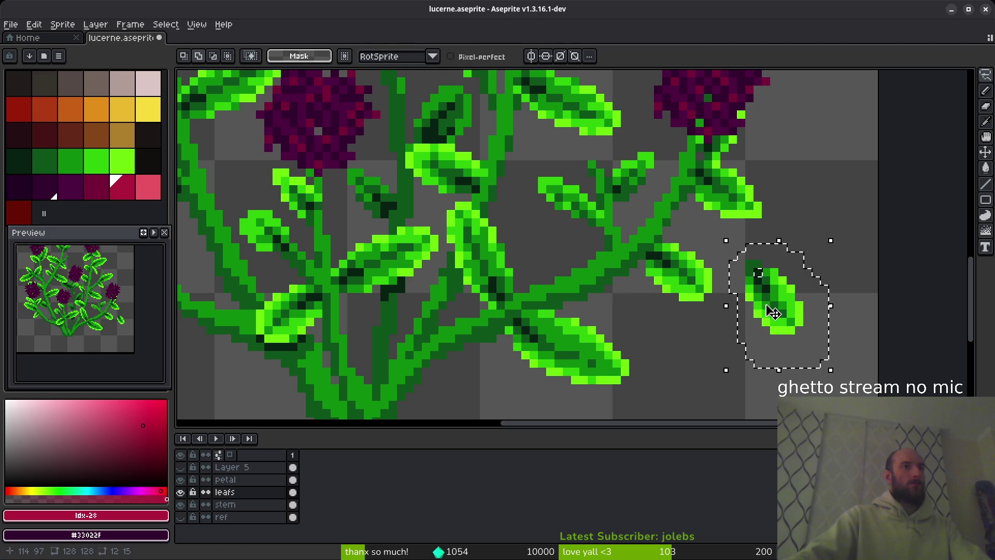
mouse_move(798, 312)
mouse_down()
mouse_move(746, 344)
mouse_move(650, 328)
mouse_move(718, 362)
mouse_move(760, 357)
mouse_move(733, 349)
mouse_move(755, 359)
mouse_move(735, 357)
mouse_move(629, 280)
mouse_move(636, 295)
mouse_move(629, 290)
mouse_up()
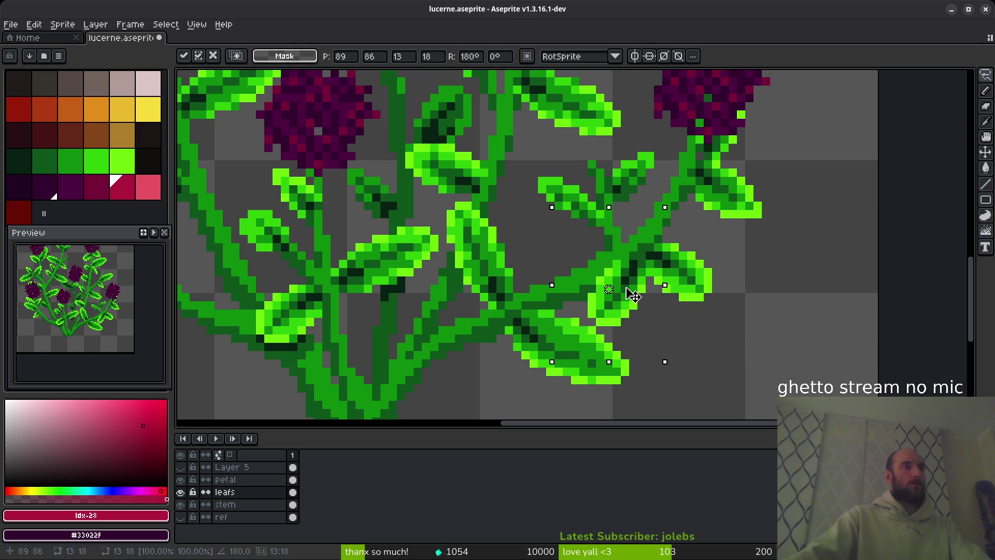
click(724, 321)
scroll(725, 321, down, 4)
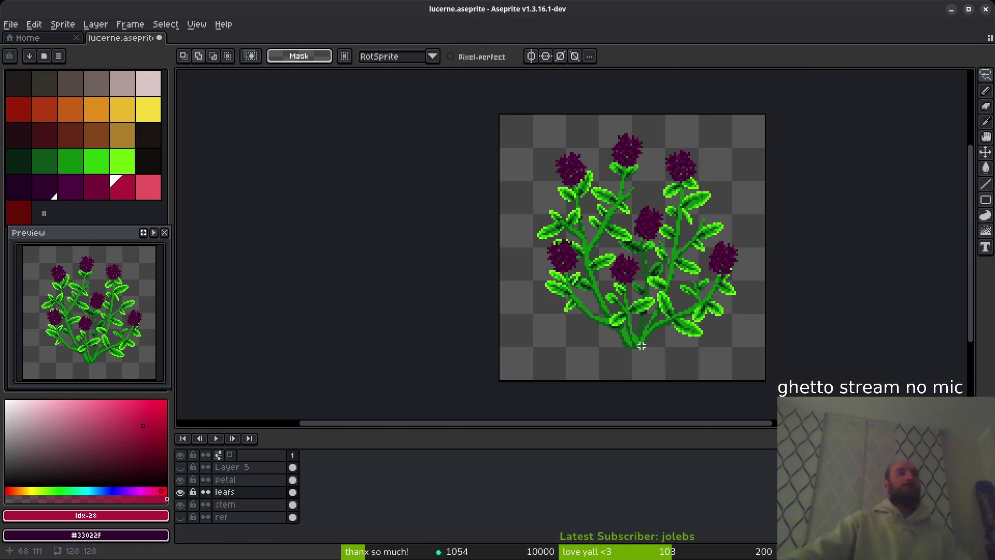
scroll(639, 345, up, 3)
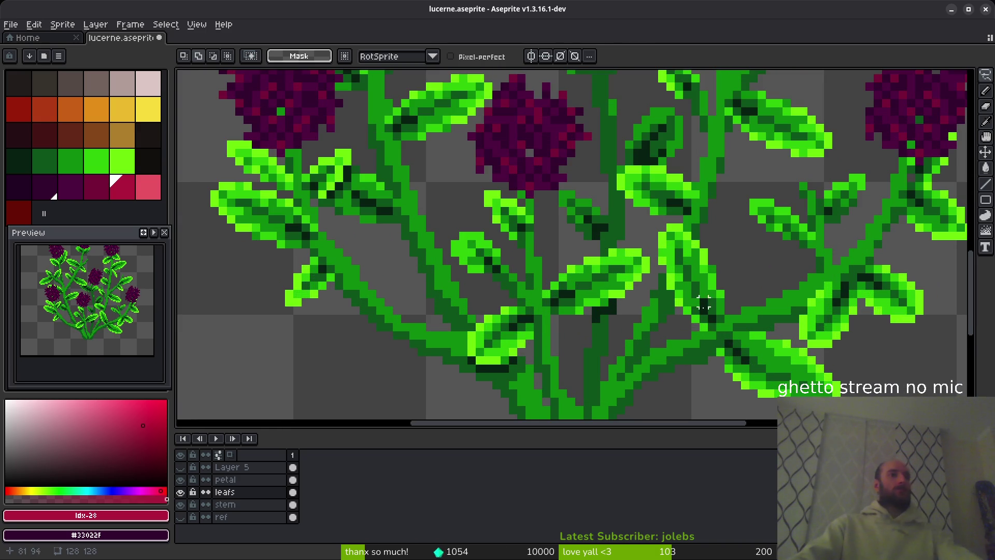
Pencil dark green #072112 shading pixels along the stems on the stem layer.
click(244, 504)
scroll(588, 322, up, 2)
key(b)
alt+click(567, 311)
drag(715, 230, 745, 327)
scroll(724, 272, down, 5)
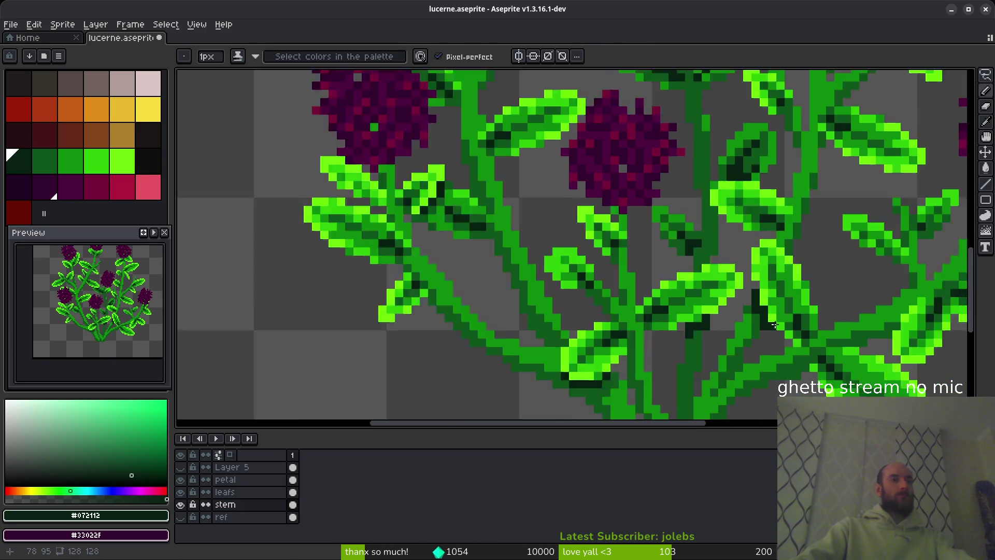
scroll(867, 343, up, 3)
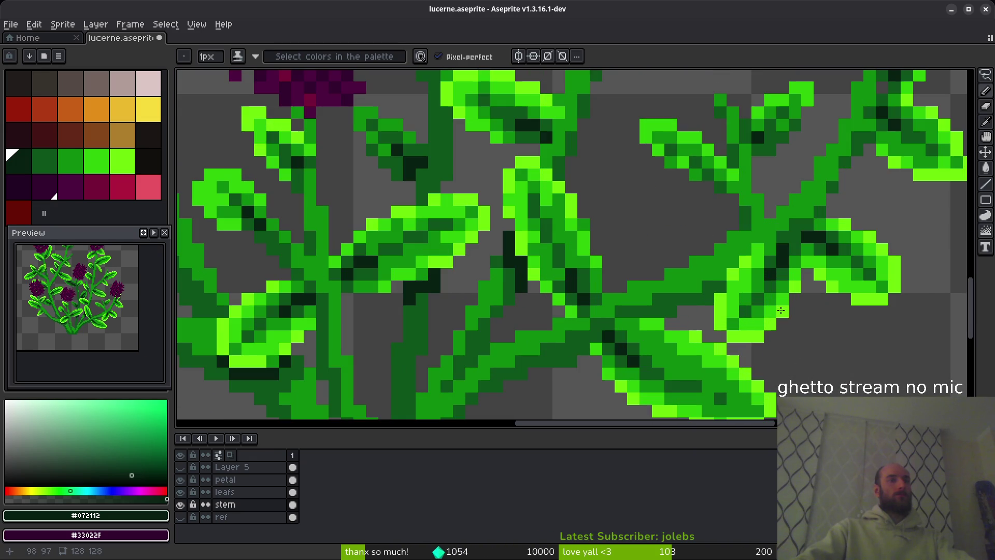
scroll(774, 334, down, 3)
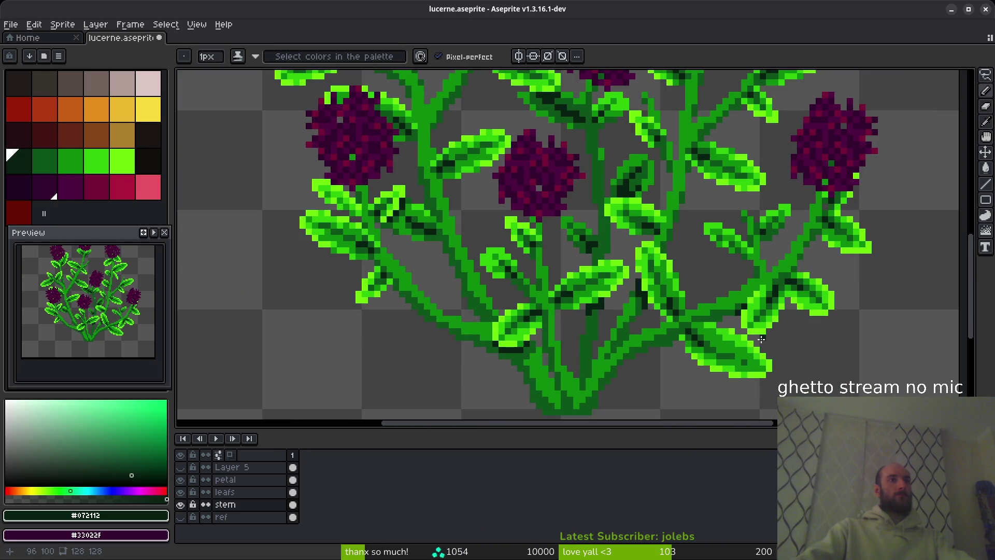
scroll(740, 358, up, 3)
scroll(655, 295, down, 3)
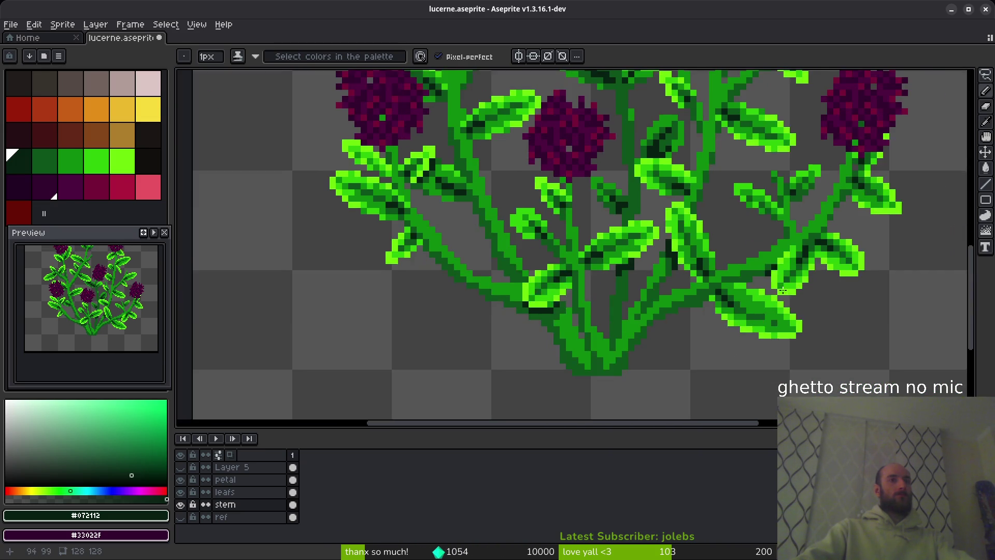
scroll(773, 265, up, 3)
mouse_move(797, 228)
mouse_down()
mouse_move(795, 248)
mouse_move(772, 251)
mouse_up()
scroll(707, 293, down, 3)
scroll(700, 270, down, 2)
scroll(695, 339, up, 1)
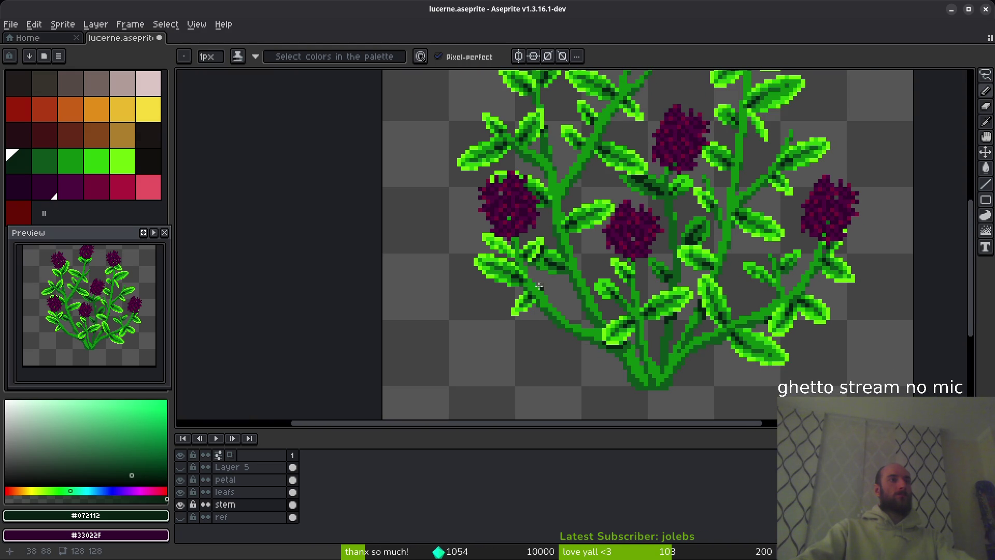
scroll(541, 250, up, 2)
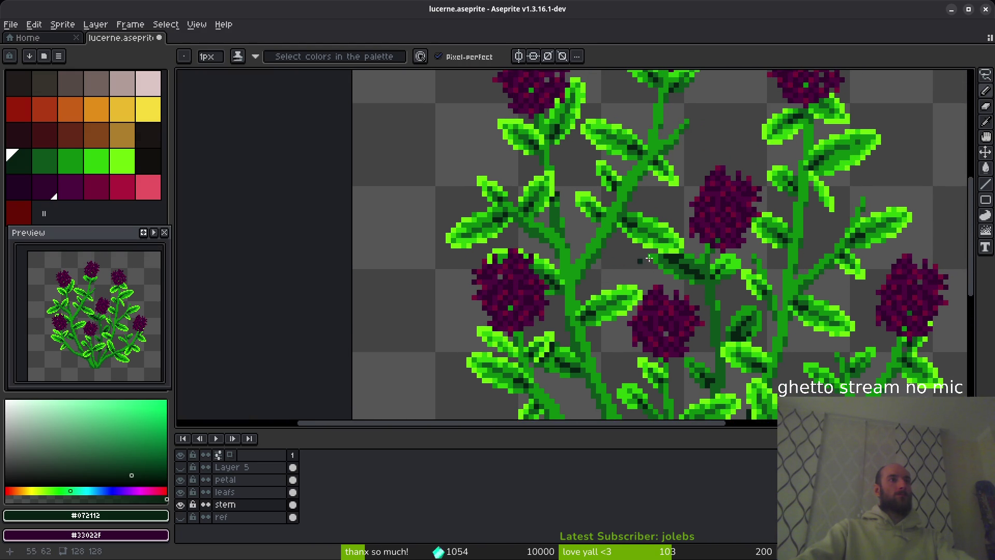
scroll(649, 258, up, 4)
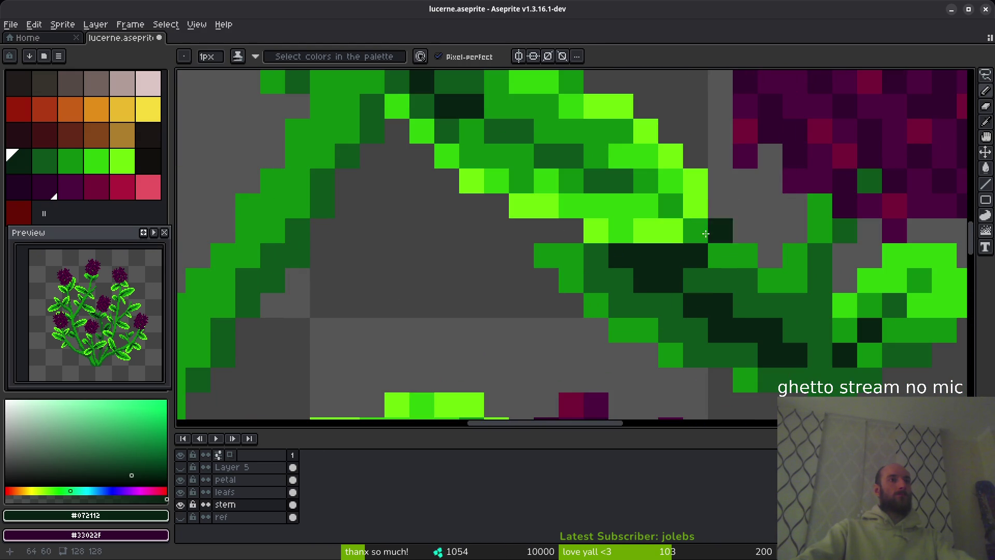
On the leafs layer, try recolouring a pixel with eyedropped leaf green, undo it, and save.
click(228, 491)
scroll(603, 256, down, 3)
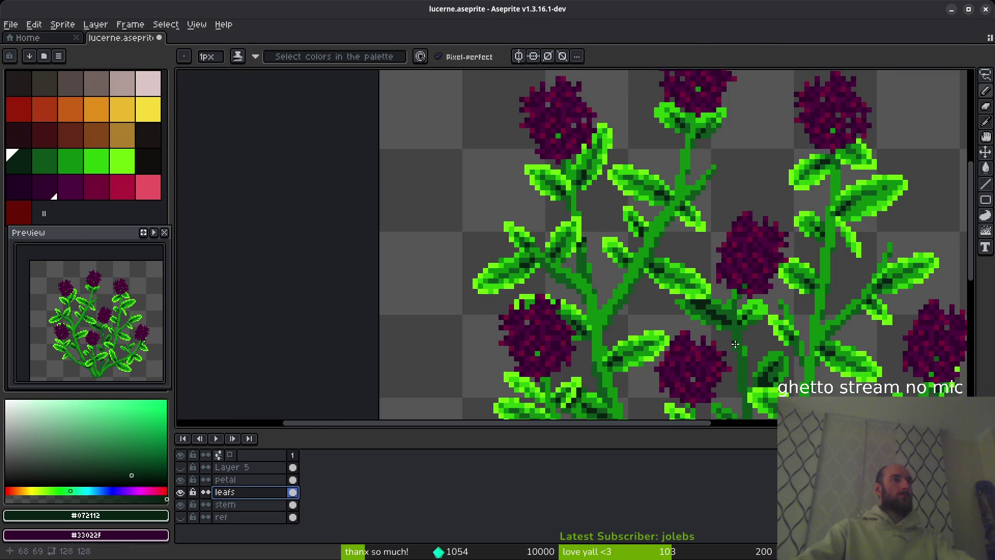
scroll(585, 252, up, 3)
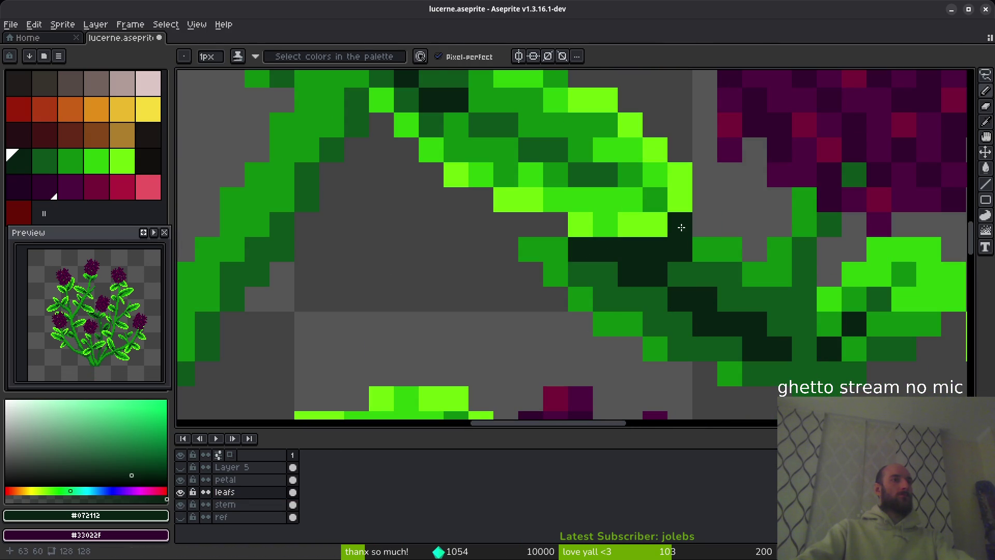
alt+click(688, 271)
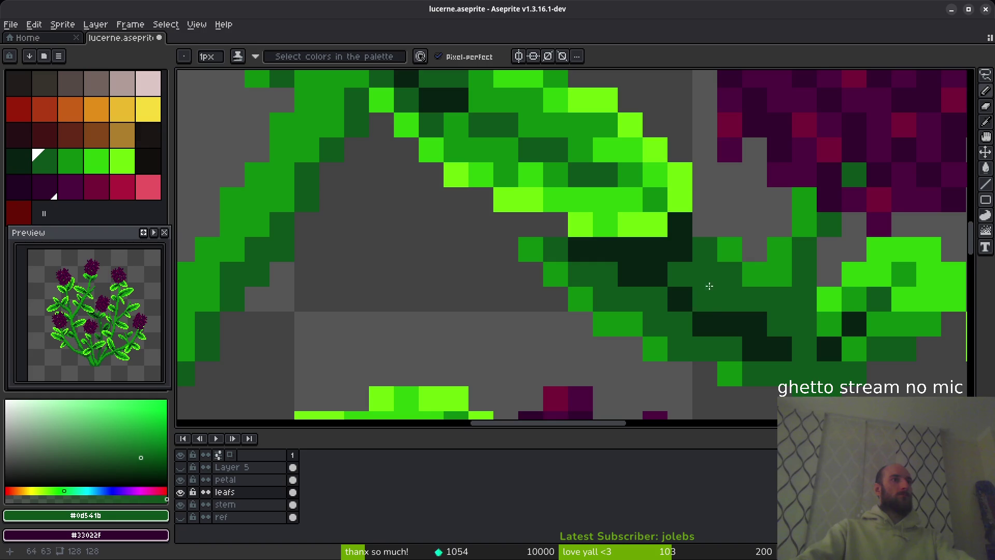
scroll(709, 286, down, 3)
scroll(709, 285, up, 3)
scroll(705, 282, down, 2)
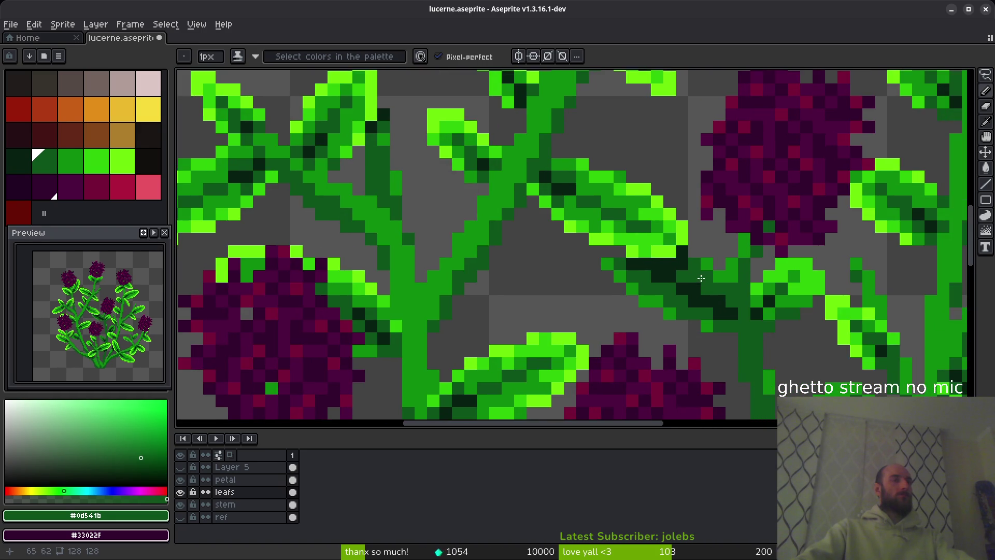
scroll(700, 279, up, 2)
click(672, 255)
scroll(679, 271, down, 1)
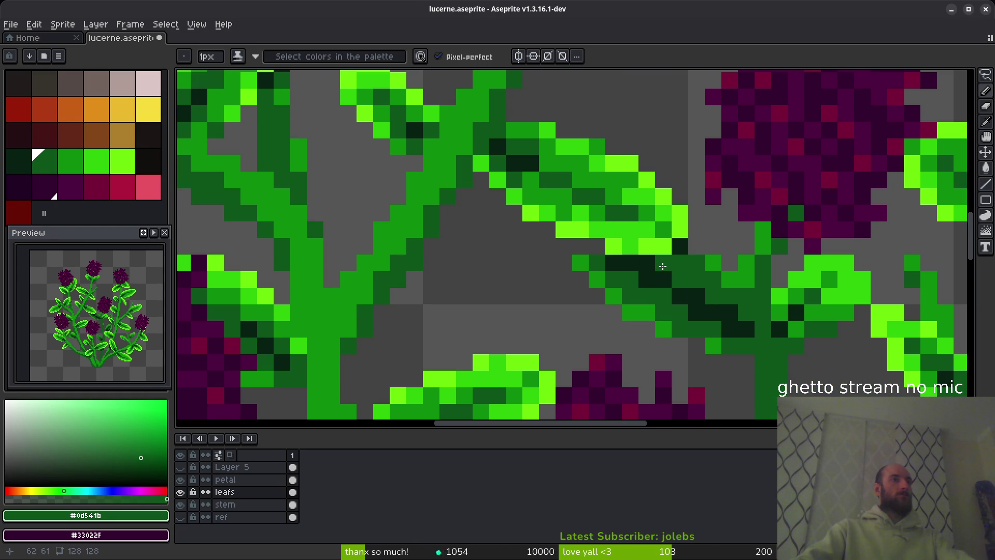
scroll(662, 266, down, 4)
key(ctrl+z)
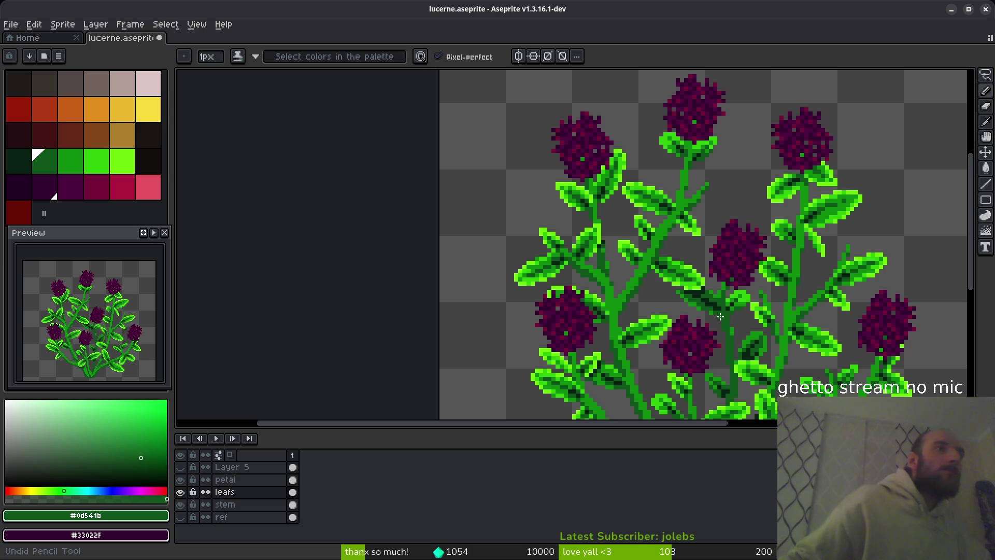
key(ctrl+s)
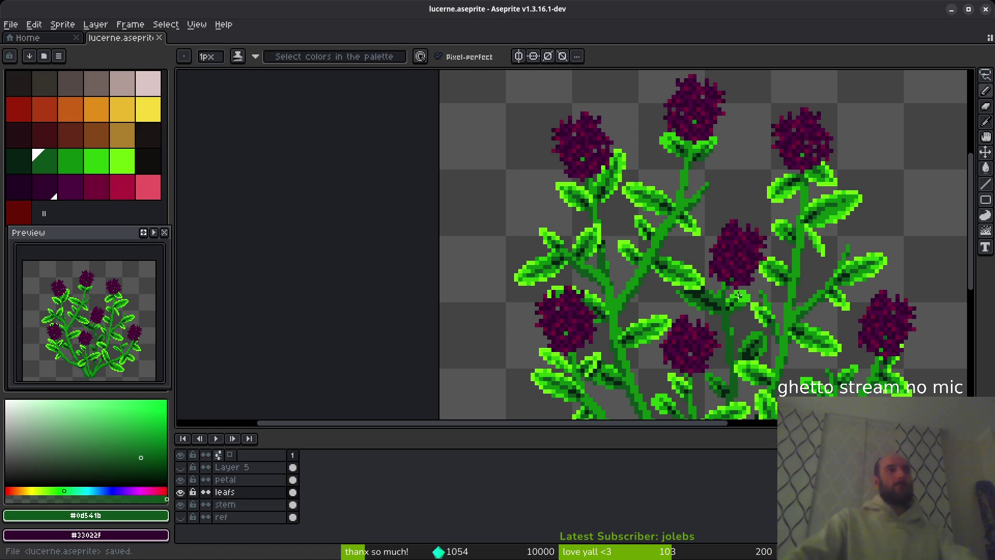
Bring the upper leaves into view and save lucerne.aseprite again.
scroll(738, 295, up, 4)
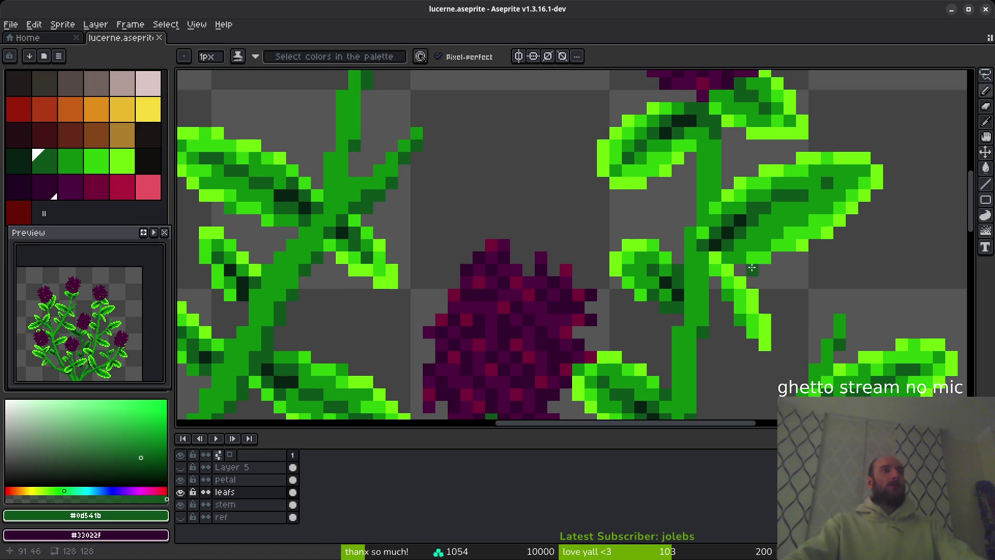
drag(751, 267, 760, 331)
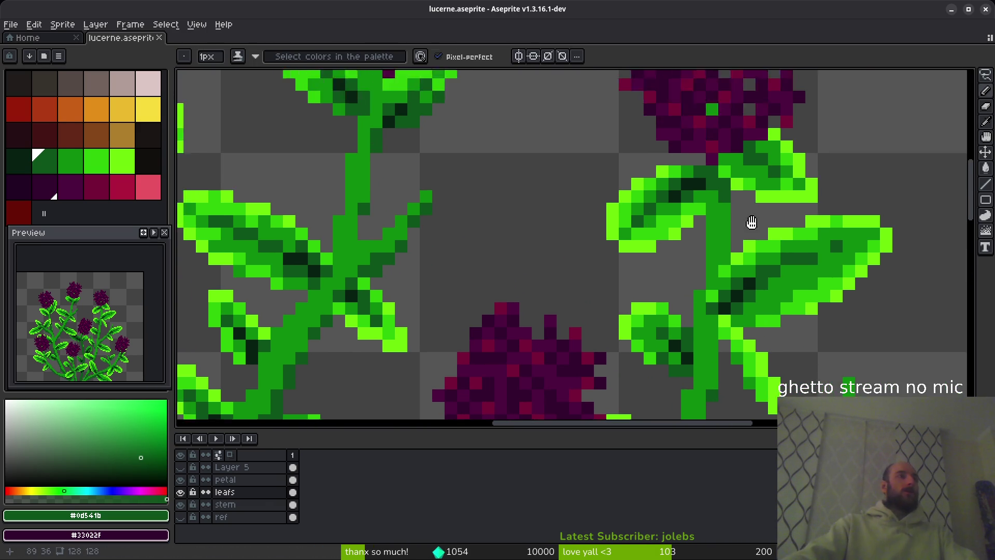
scroll(751, 222, left, 5)
scroll(626, 219, down, 4)
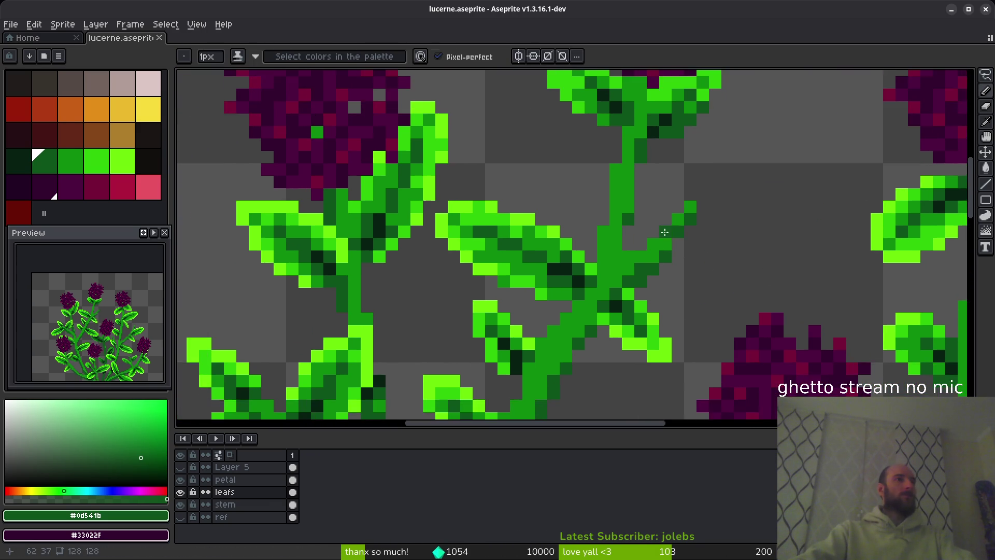
key(ctrl+s)
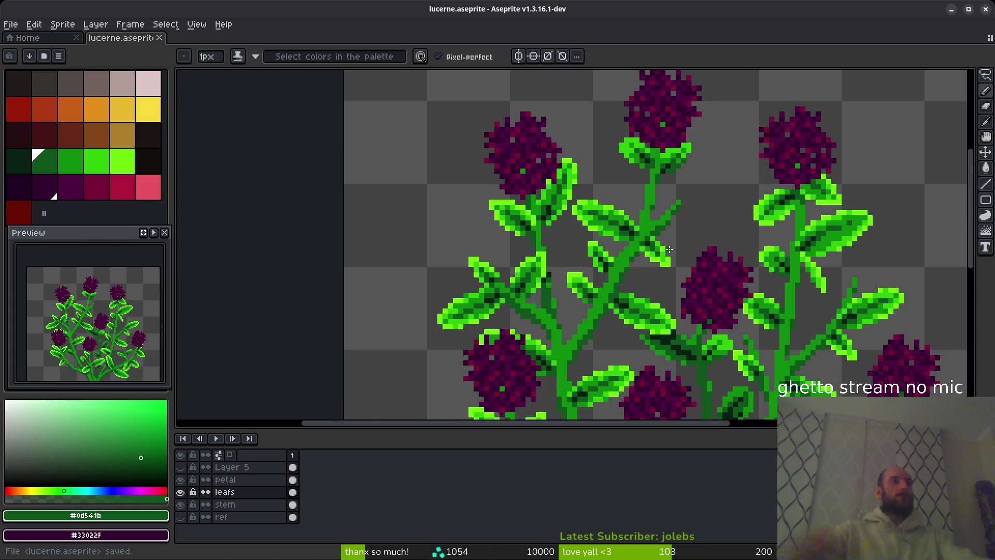
key(b)
key(q)
scroll(670, 190, up, 2)
Nudge the leaf pair under the middle flower one pixel down and one pixel left.
mouse_move(667, 166)
mouse_down()
mouse_move(466, 233)
mouse_move(670, 160)
mouse_up()
key(Down)
key(Down)
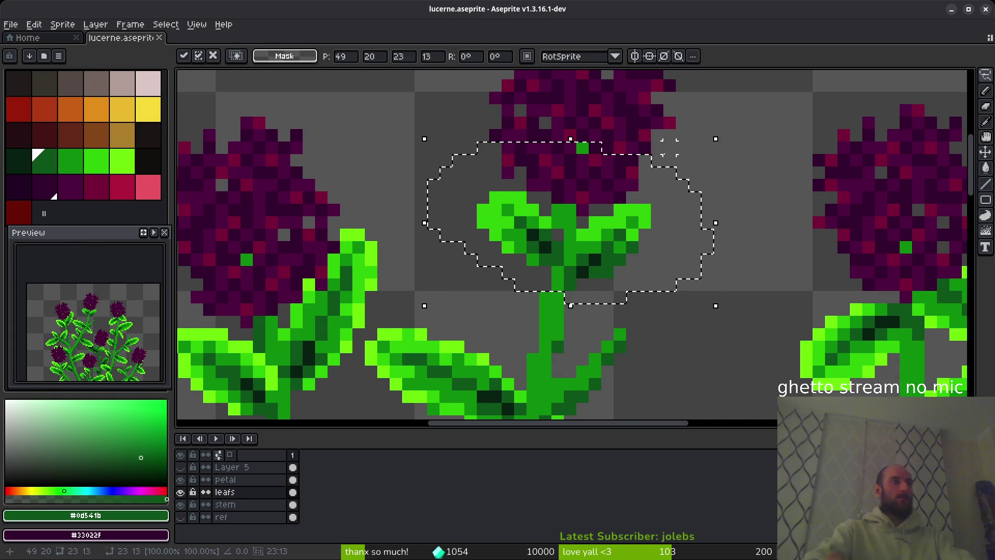
key(Left)
key(ctrl+d)
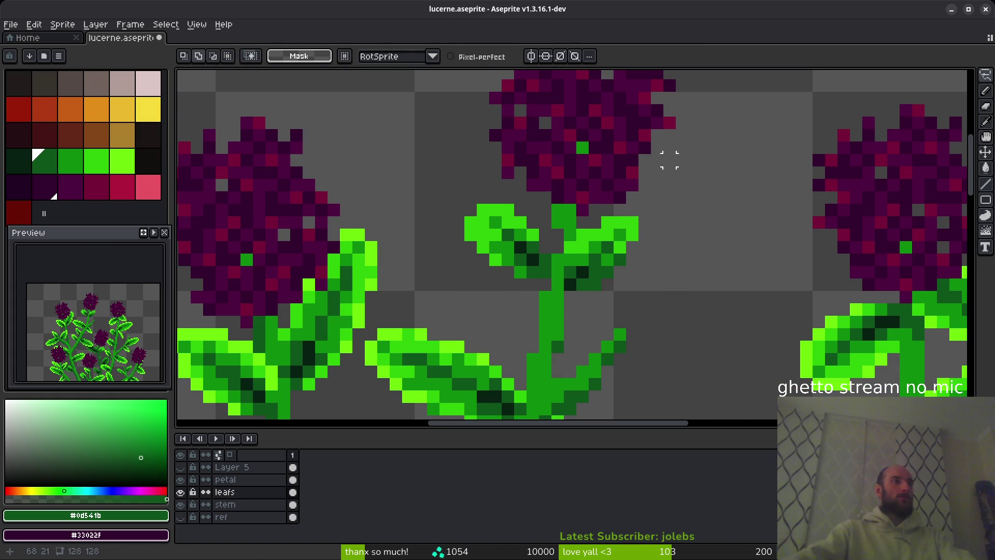
On the stem layer, paint two stem-green pixels to reconnect the stem.
click(225, 504)
scroll(600, 248, up, 2)
key(b)
alt+click(477, 126)
drag(477, 127, 420, 244)
scroll(421, 243, down, 3)
scroll(475, 277, up, 3)
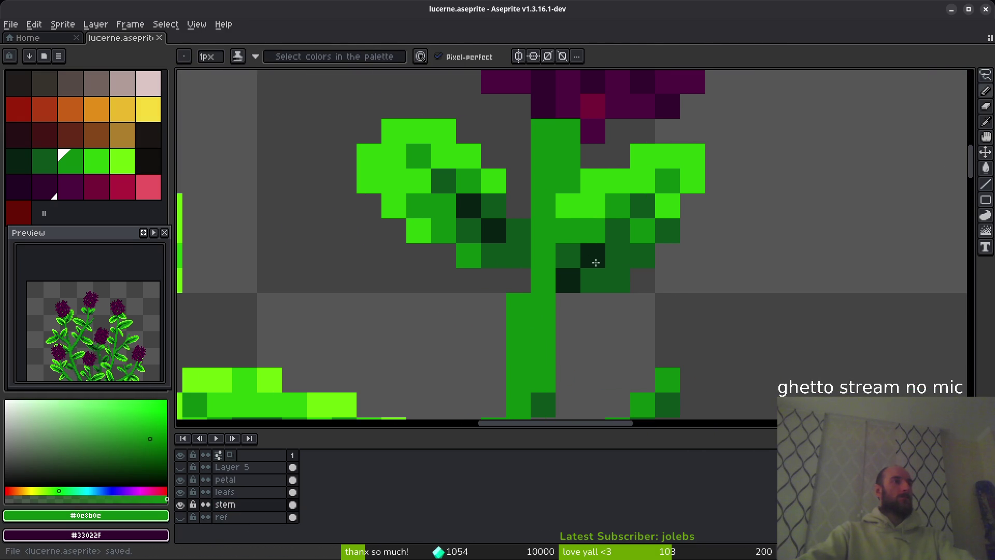
On the leafs layer, erase a leaf pixel beside the stem and save lucerne.
alt+click(573, 207)
click(226, 492)
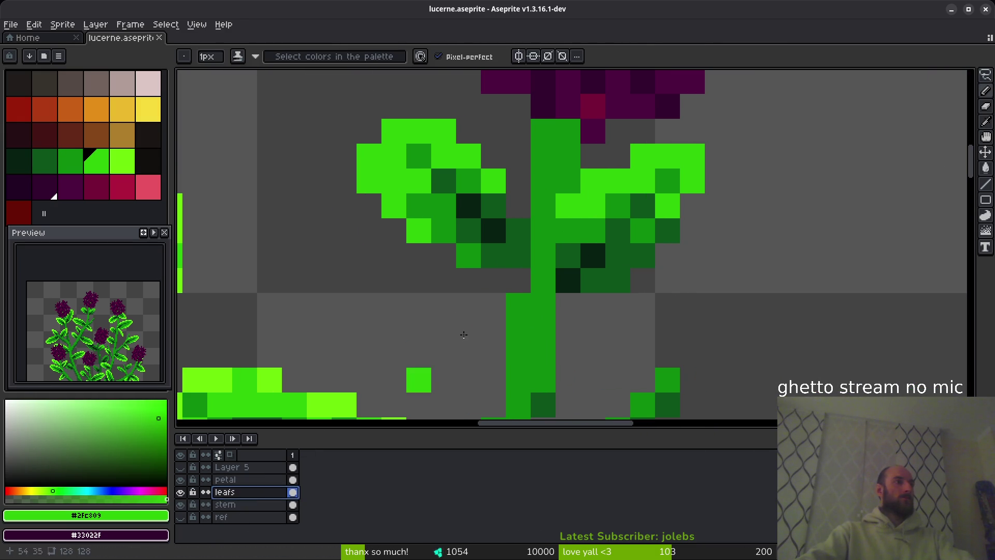
click(569, 205)
key(e)
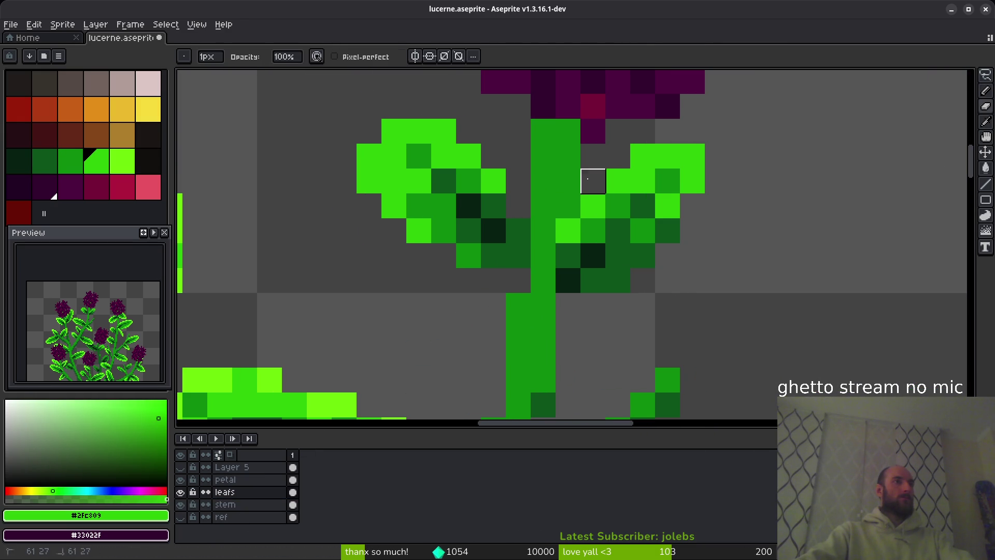
scroll(718, 231, down, 3)
scroll(726, 238, up, 8)
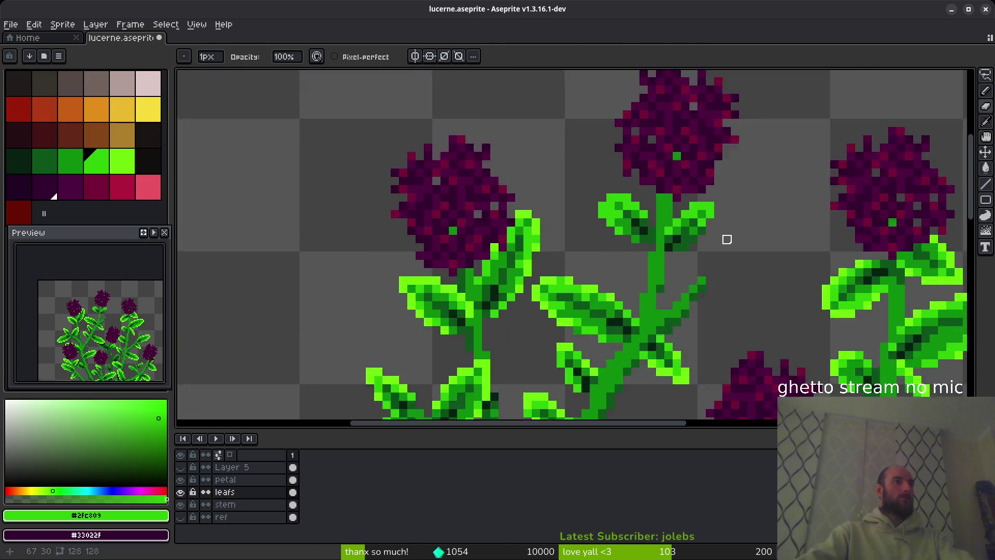
key(ctrl+s)
Paint a bright-green pixel on the leaf and save the lucerne file again.
key(alt)
key(b)
click(589, 187)
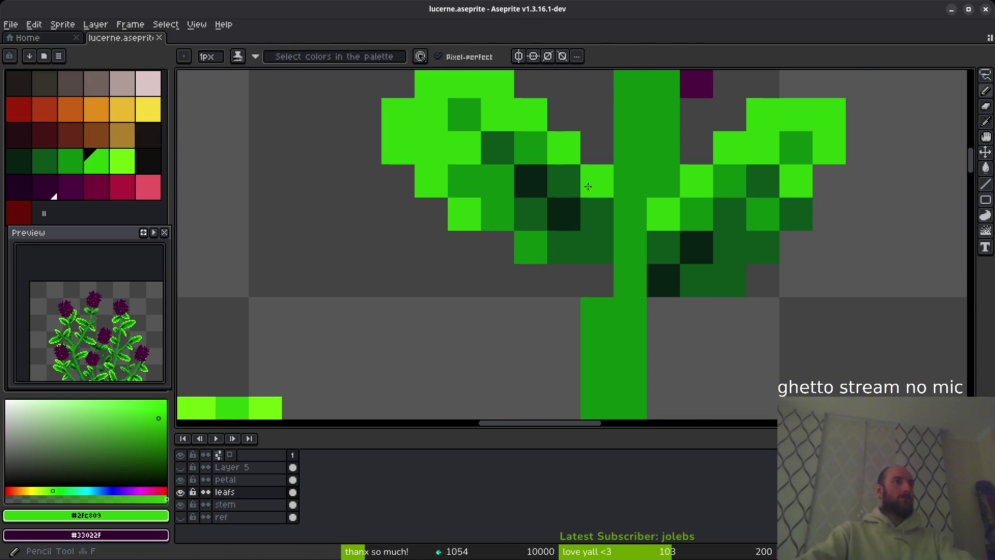
scroll(589, 188, down, 3)
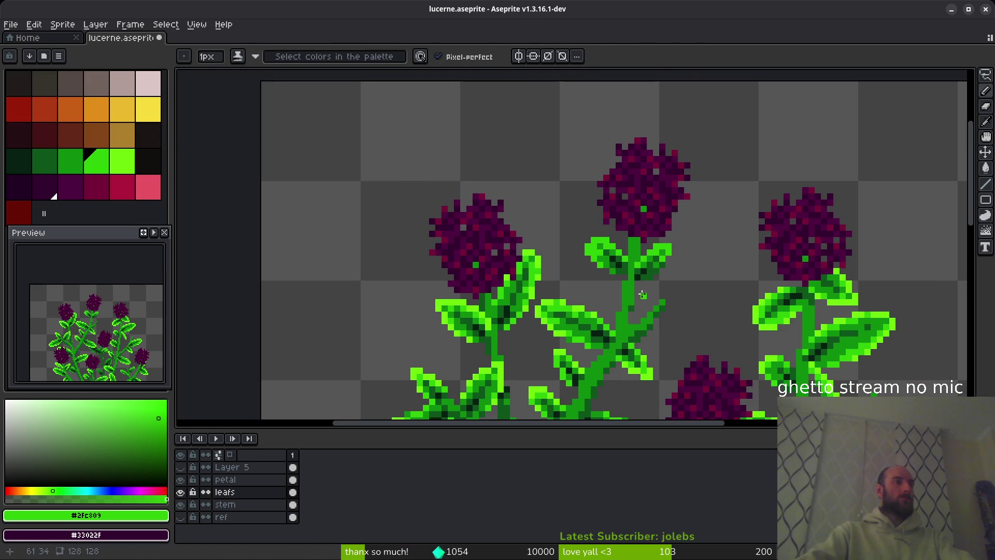
scroll(641, 302, up, 5)
alt+click(617, 288)
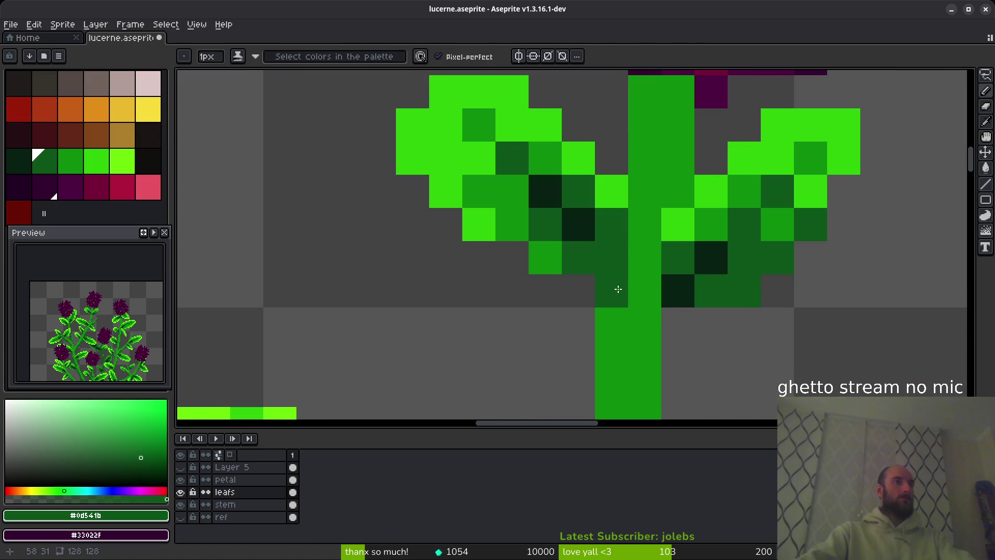
scroll(617, 289, down, 6)
key(ctrl+s)
Paint a stem-green pixel just right of the stem.
scroll(702, 315, up, 5)
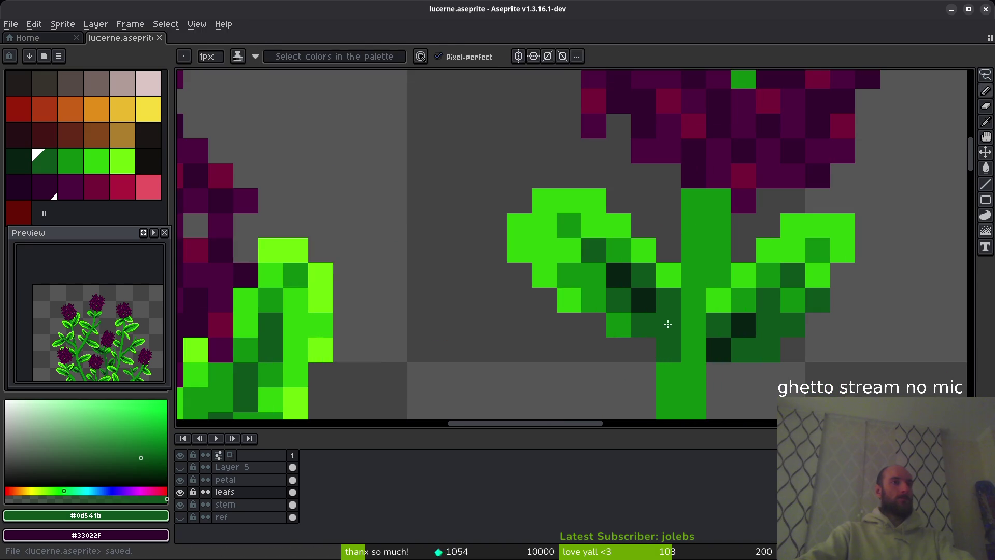
alt+click(694, 288)
click(817, 326)
scroll(794, 353, down, 5)
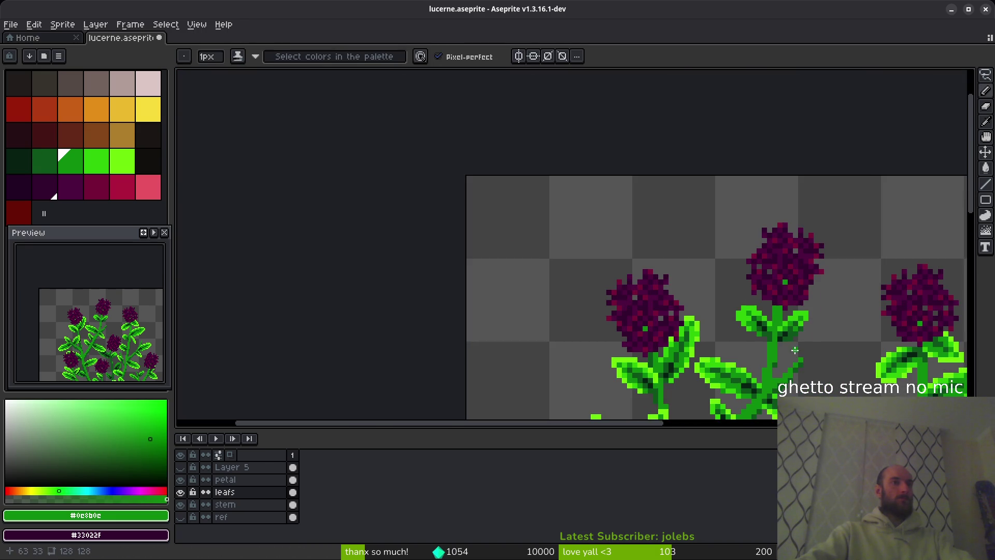
scroll(747, 337, up, 5)
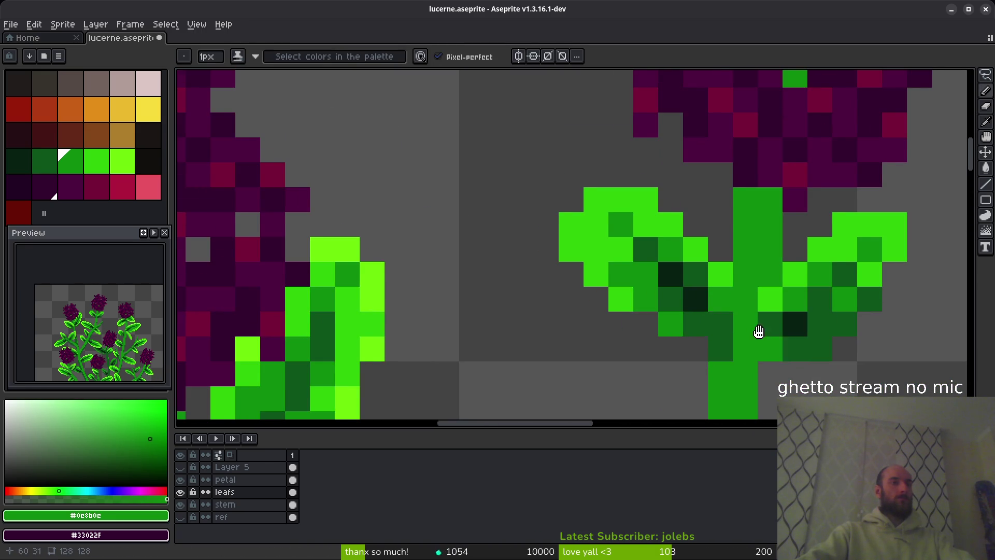
scroll(696, 306, down, 3)
scroll(690, 294, up, 5)
key(e)
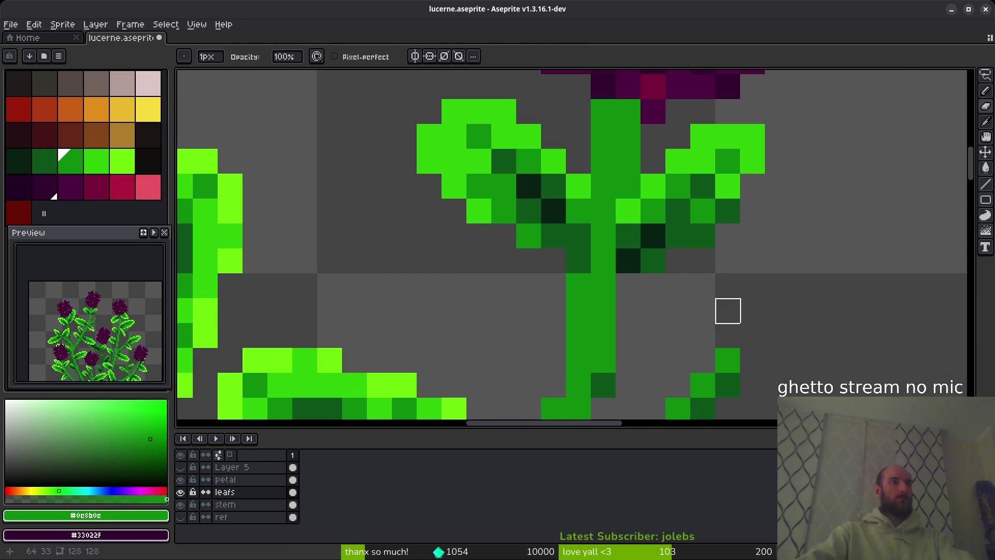
scroll(728, 286, down, 3)
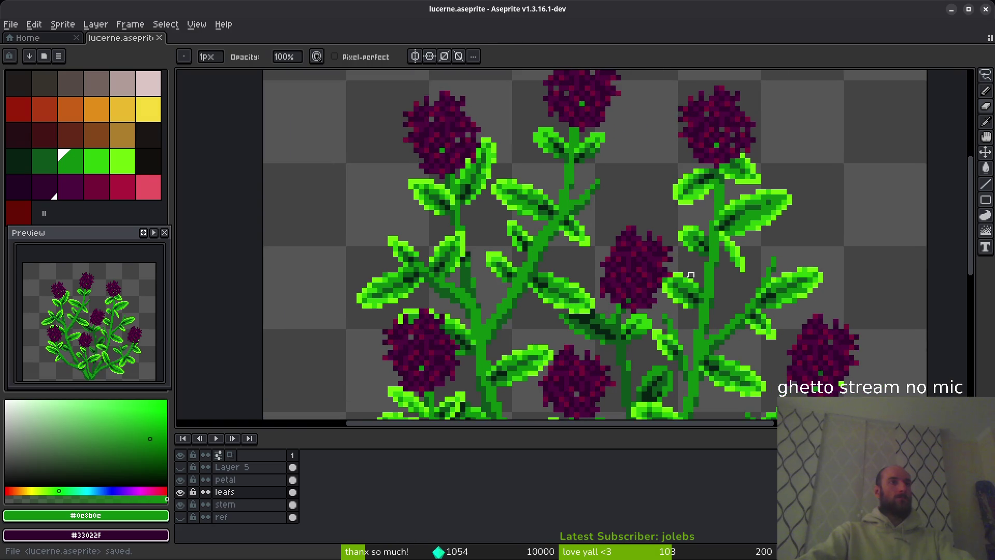
scroll(627, 221, down, 4)
Export the sprite as a sprite sheet, saving it as lucerne-Sheet.
key(ctrl+e)
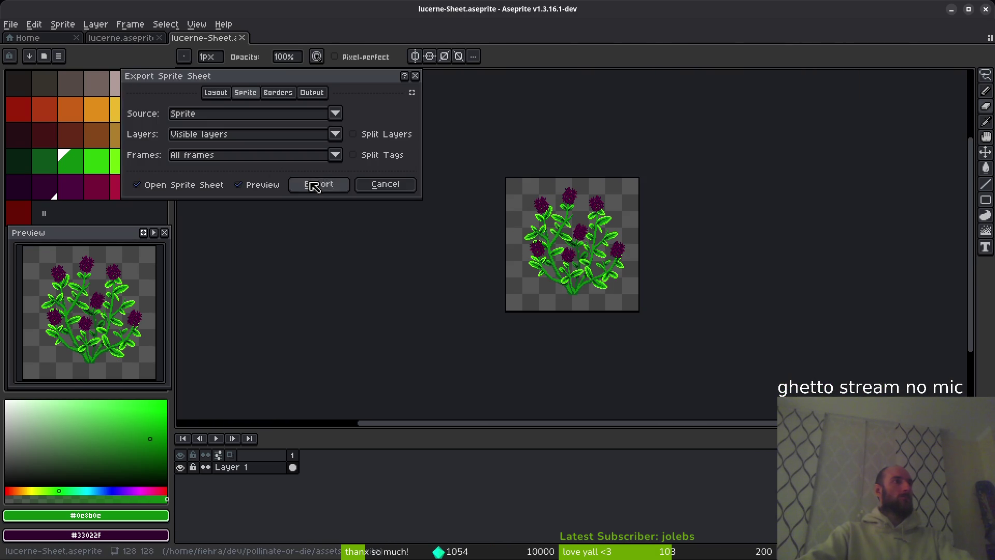
click(306, 185)
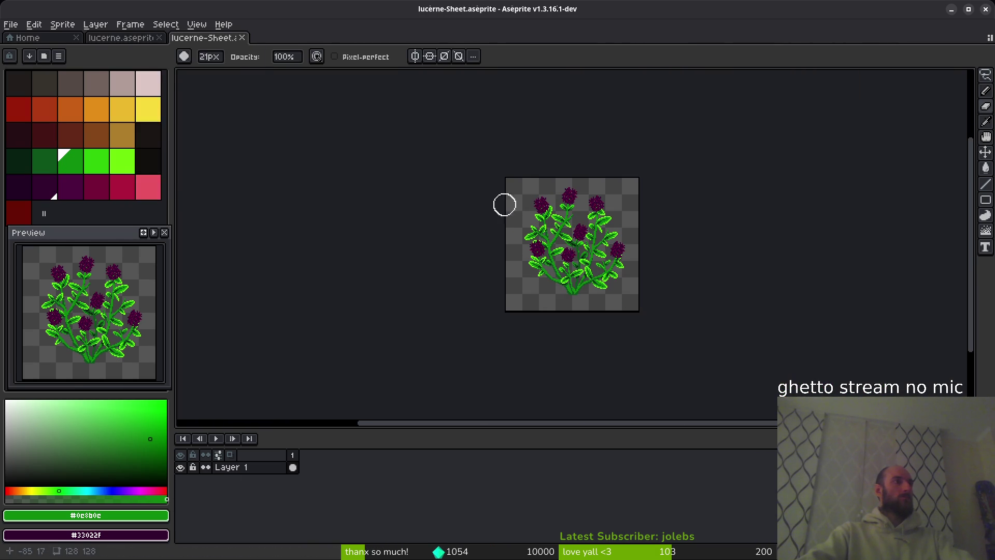
key(Return)
scroll(606, 251, up, 2)
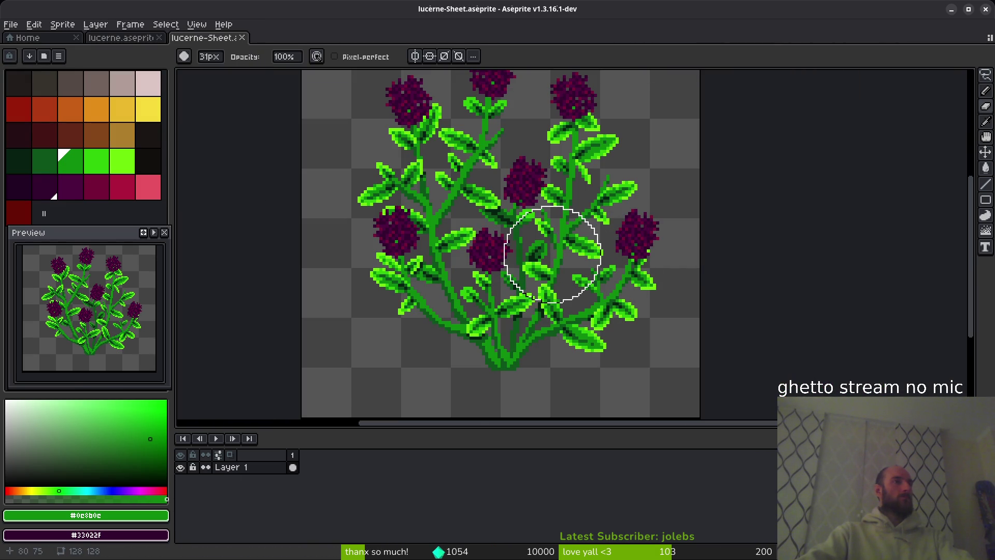
key(l)
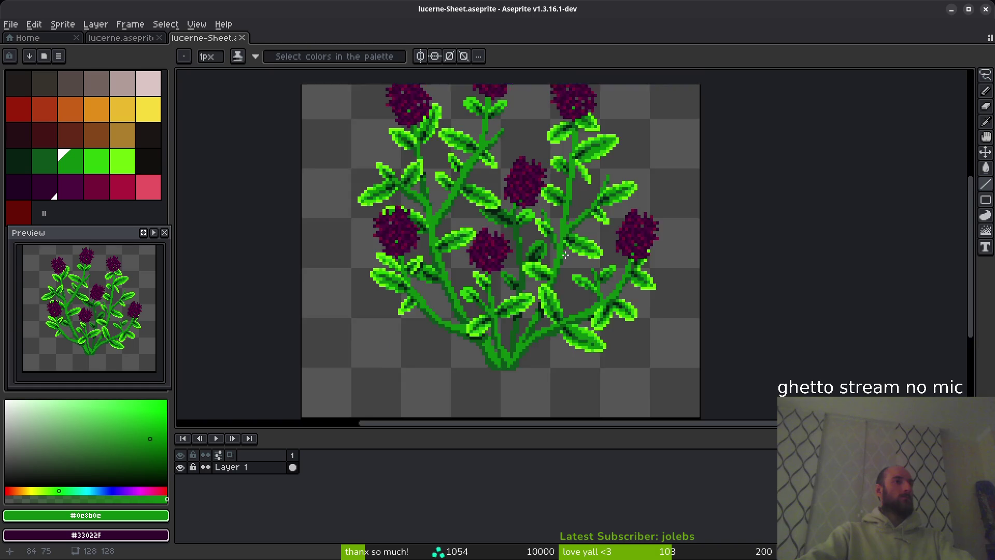
scroll(569, 282, down, 2)
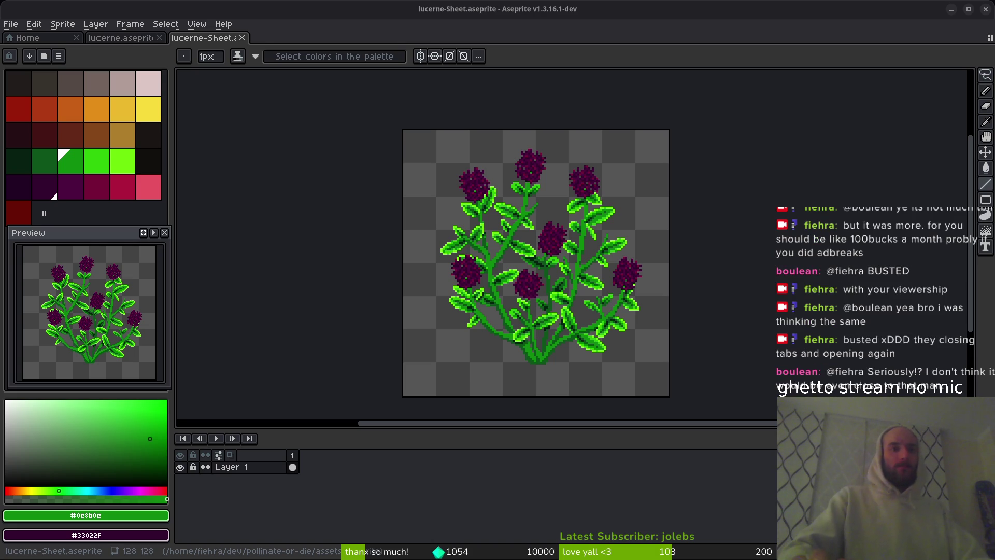
Bring the Twitch dashboard browser window in front of Aseprite.
mouse_move(269, 3)
mouse_down()
mouse_move(269, 38)
mouse_move(120, 24)
mouse_up()
Send 'i think yhou would be' and 'check this' in chat, then open Analytics Overview.
click(218, 448)
text(i think yhou would be)
key(Return)
text(check this)
key(Return)
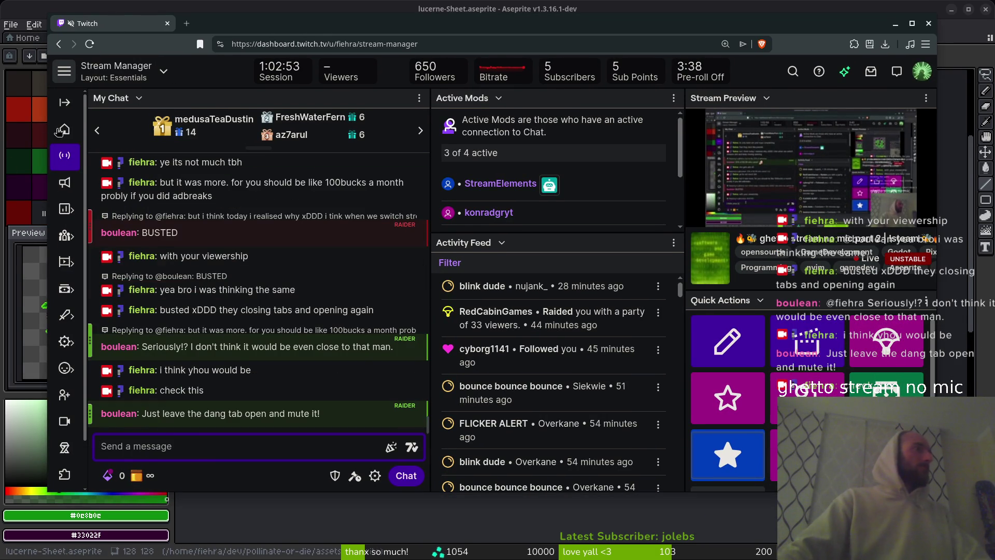
click(64, 102)
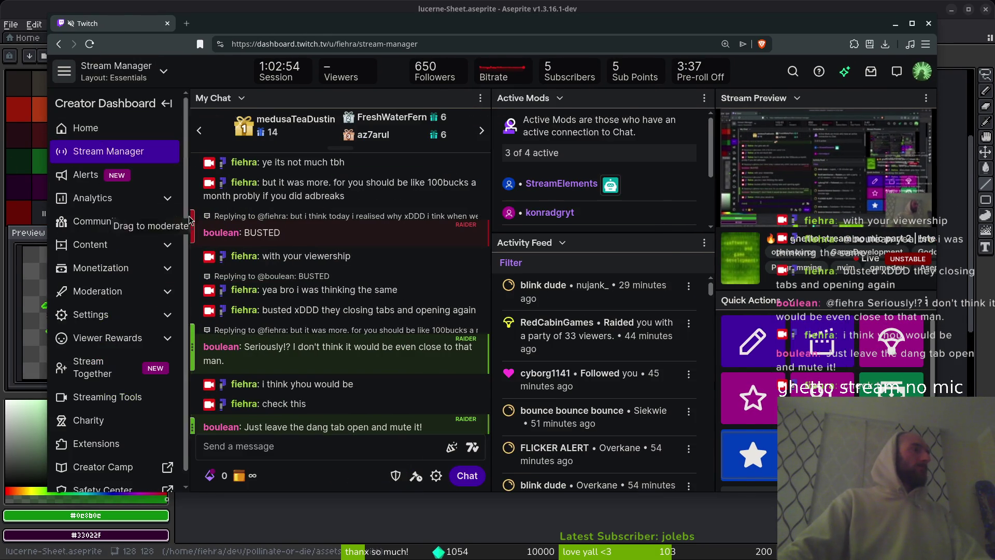
click(107, 199)
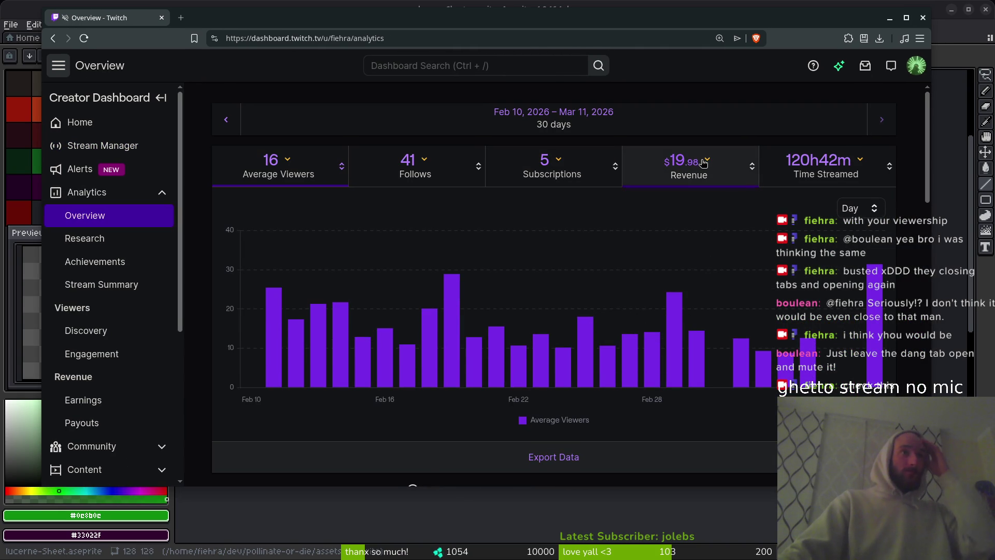
Show revenue in the chart and step back through 30-day periods to August–September 2025.
click(703, 164)
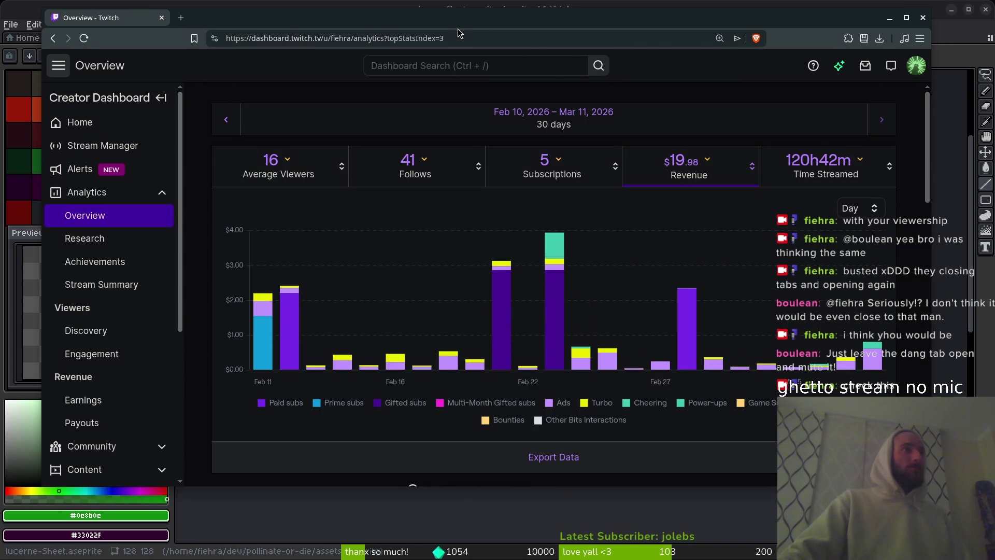
double_click(461, 18)
double_click(460, 18)
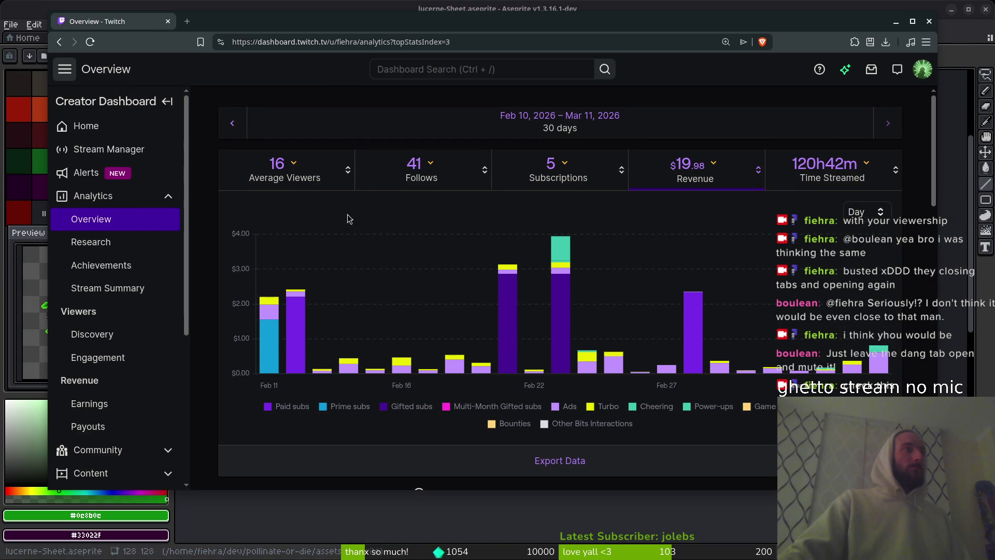
click(236, 127)
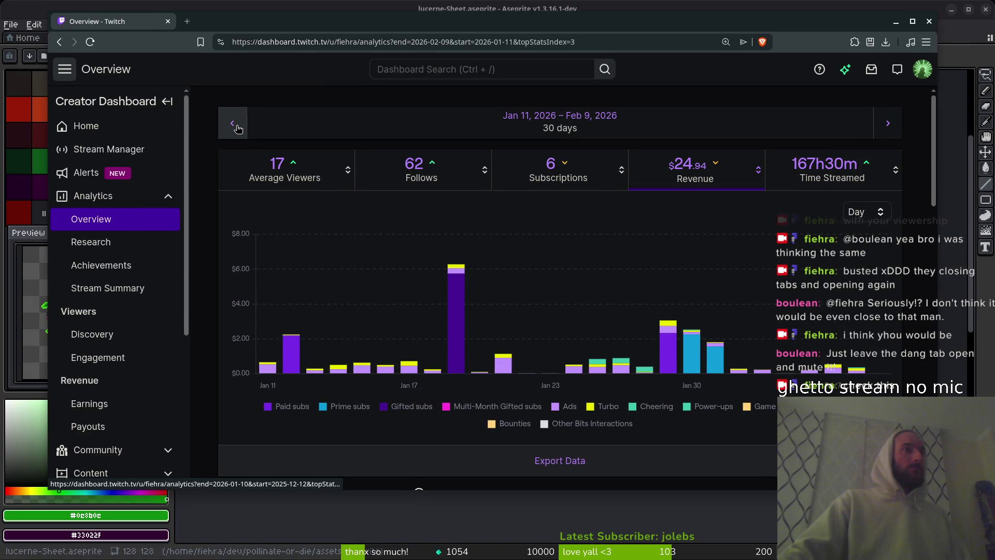
click(236, 127)
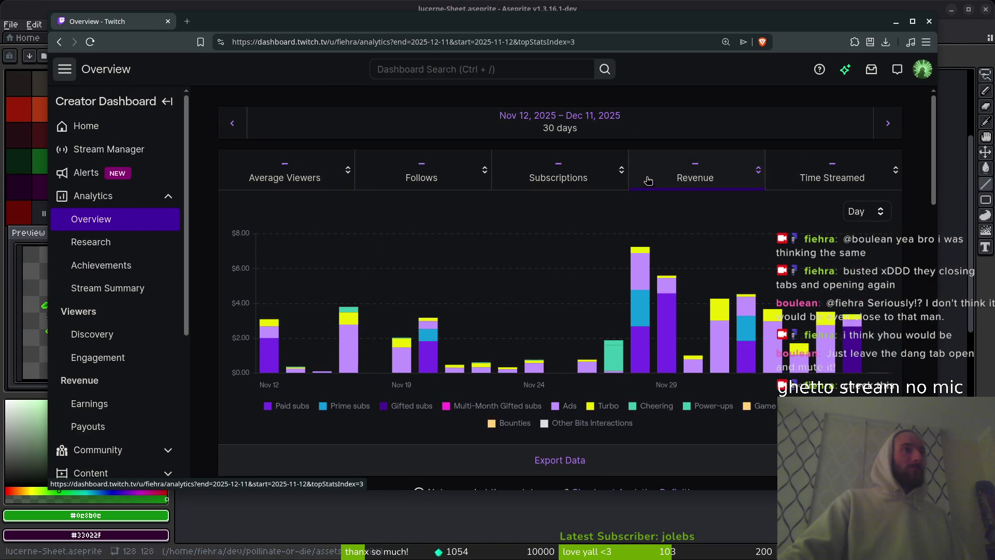
click(238, 128)
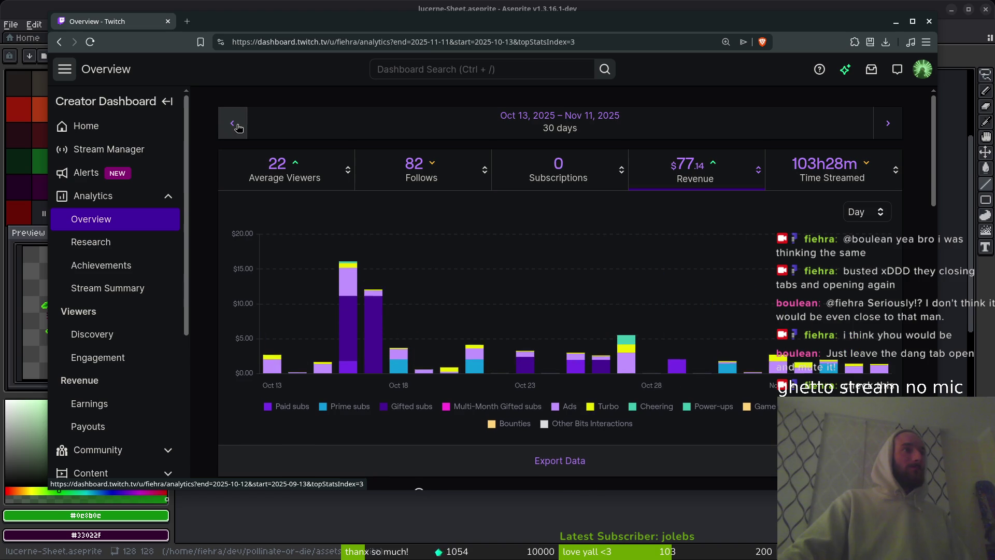
click(239, 127)
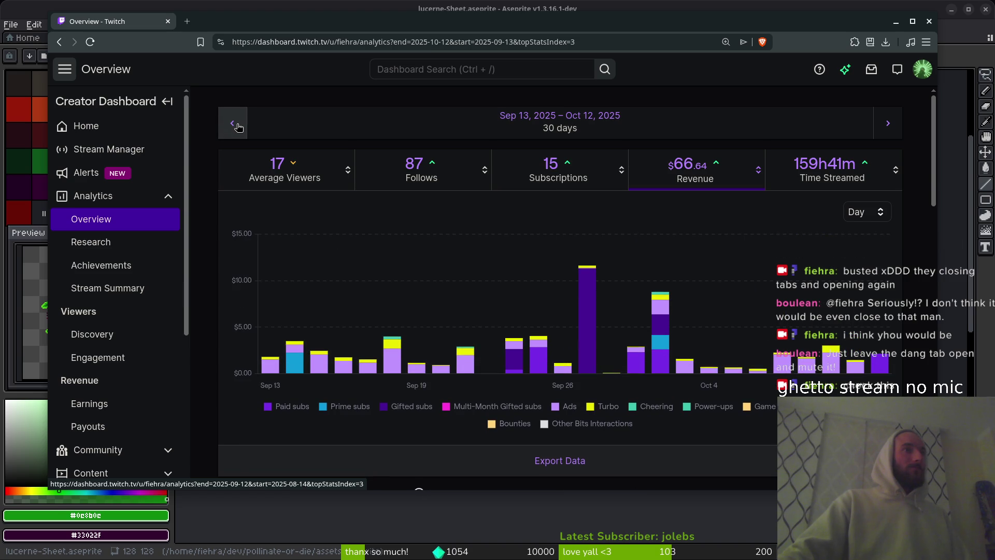
click(238, 127)
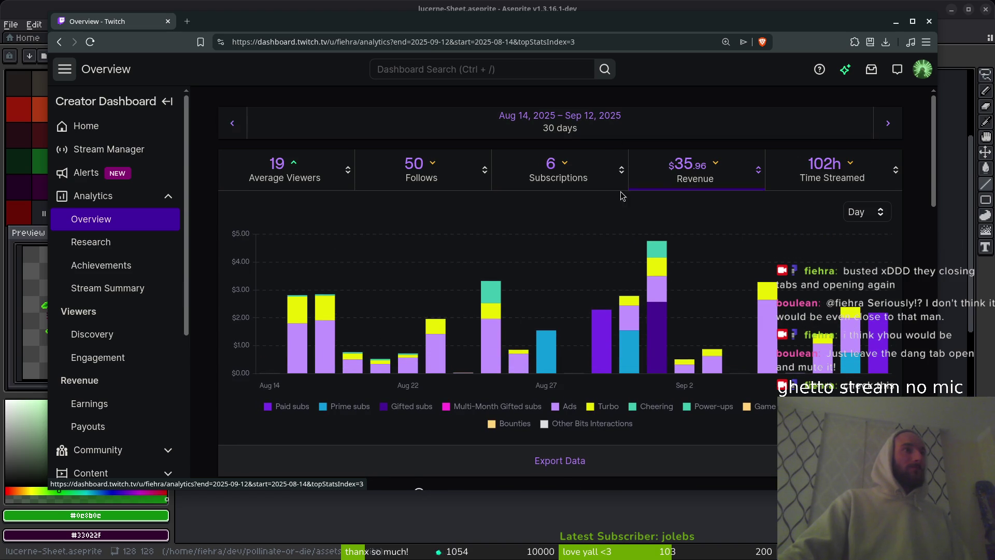
Reopen the revenue chart, step back again to September–October 2025, then return to Stream Manager.
click(99, 150)
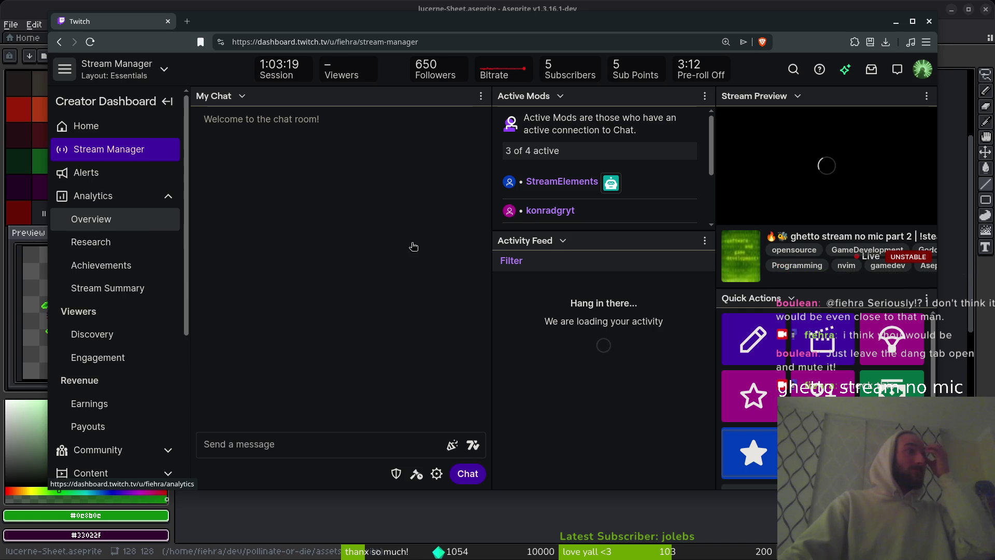
click(452, 205)
click(695, 171)
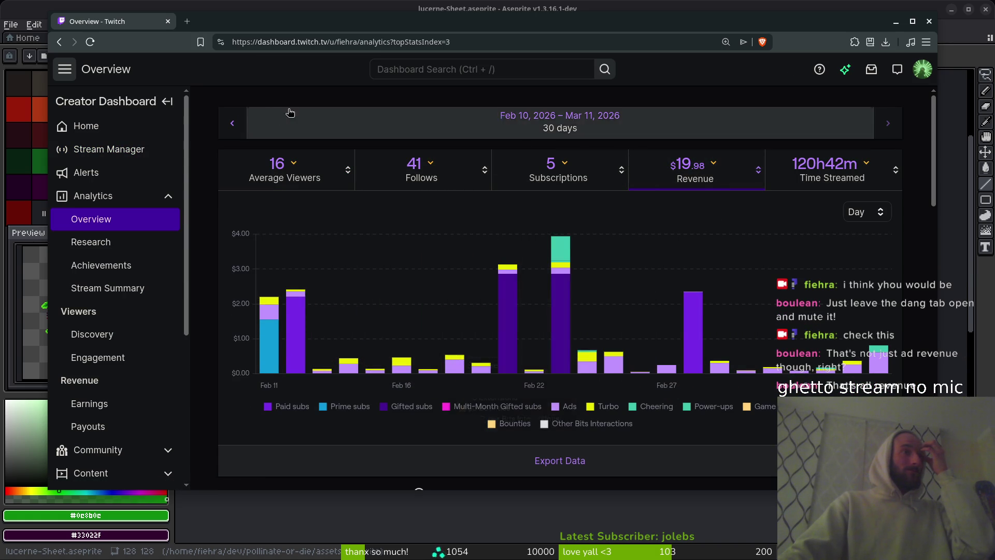
click(234, 128)
click(234, 127)
click(234, 127)
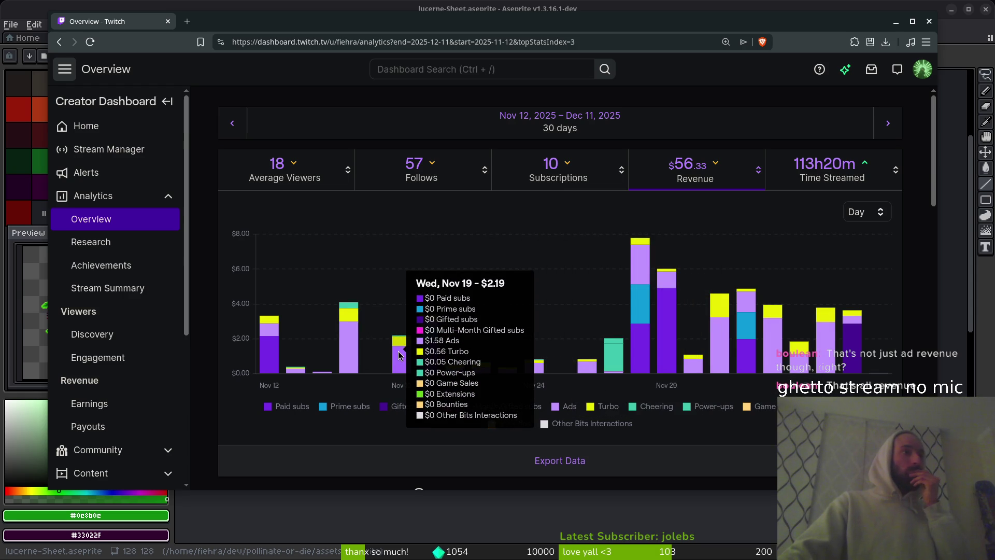
click(233, 124)
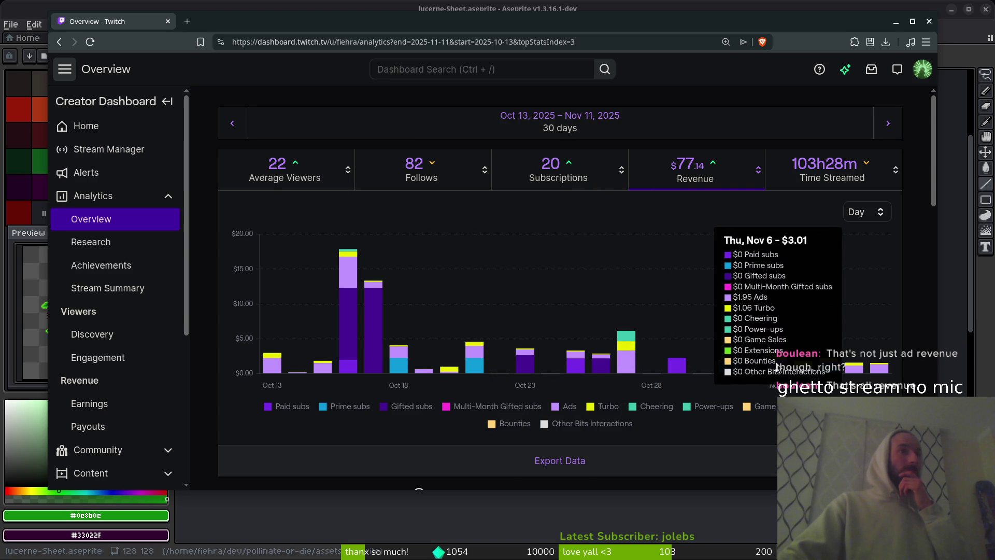
click(233, 123)
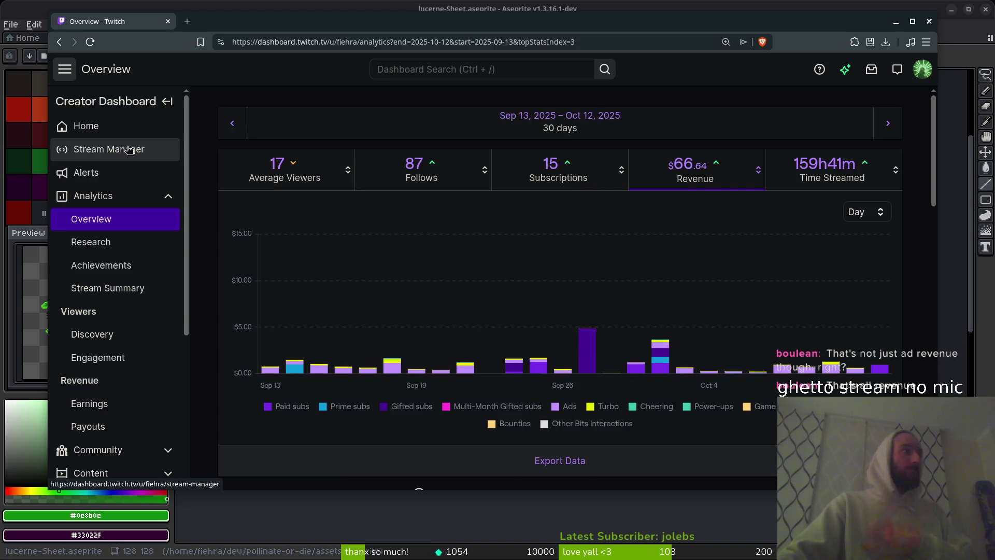
click(109, 149)
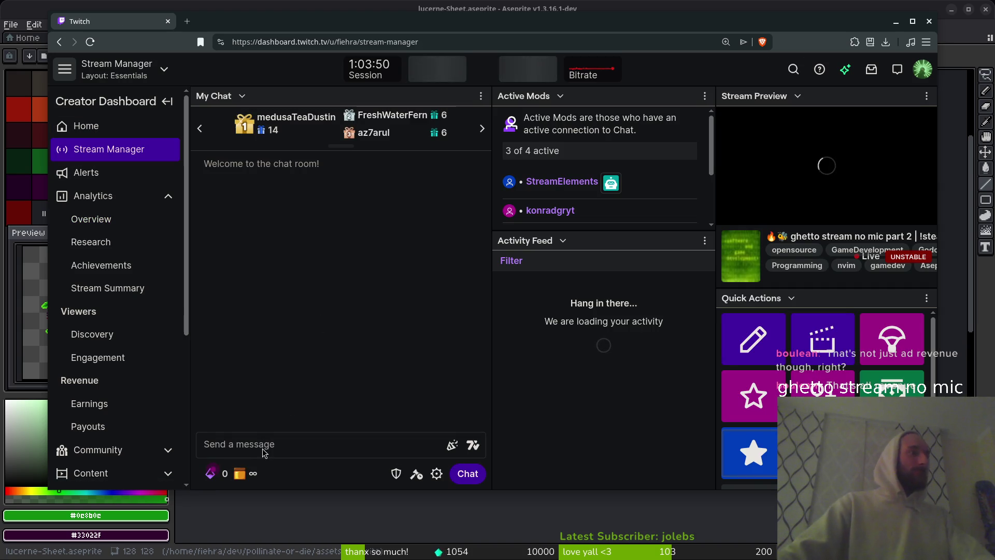
click(259, 444)
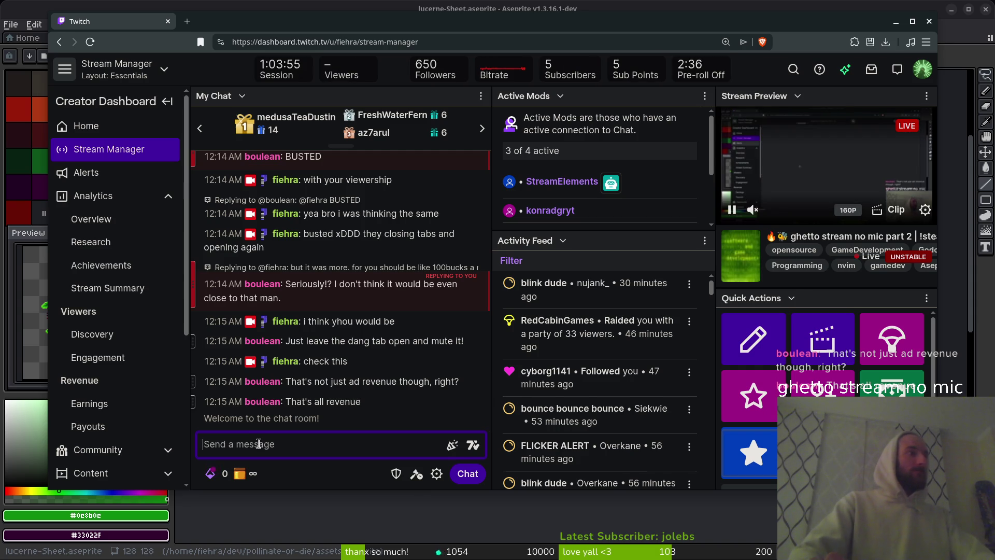
Send chat messages 'did you see the pink bars', 'went from 3-5' and '20d'.
text(yea)
key(BackSpace)
text(did you see the)
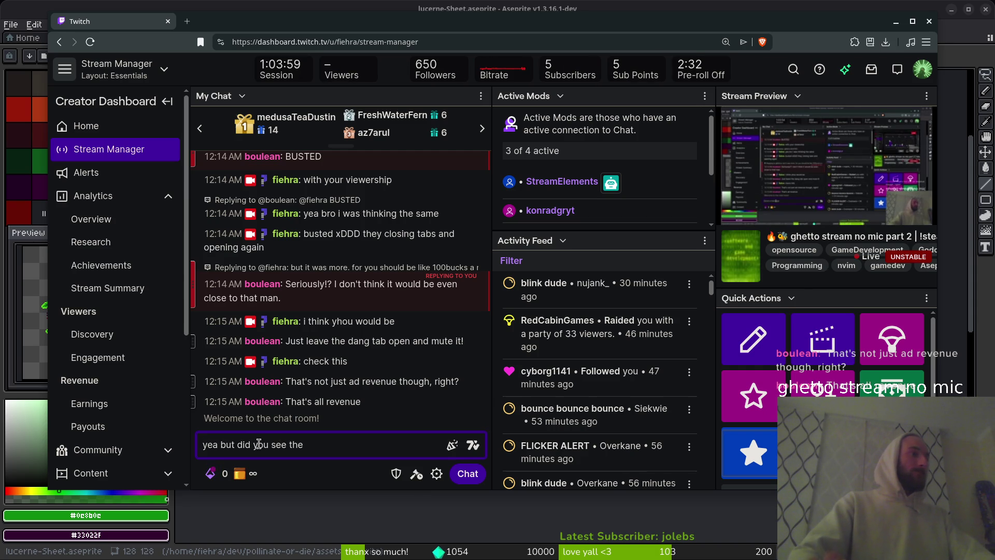
text( pink bars)
key(Return)
text(w)
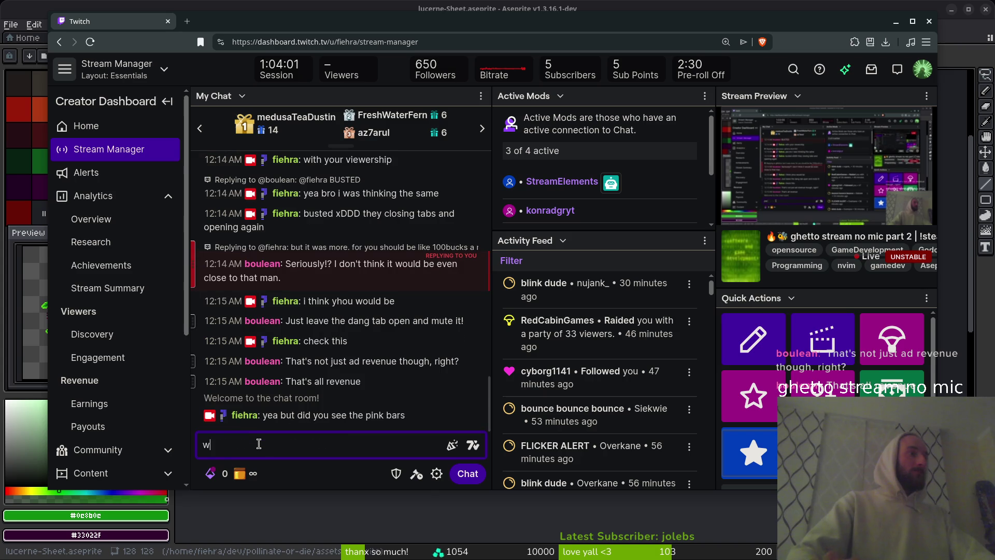
text(ent from 3-)
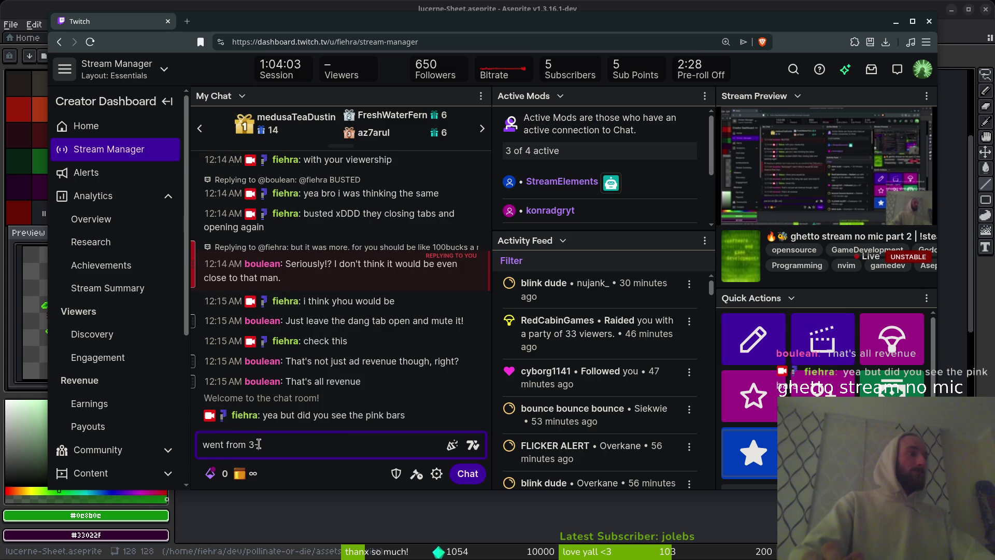
text(5 bukcs)
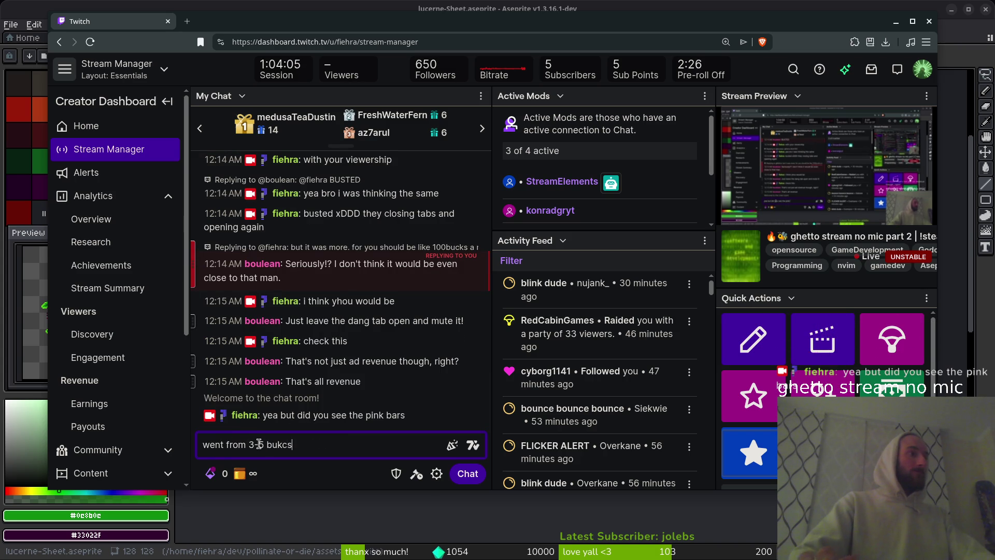
key(Return)
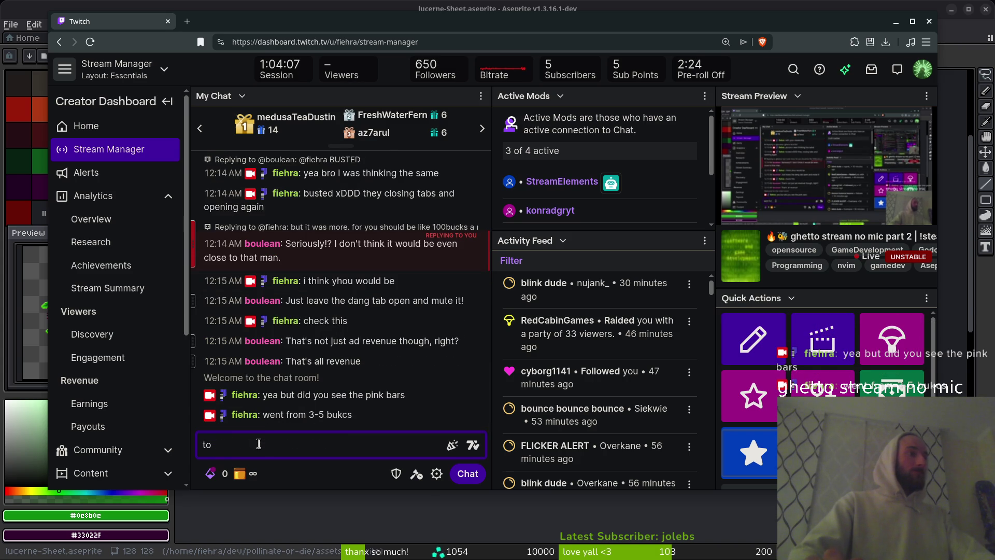
text(20d)
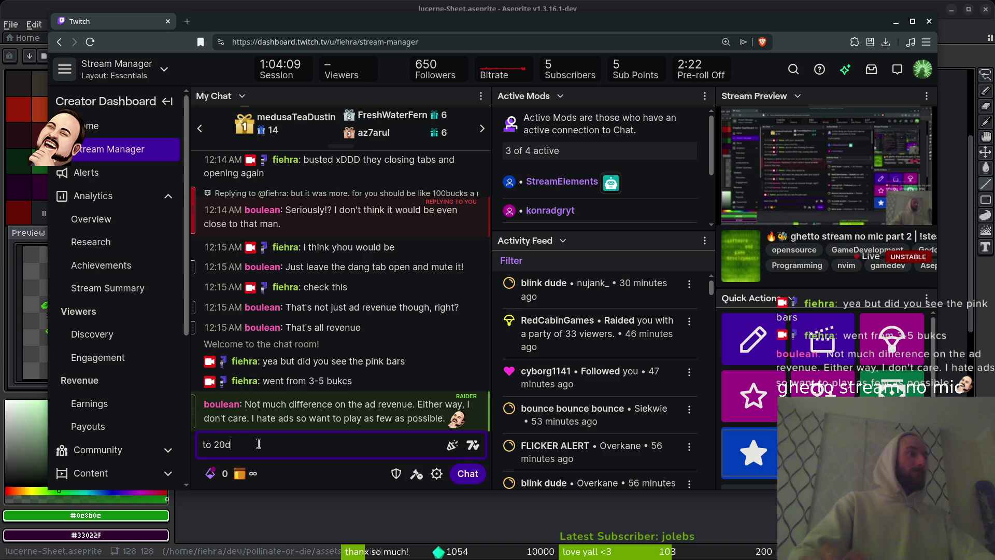
key(Return)
Send 'yea its not umuch', 'yea' and 'also the growth block', then return to Aseprite.
text(yea)
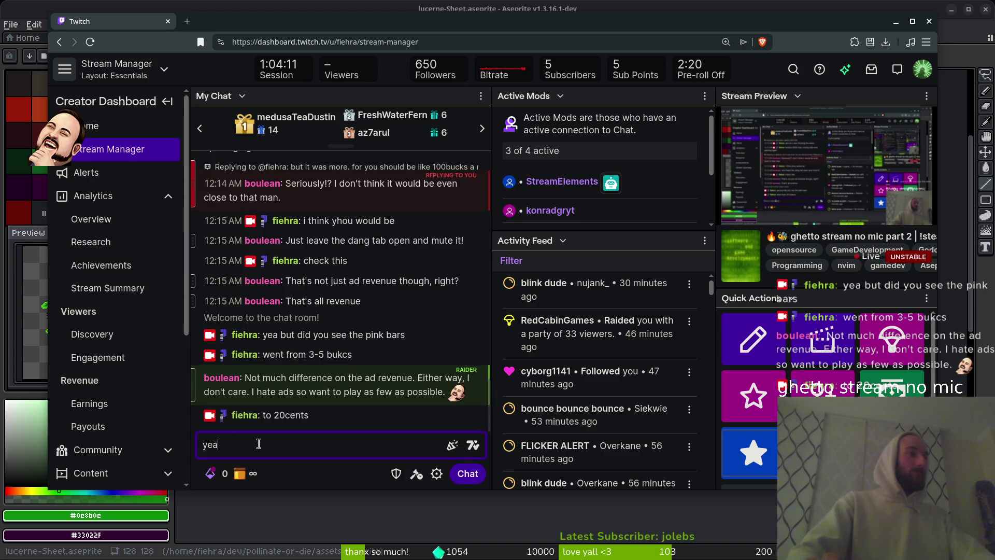
text( its not u)
text(much)
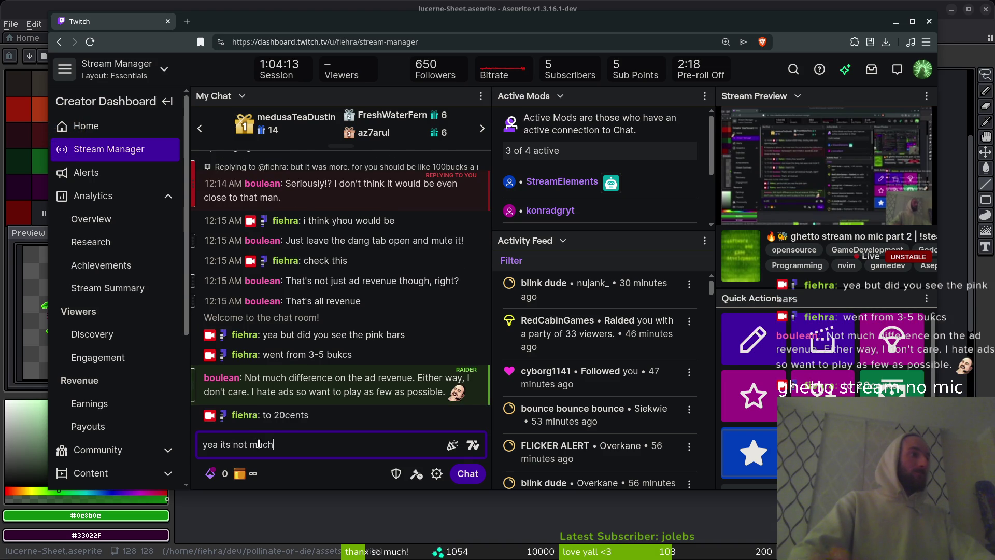
key(Return)
text(yeah)
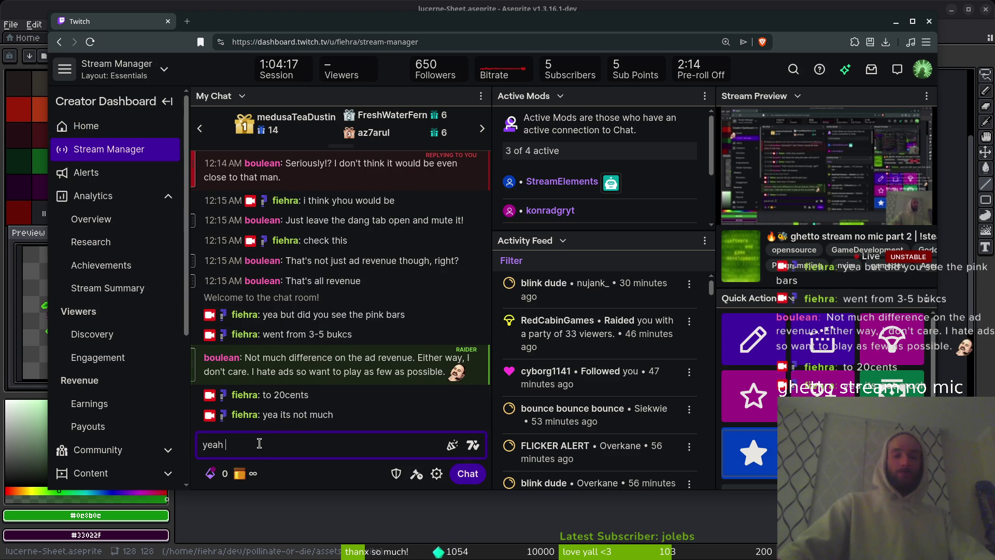
key(Return)
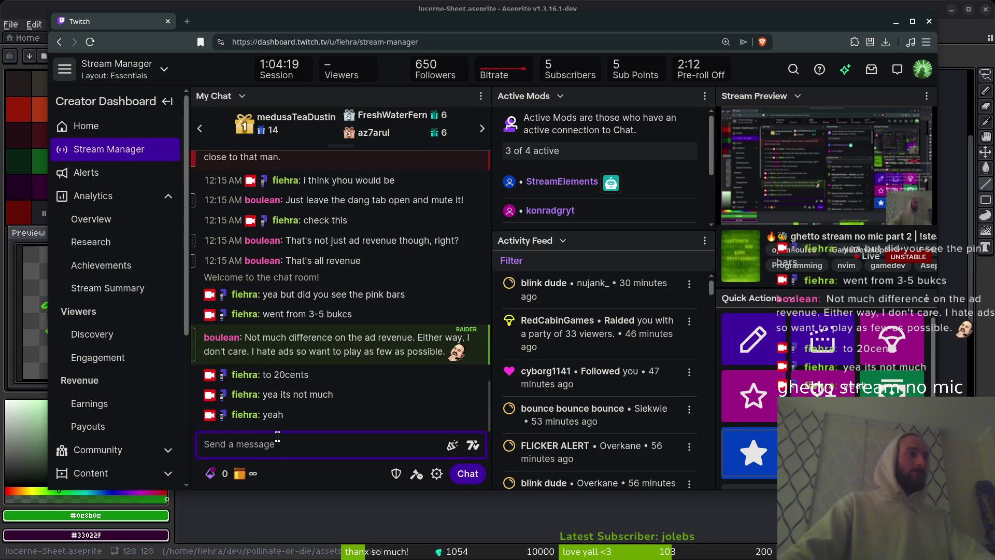
text(also the gr)
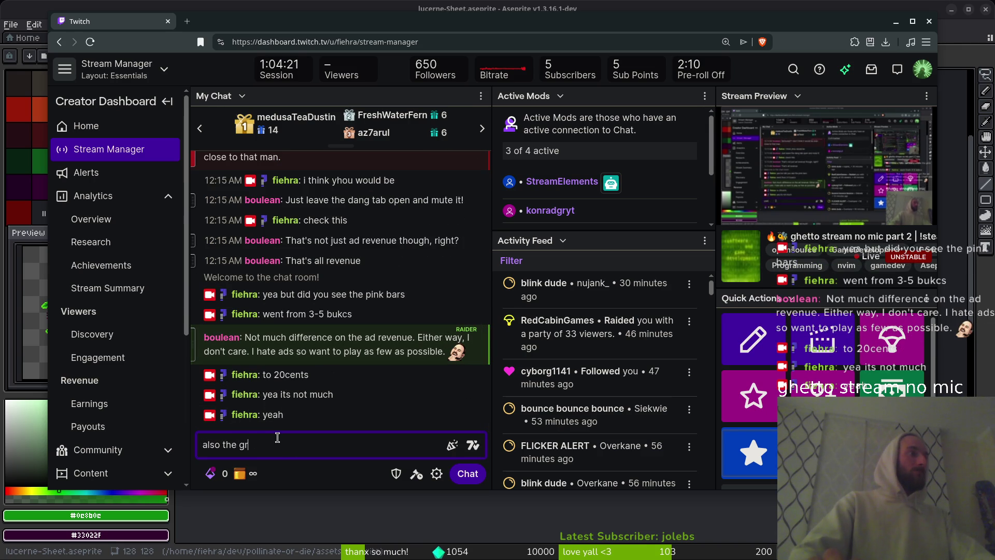
text(owth block)
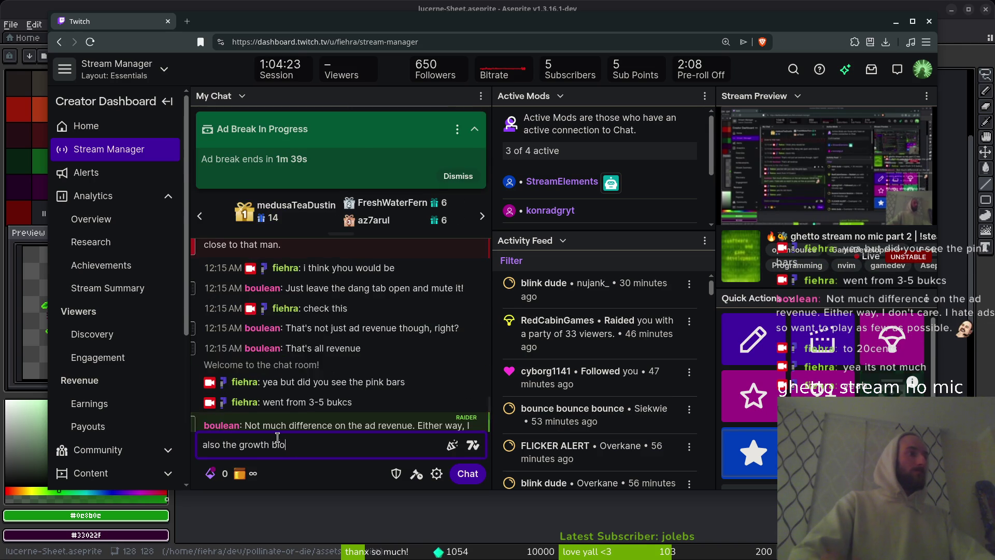
key(Return)
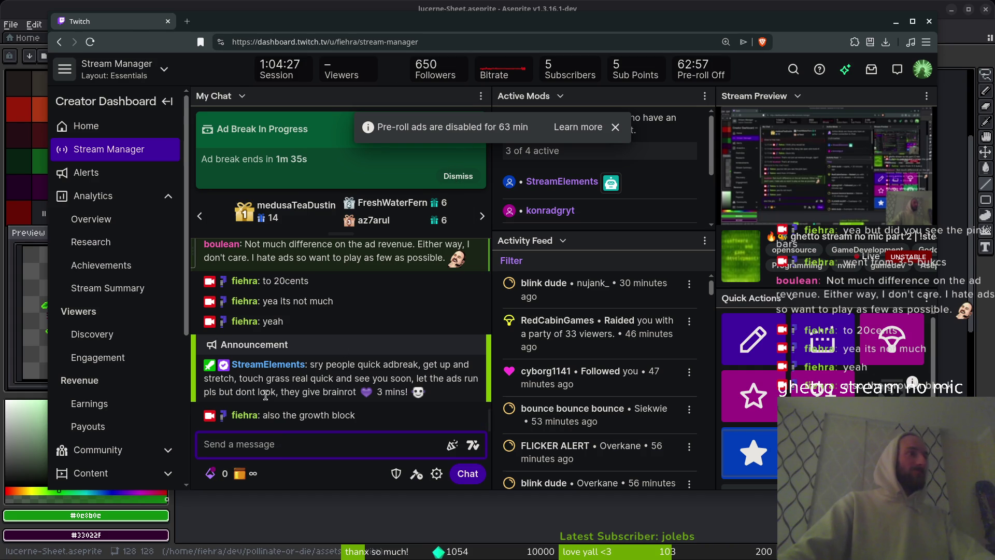
key(alt+Tab)
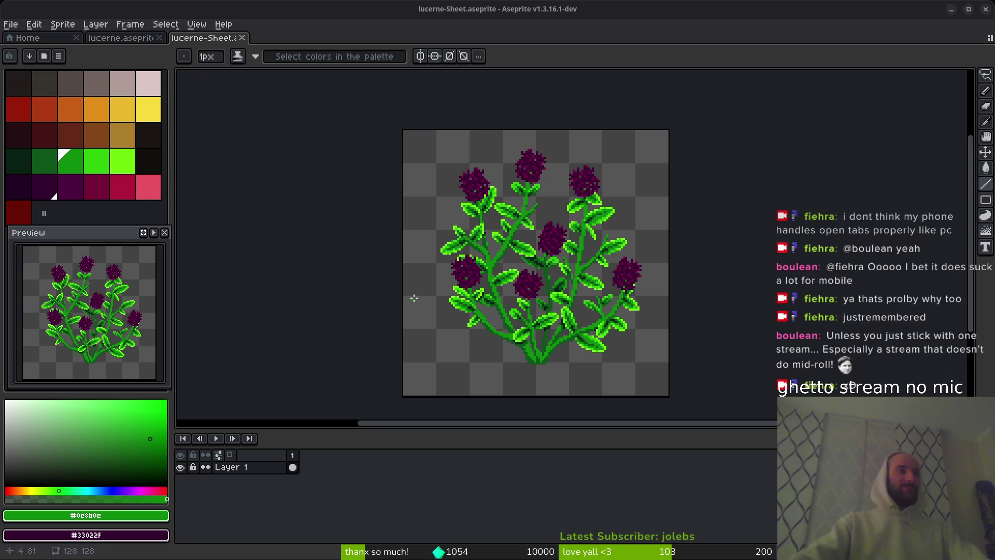
key(ctrl+s)
Save lucerne-Sheet.aseprite and close its document tab.
key(Return)
drag(556, 264, 526, 266)
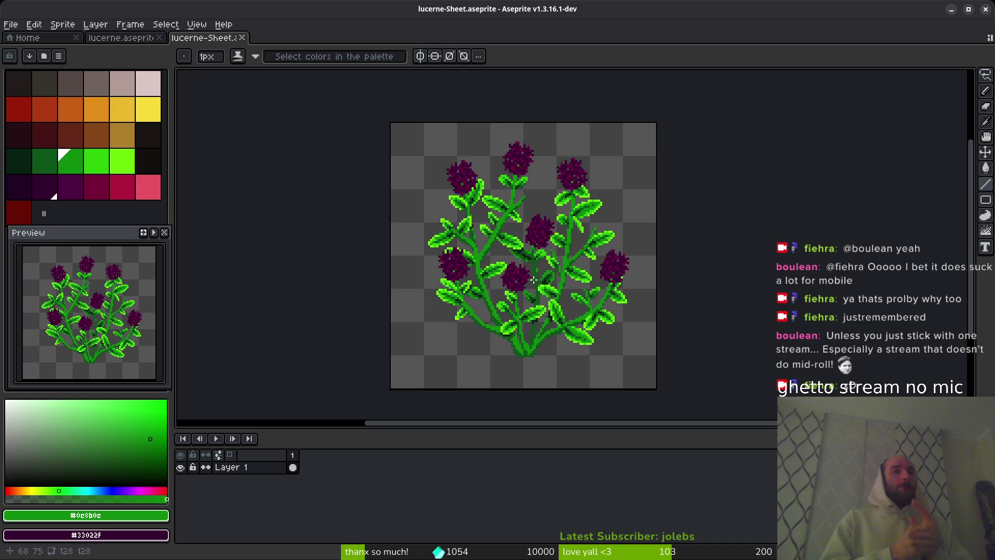
drag(574, 251, 577, 250)
key(ctrl+s)
key(Return)
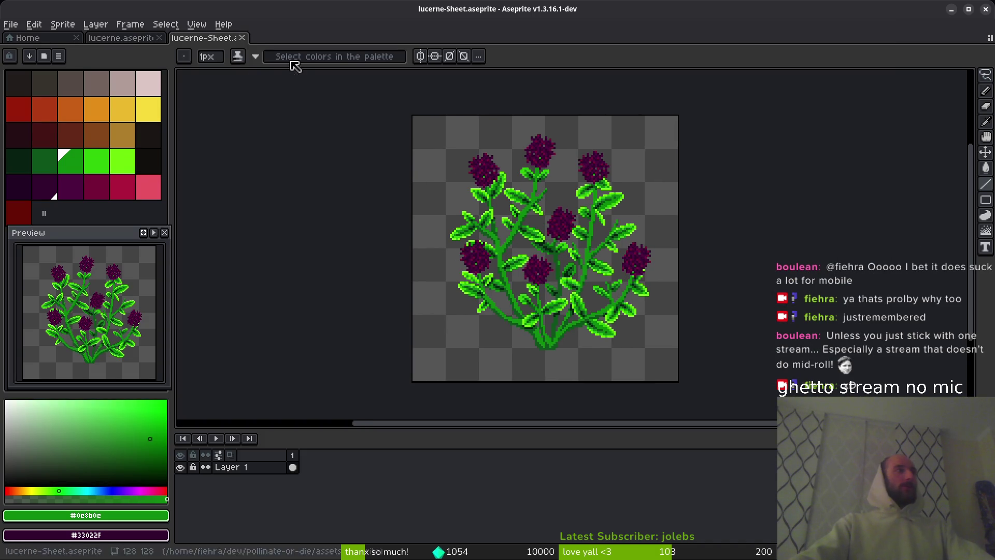
click(243, 38)
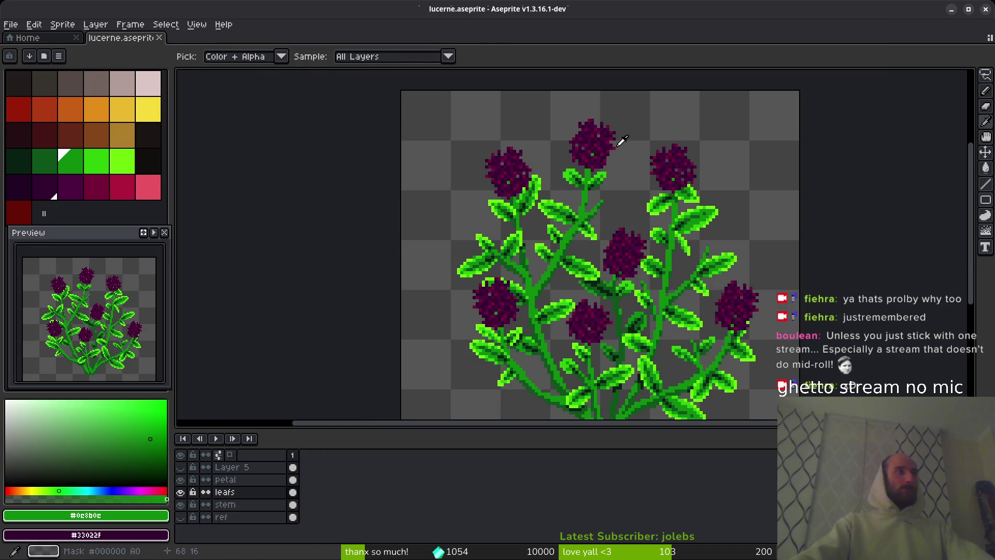
Add Layer 6 to Layer 10 above petal and start renaming Layer 10 to petal1.
scroll(570, 165, right, 3)
scroll(503, 192, down, 2)
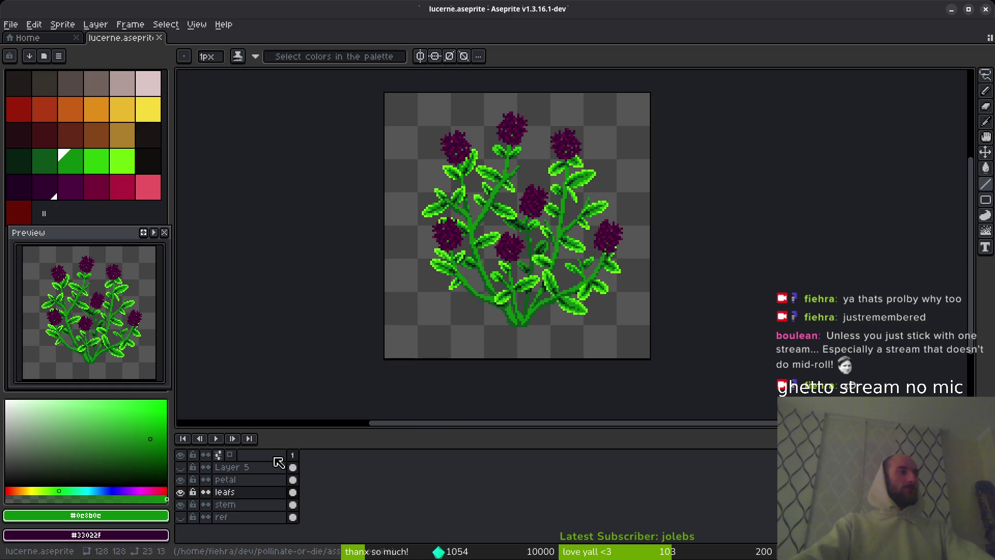
click(249, 481)
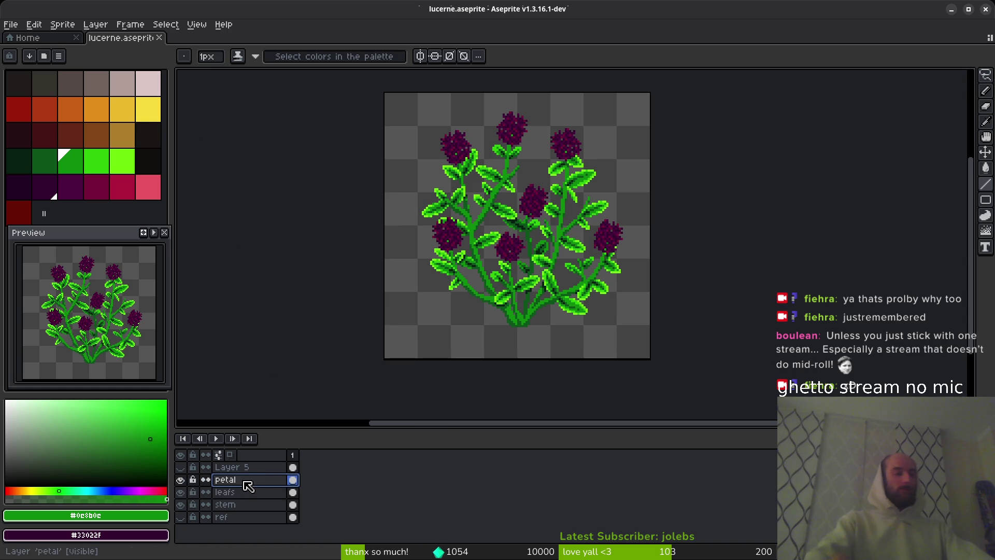
key(shift+n)
key(shift+n)
key(shift+n)
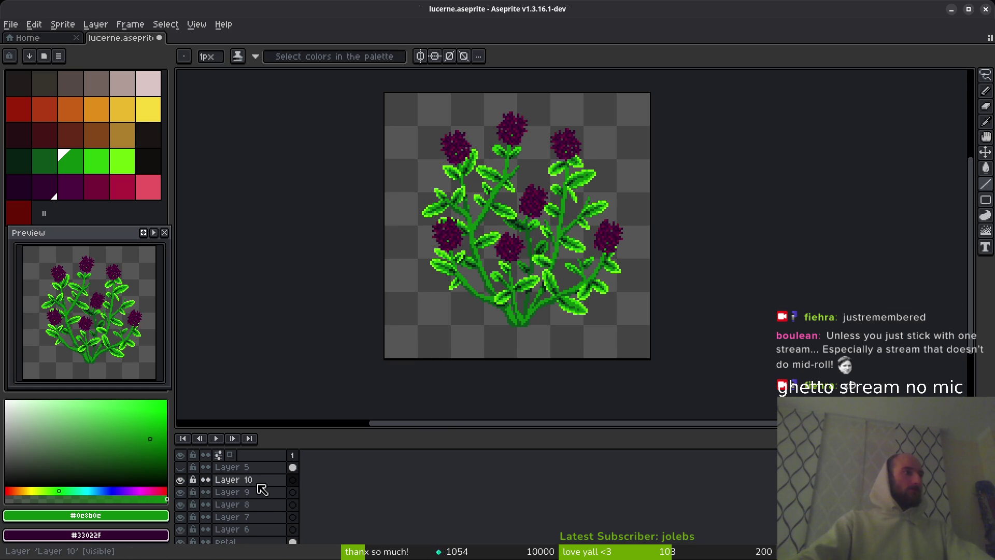
key(Escape)
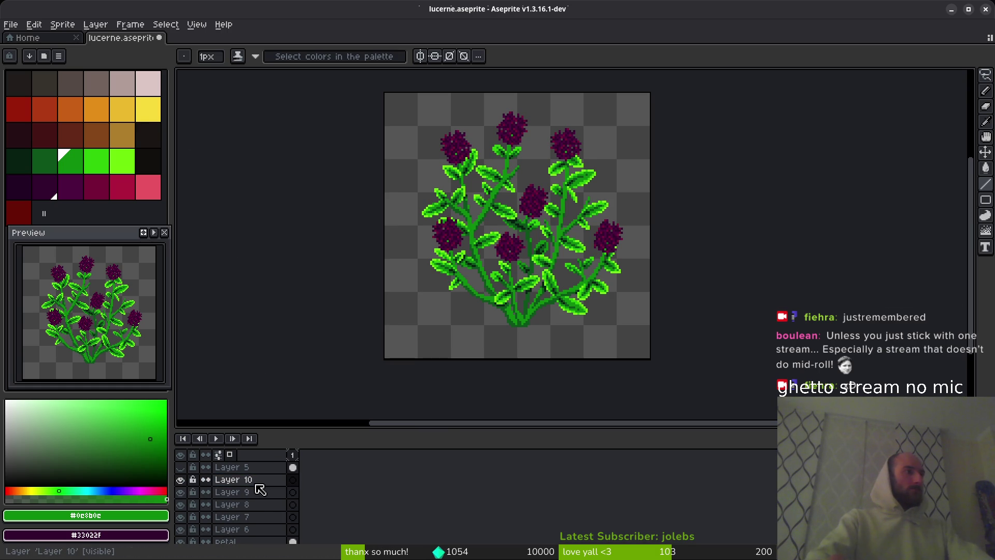
key(shift+p)
text(oetal)
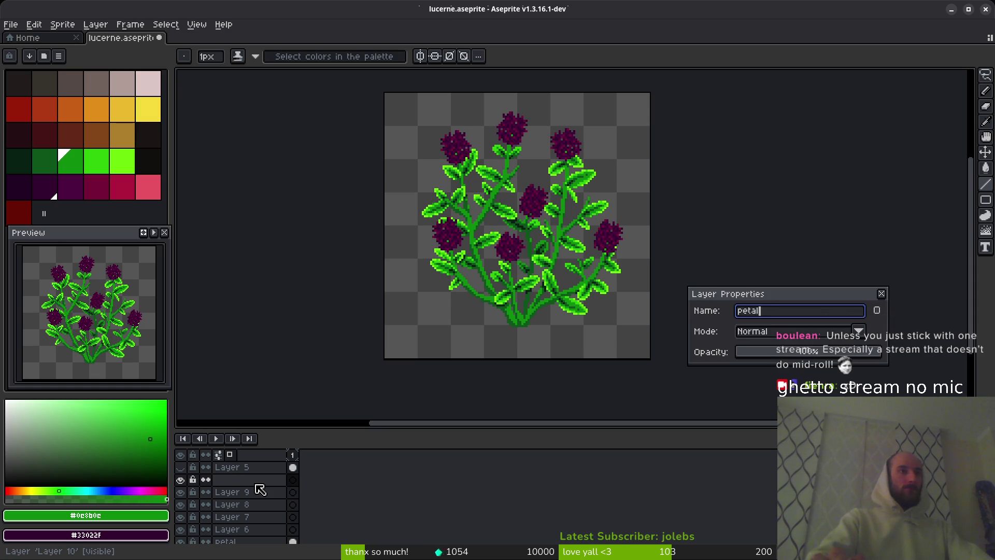
text(1)
Rename Layer 10 through Layer 7 to petal1, petal2, petal3 and petal4.
key(Return)
click(241, 495)
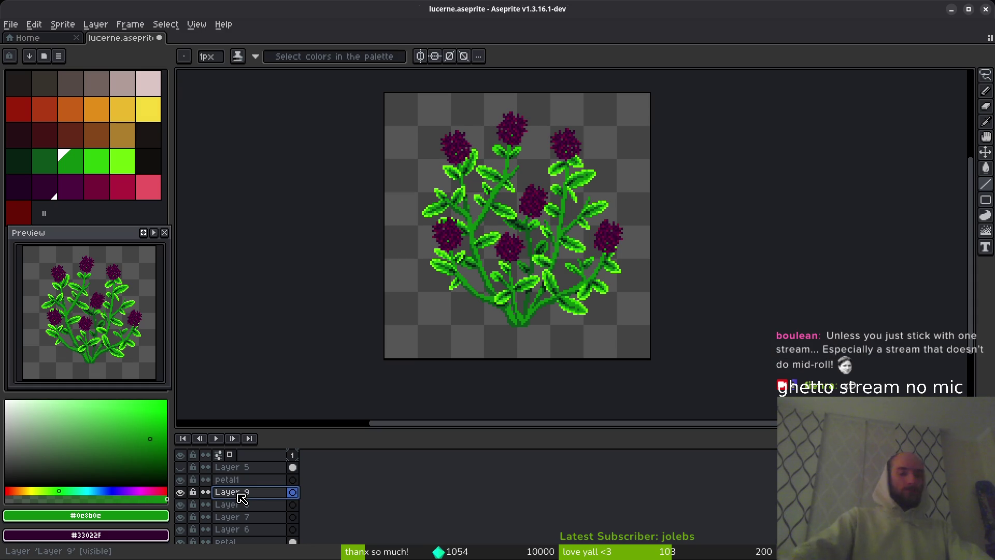
double_click(240, 496)
text(2)
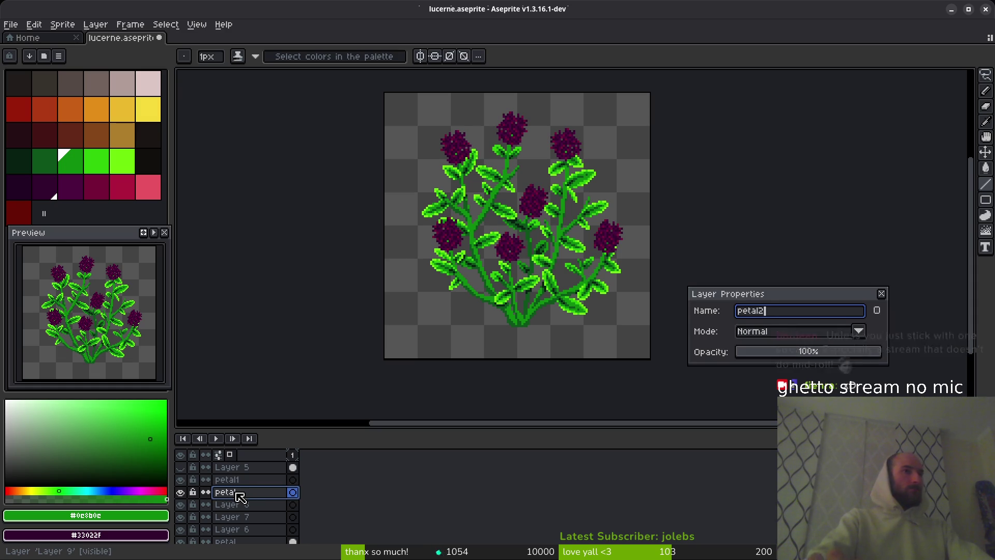
key(Return)
click(236, 516)
double_click(236, 507)
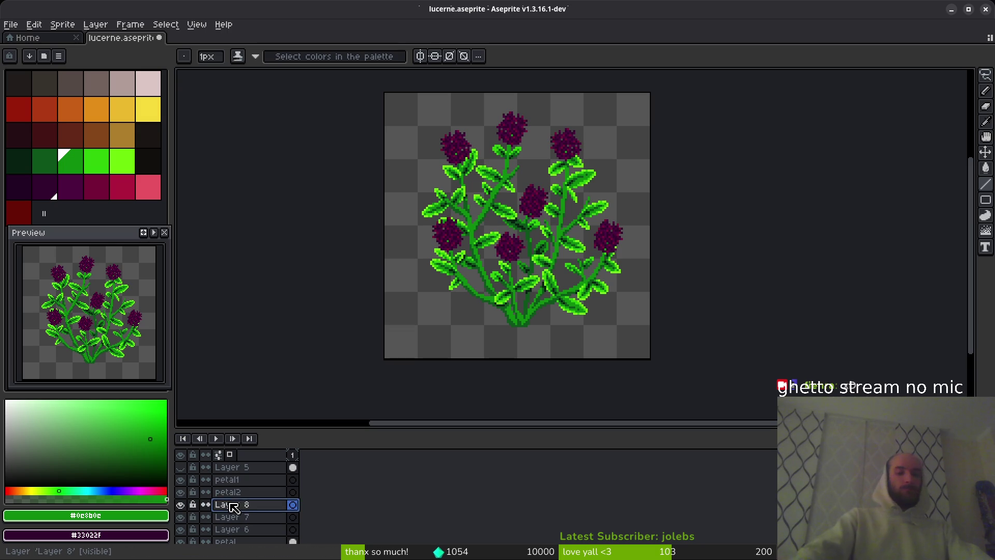
text(petal3)
key(Return)
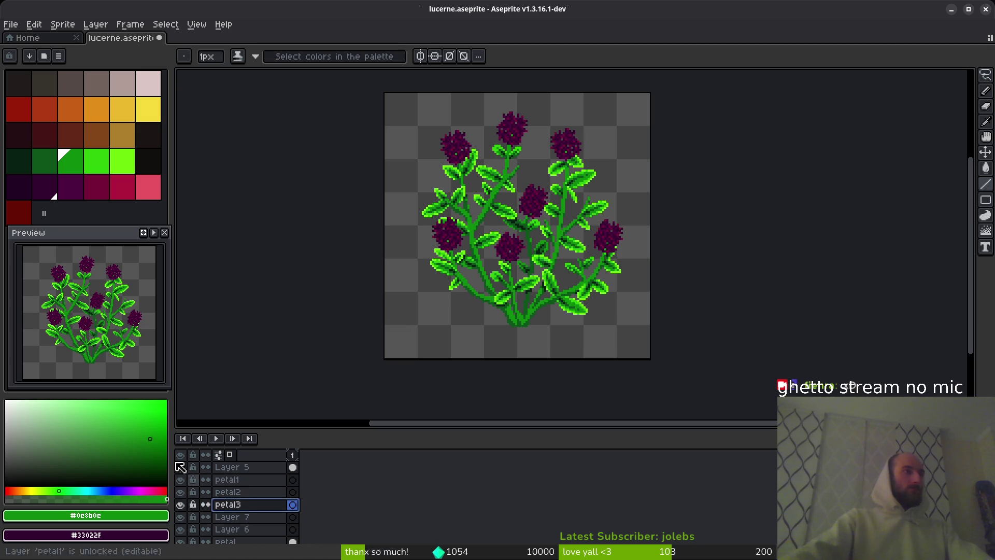
scroll(259, 487, down, 1)
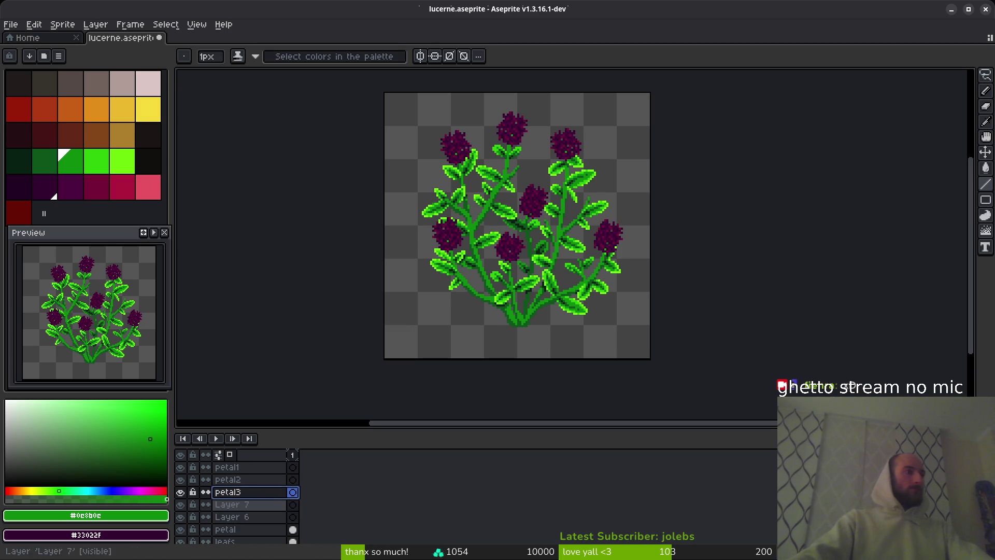
click(240, 507)
double_click(240, 508)
text(petal)
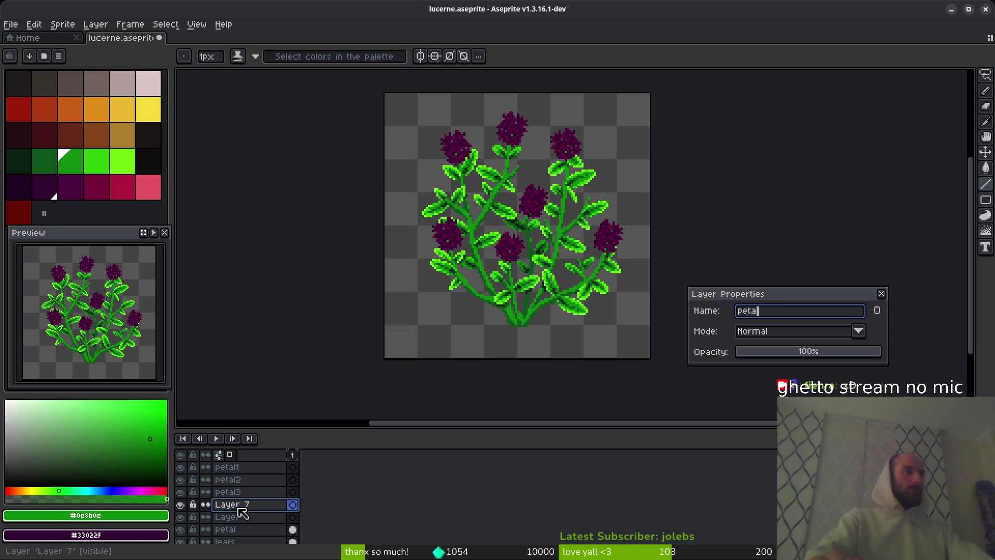
text(4)
key(Return)
Rename the next layers petal5 and petal6, then move Layer 6 below petal6 as petal7.
click(264, 517)
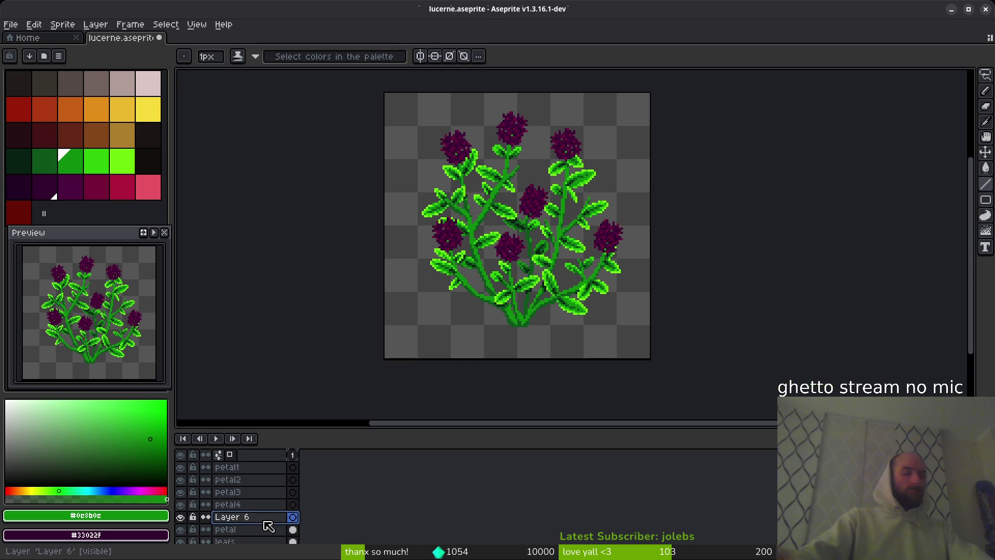
double_click(263, 520)
text(P)
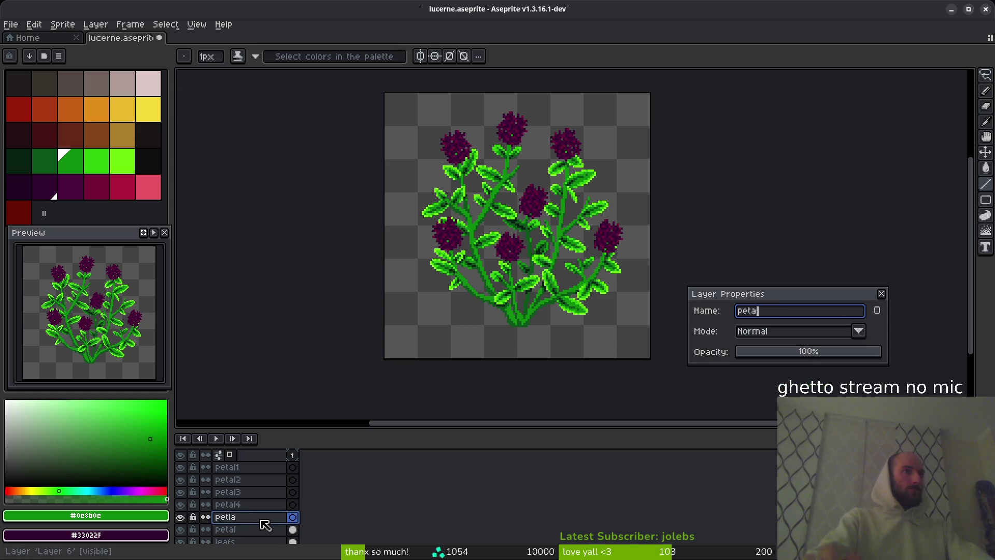
key(Return)
scroll(261, 497, down, 1)
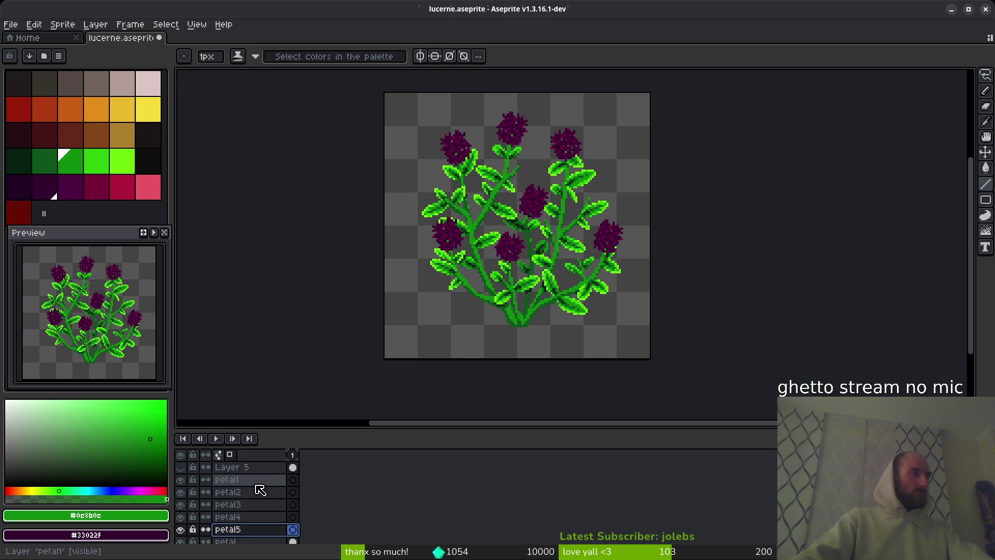
click(258, 517)
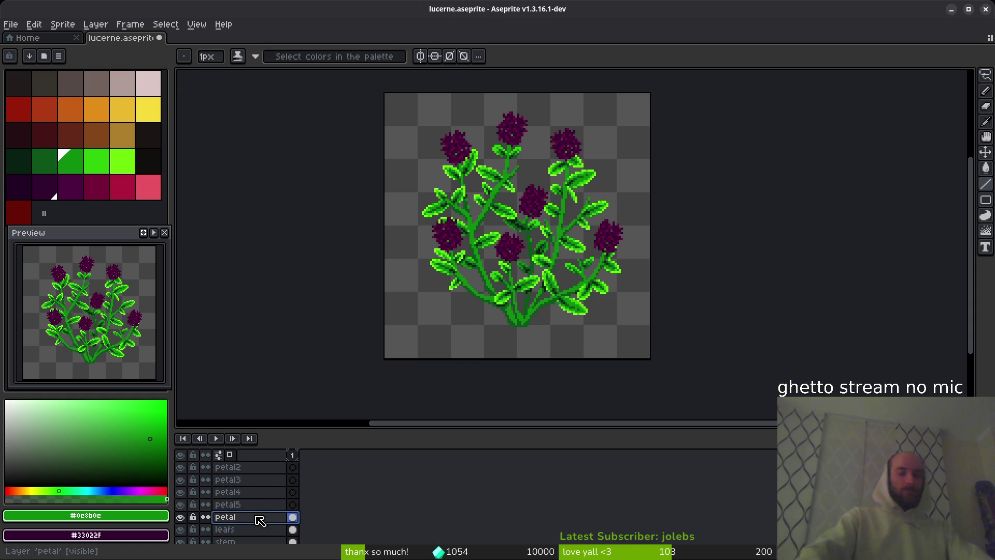
double_click(257, 519)
key(Return)
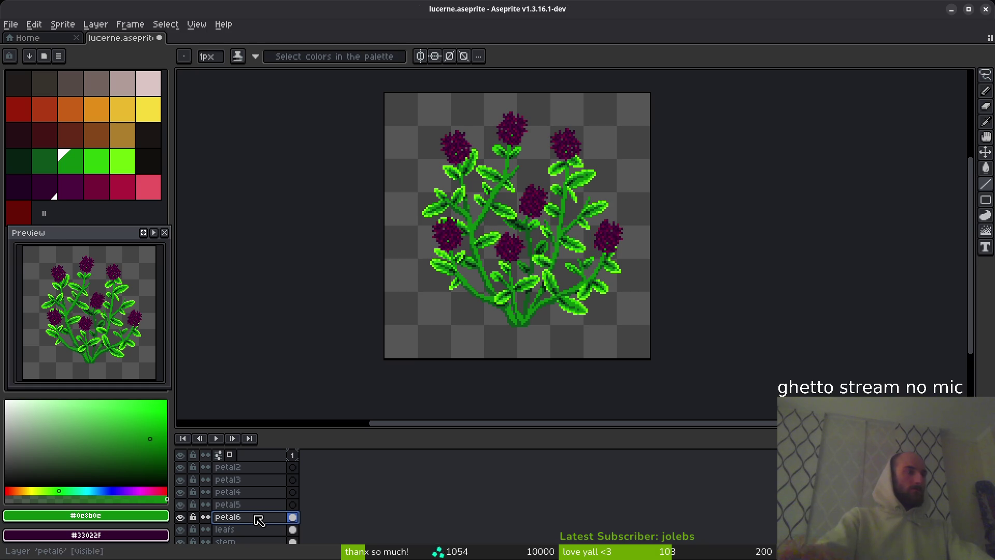
scroll(258, 518, up, 2)
scroll(280, 523, down, 1)
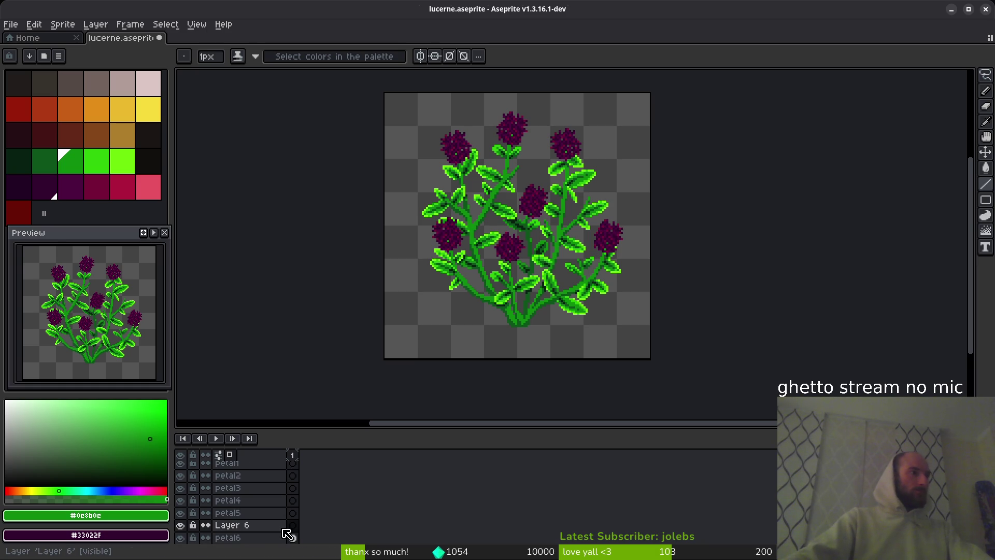
mouse_move(268, 528)
mouse_down()
mouse_move(255, 547)
mouse_move(259, 507)
mouse_up()
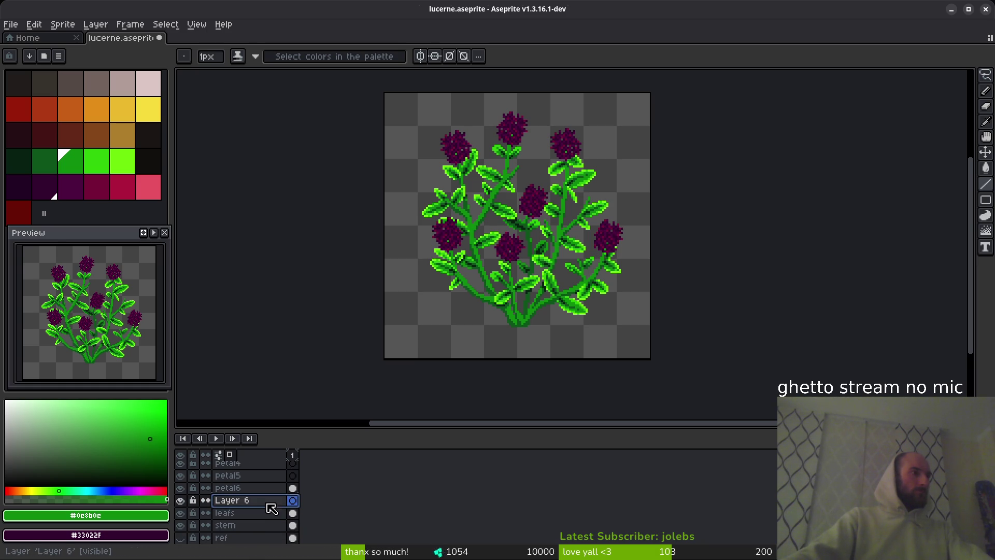
double_click(270, 501)
text(P)
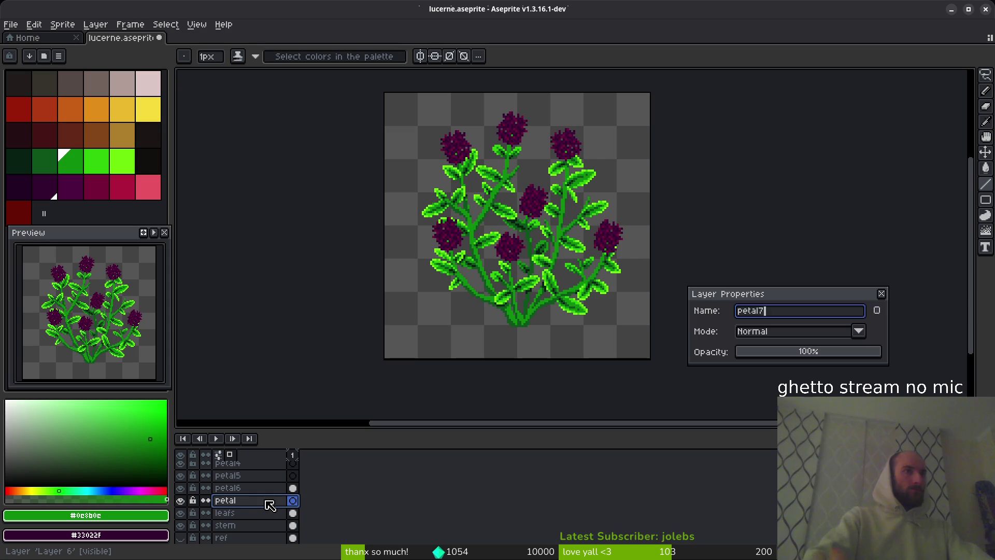
key(Return)
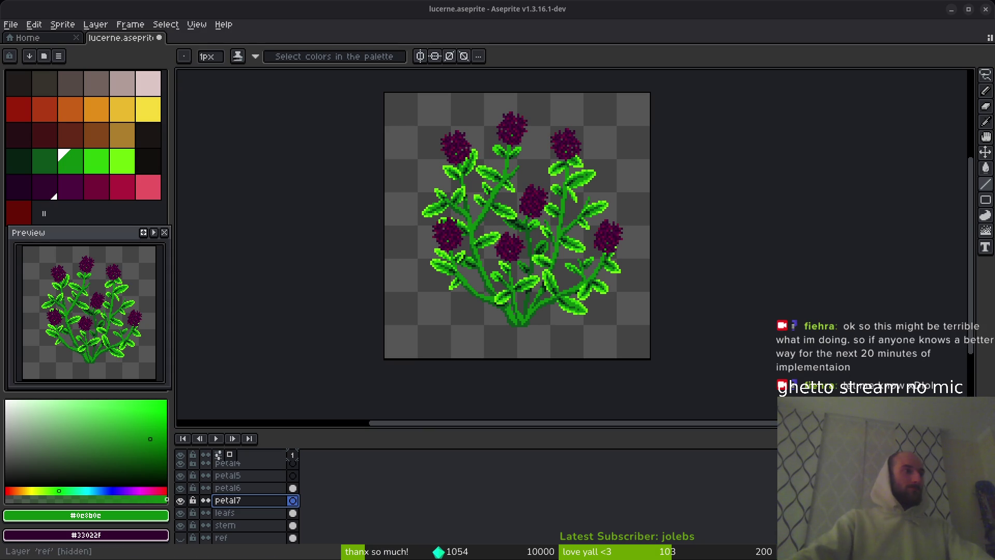
Try deleting the left flower with a rectangle selection, then undo it.
scroll(538, 224, up, 1)
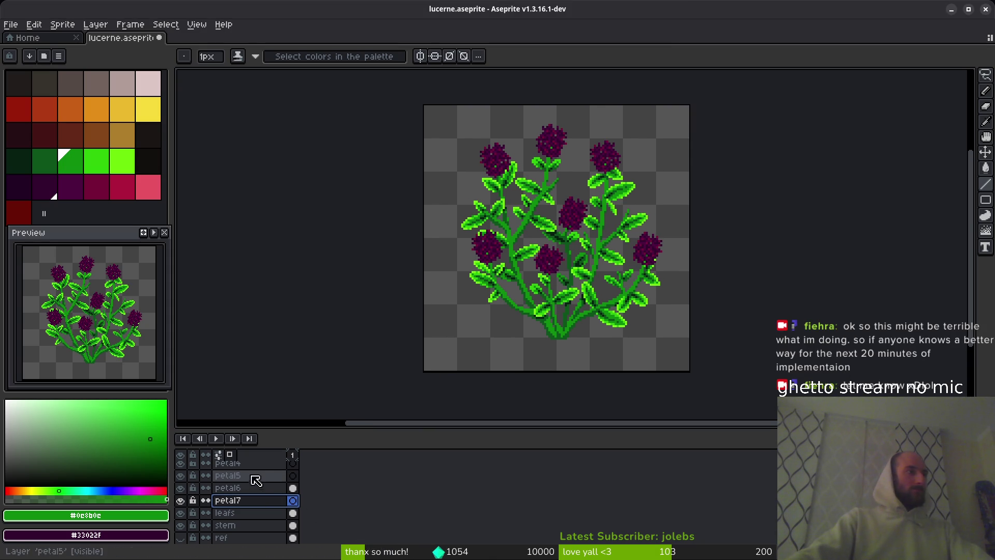
scroll(486, 214, up, 1)
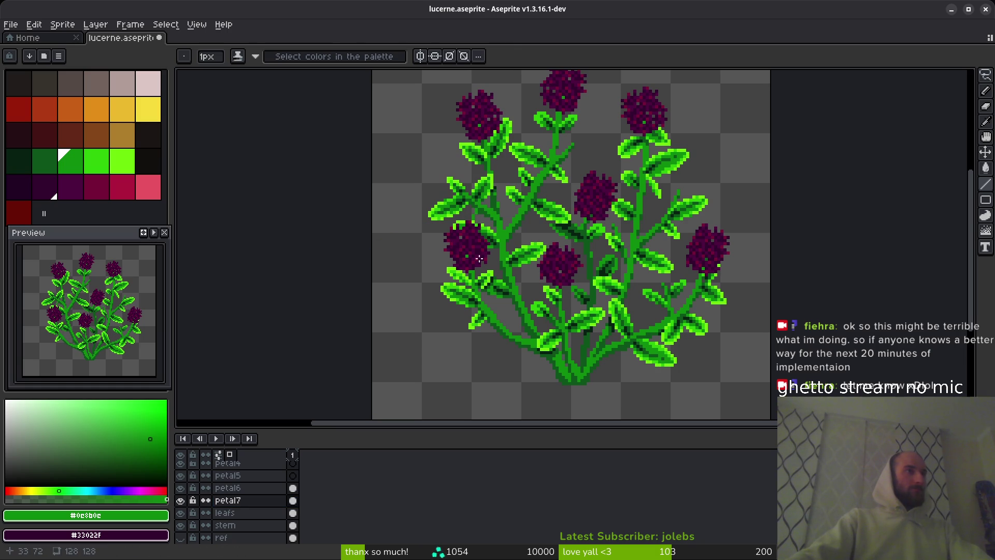
key(m)
drag(400, 193, 502, 297)
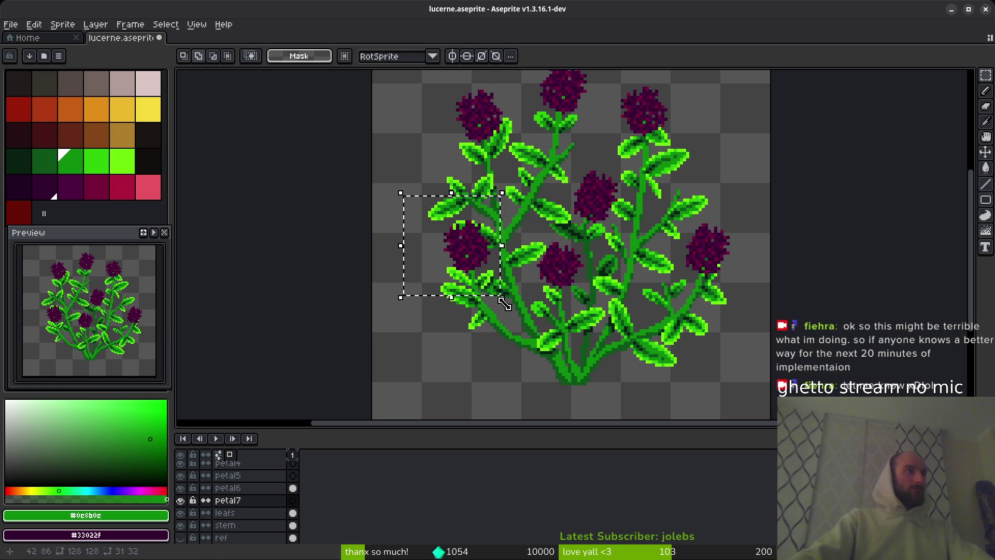
click(297, 488)
key(Delete)
key(ctrl+z)
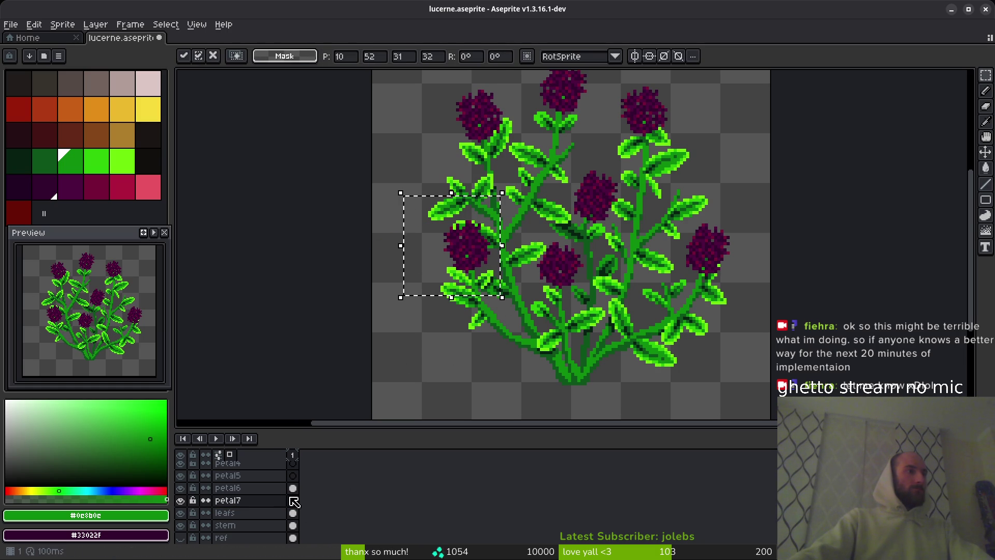
key(ctrl+z)
Try clearing the central flower area, then undo and deselect.
drag(533, 215, 589, 288)
key(Delete)
drag(516, 240, 594, 296)
key(Delete)
click(299, 475)
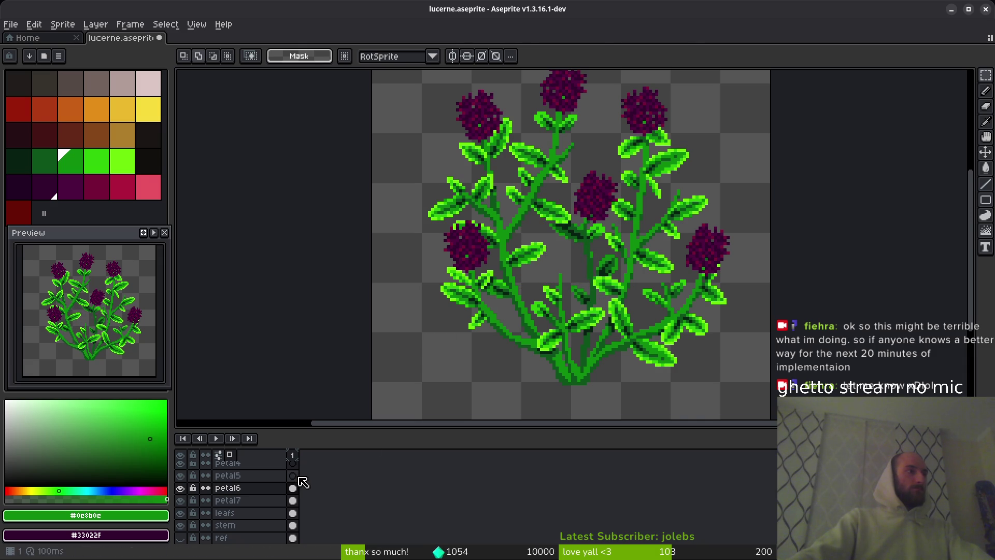
key(ctrl+z)
key(ctrl+d)
drag(558, 166, 629, 228)
key(ctrl+d)
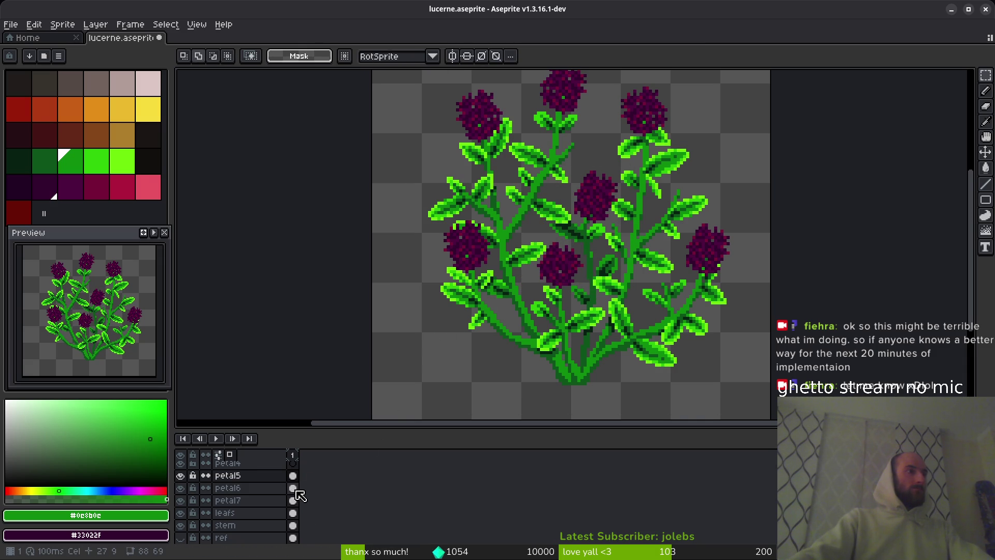
Cut the central flower from petal6 and paste it on petal4, then undo and paste it back.
click(295, 490)
drag(546, 154, 603, 199)
key(ctrl+x)
scroll(294, 488, up, 2)
click(293, 500)
key(ctrl+v)
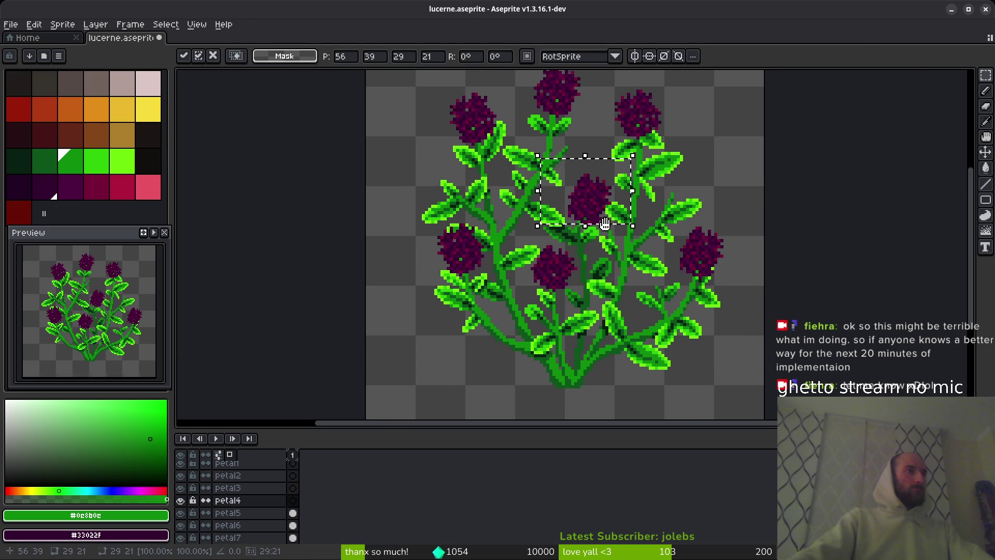
scroll(605, 224, up, 1)
key(Return)
key(ctrl+z)
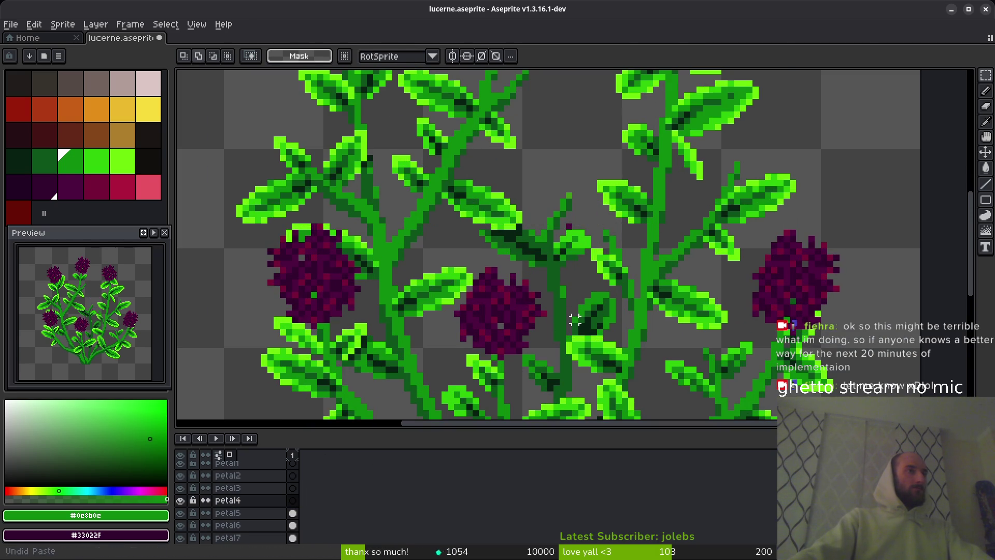
key(Down)
key(Down)
key(ctrl+v)
scroll(310, 520, down, 1)
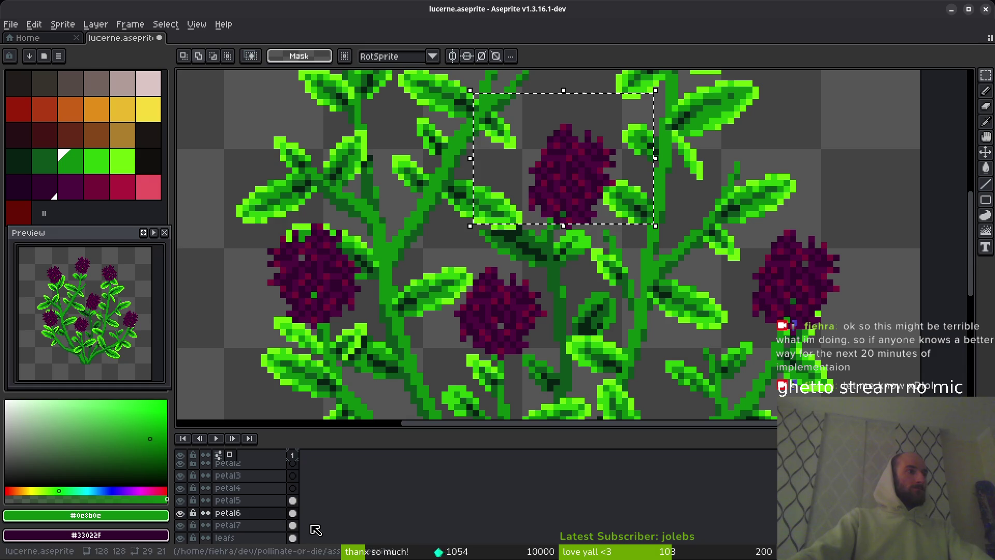
Move the top flower from petal6 onto the petal4 layer.
mouse_move(506, 114)
mouse_down()
mouse_move(575, 220)
mouse_move(639, 251)
mouse_up()
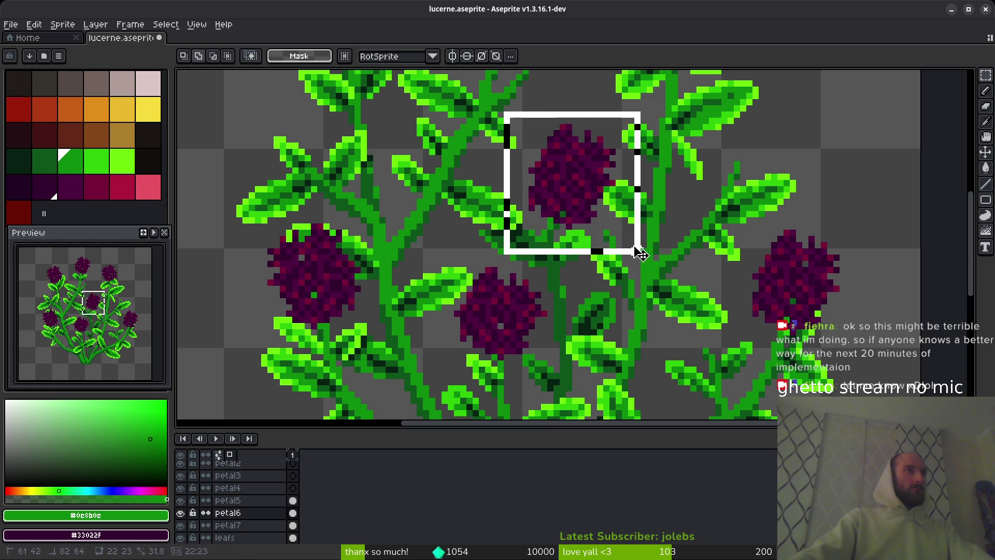
key(ctrl+x)
click(293, 488)
key(ctrl+v)
key(Down)
key(Down)
Move the right flower from petal6 onto the petal3 layer.
drag(711, 188, 825, 355)
key(ctrl+x)
click(292, 475)
key(ctrl+v)
key(Return)
Move the top-right flower from petal6 onto the petal2 layer.
click(292, 512)
scroll(680, 229, down, 2)
scroll(680, 230, up, 2)
mouse_move(591, 90)
mouse_down()
mouse_move(624, 150)
mouse_move(748, 255)
mouse_up()
key(ctrl+x)
click(295, 466)
key(ctrl+v)
key(Return)
Move the upper-left flower from petal6 onto petal1 and save lucerne.aseprite.
click(293, 516)
scroll(345, 120, left, 2)
drag(345, 119, 540, 278)
key(ctrl+x)
scroll(298, 492, up, 2)
click(295, 480)
key(ctrl+v)
key(Return)
scroll(541, 271, down, 1)
key(ctrl+s)
scroll(540, 273, down, 3)
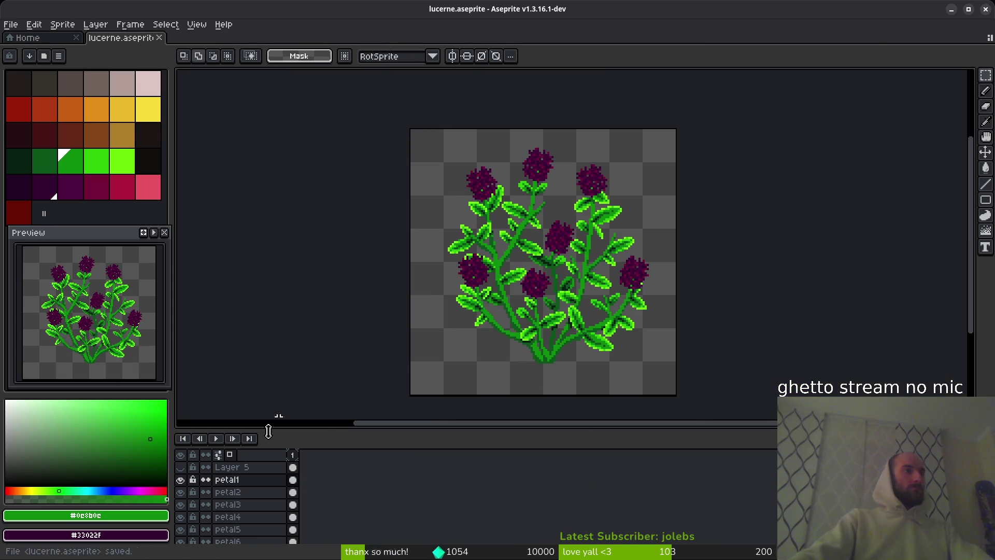
Hide all the petal layers, including petal7, so only the bush shows.
drag(186, 480, 183, 538)
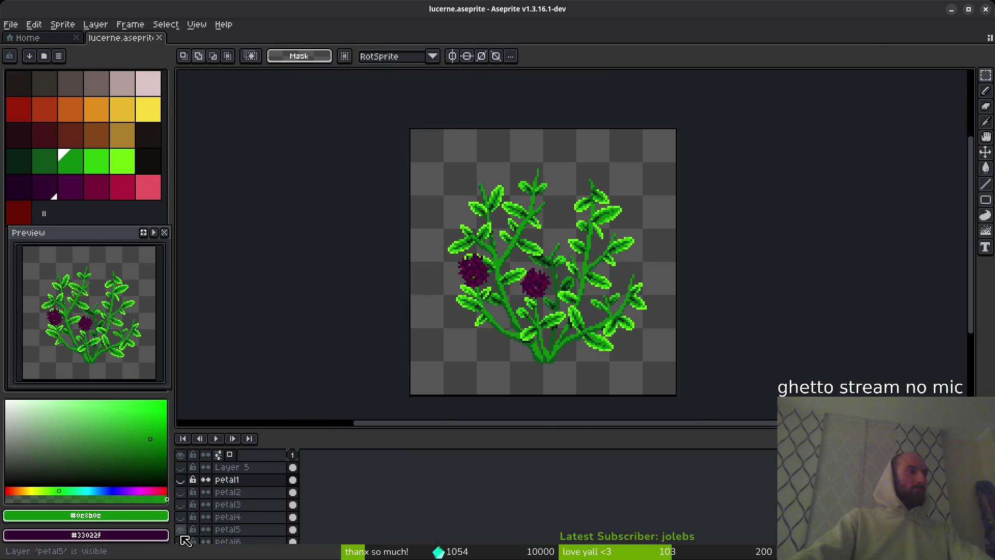
drag(414, 334, 464, 277)
scroll(253, 502, down, 2)
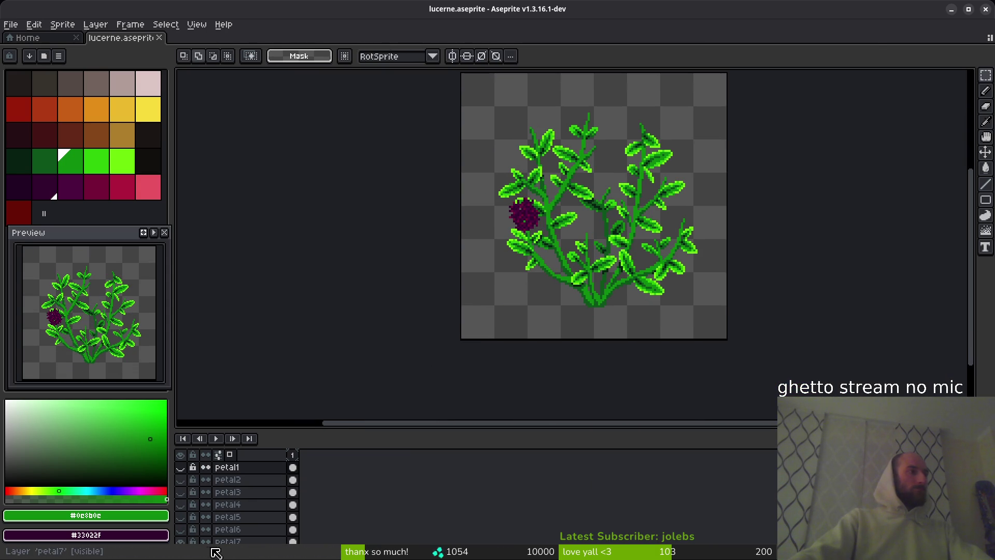
click(180, 529)
mouse_move(628, 235)
mouse_down()
mouse_move(670, 259)
mouse_move(641, 282)
mouse_move(565, 269)
mouse_up()
Save the file and generate a sprite sheet of the flowerless bush.
key(ctrl+s)
key(ctrl+e)
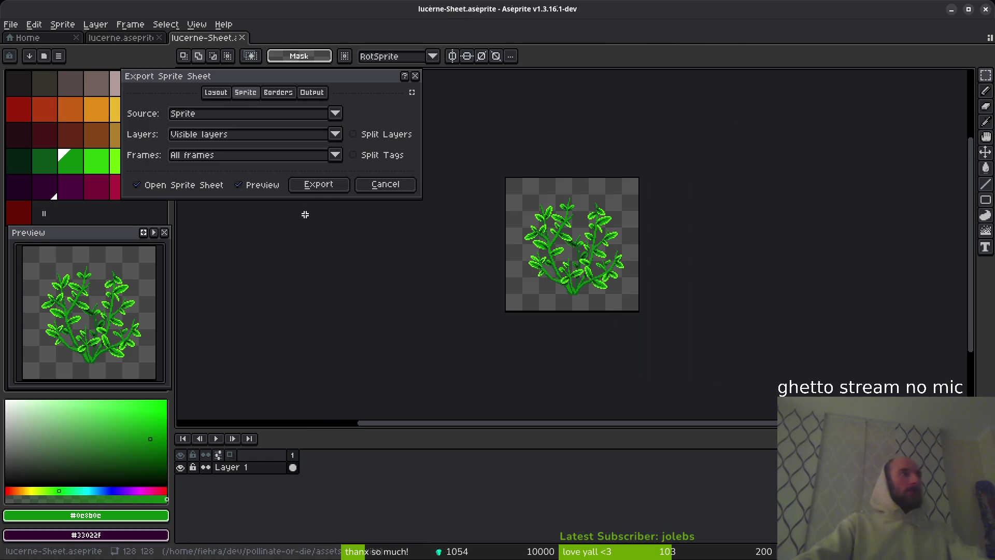
click(330, 192)
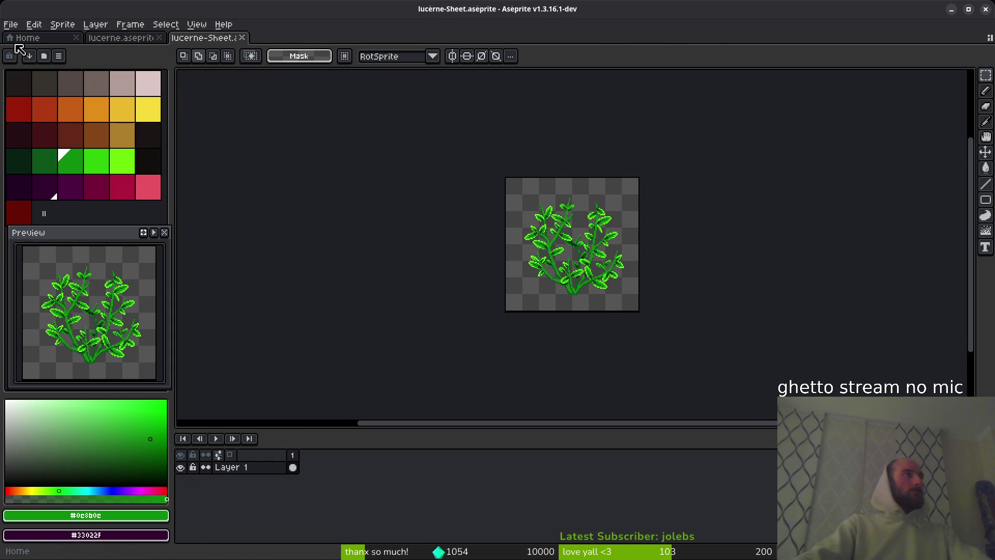
click(10, 24)
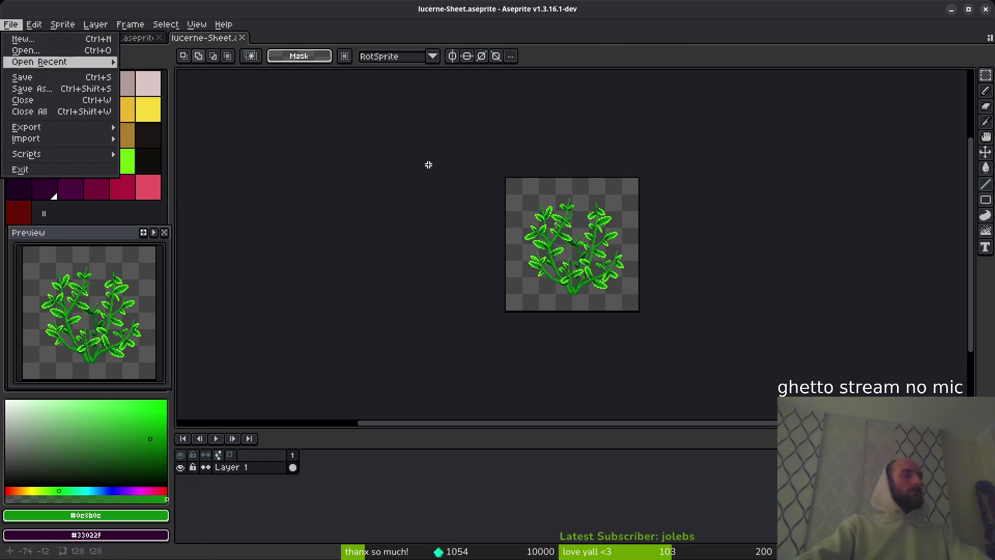
Export the sheet as lucerne-Sheet.png into art/objects, overwriting the existing file.
key(ctrl+alt+shift+s)
click(253, 52)
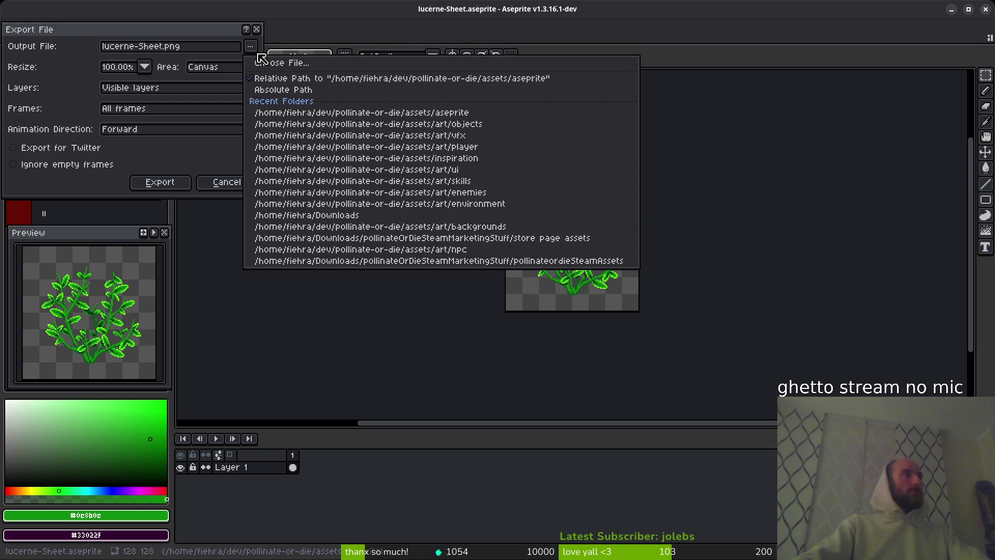
click(274, 59)
click(54, 47)
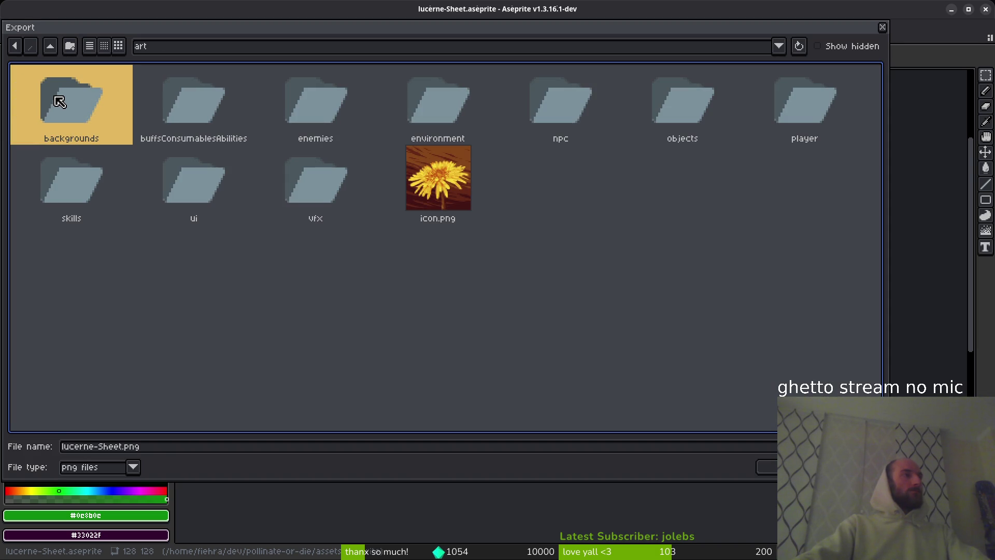
click(678, 105)
double_click(679, 105)
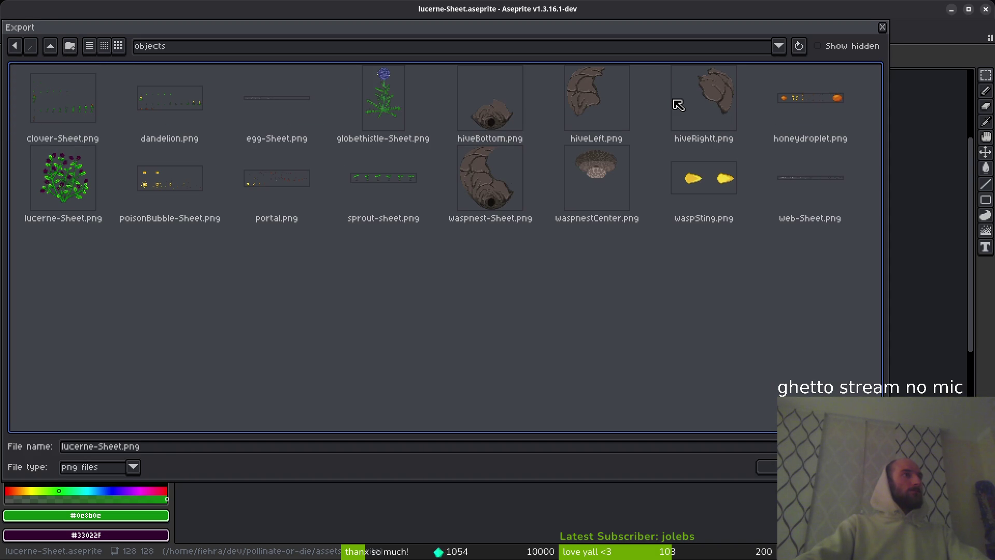
click(56, 177)
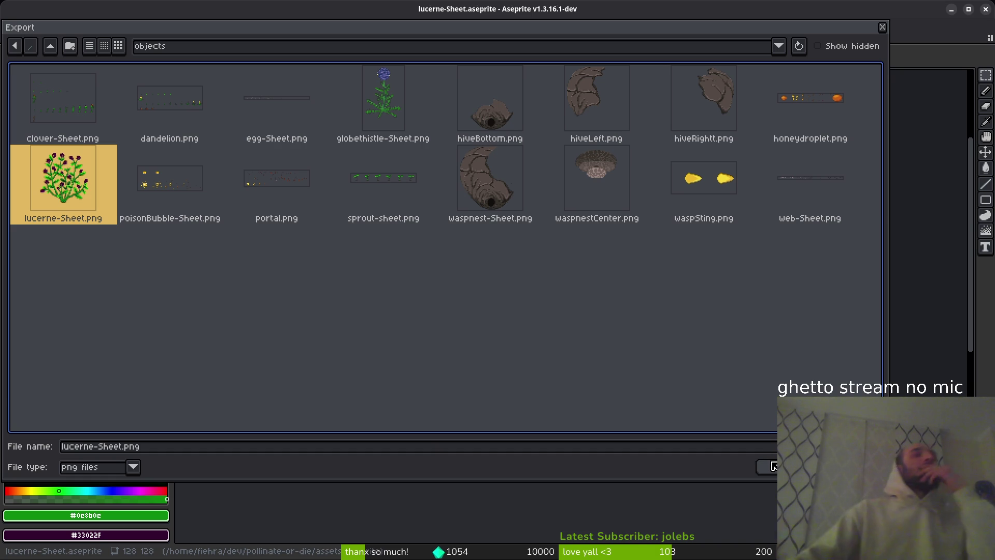
click(773, 465)
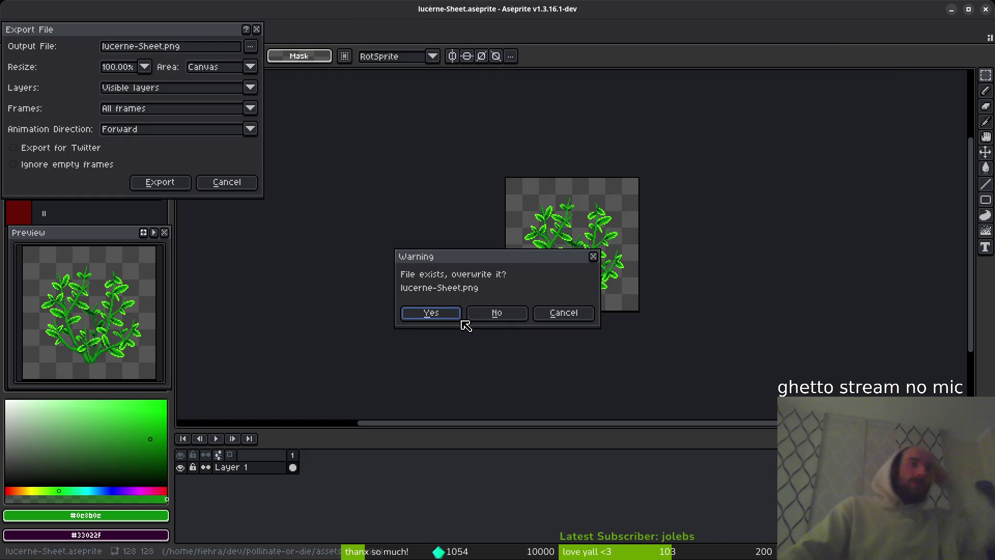
click(443, 313)
click(164, 183)
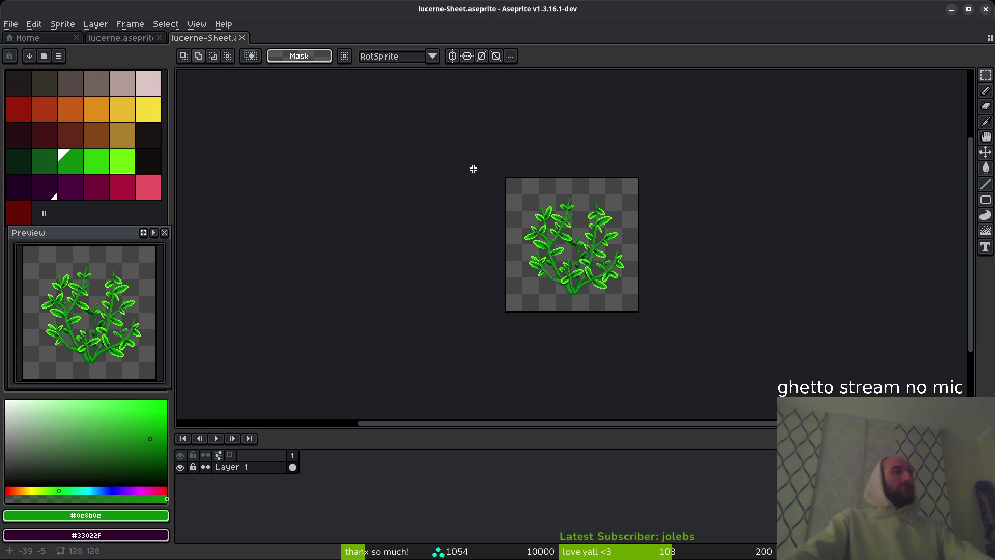
Close the generated sheet, hide leafs and stem, show only petal1, and generate its sprite sheet.
click(241, 38)
scroll(244, 526, down, 2)
click(188, 514)
click(181, 512)
scroll(243, 492, up, 3)
click(180, 479)
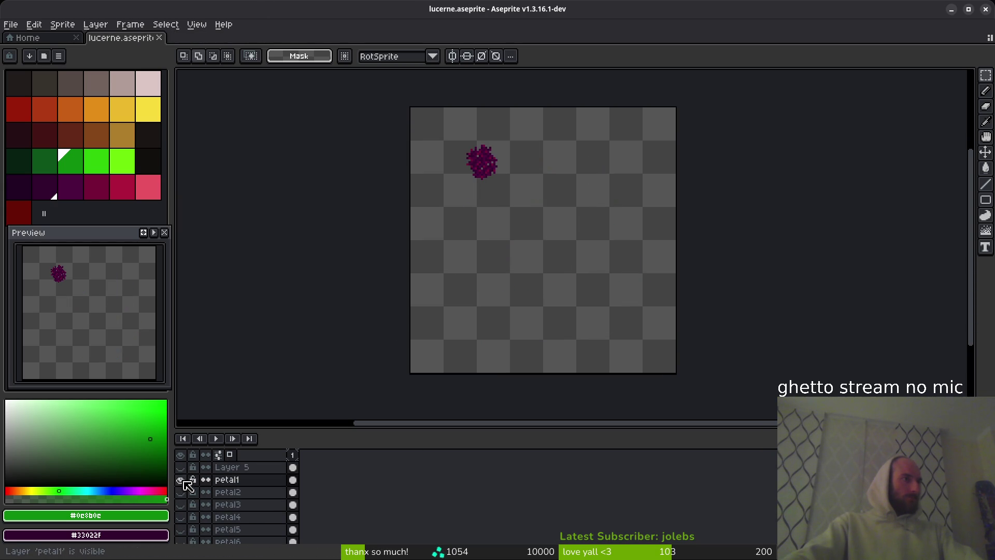
key(ctrl+e)
click(317, 187)
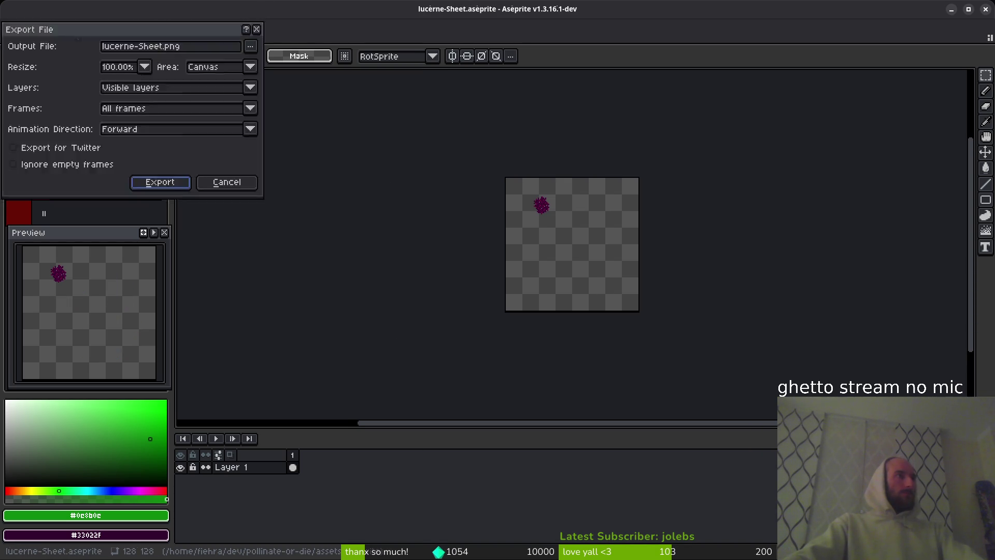
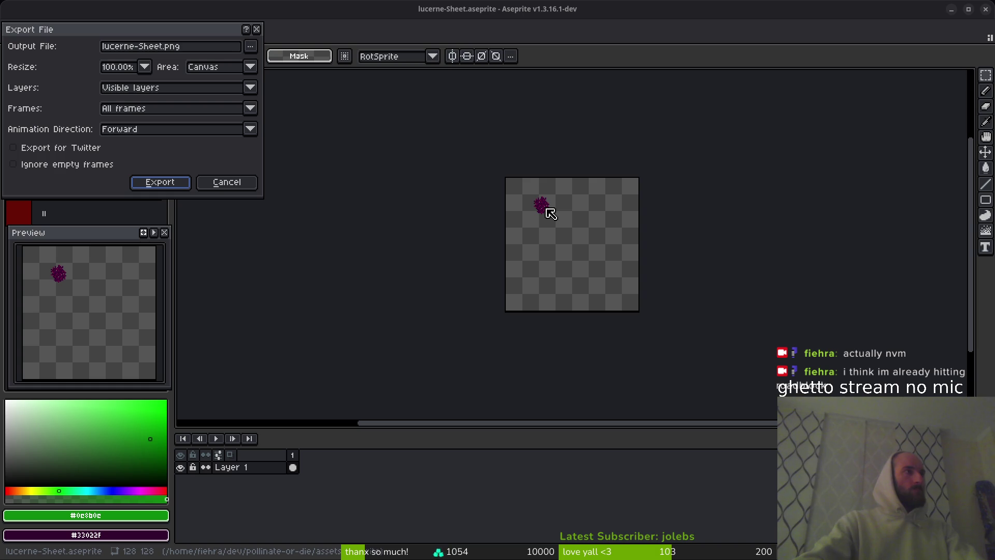
Generate the petal1 sprite sheet and browse to art/objects for its output file.
click(226, 181)
scroll(568, 233, up, 4)
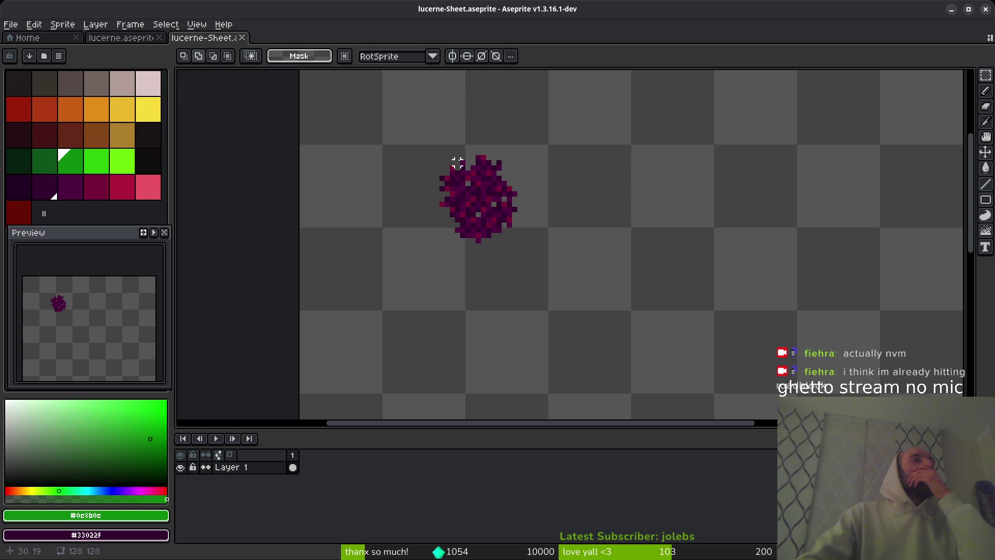
key(ctrl+e)
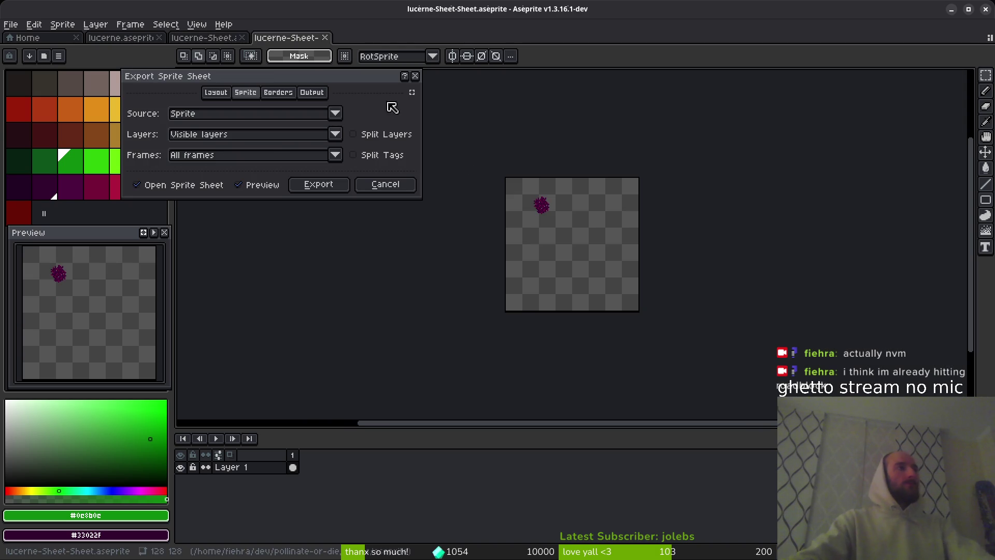
click(319, 185)
key(ctrl+alt+shift+s)
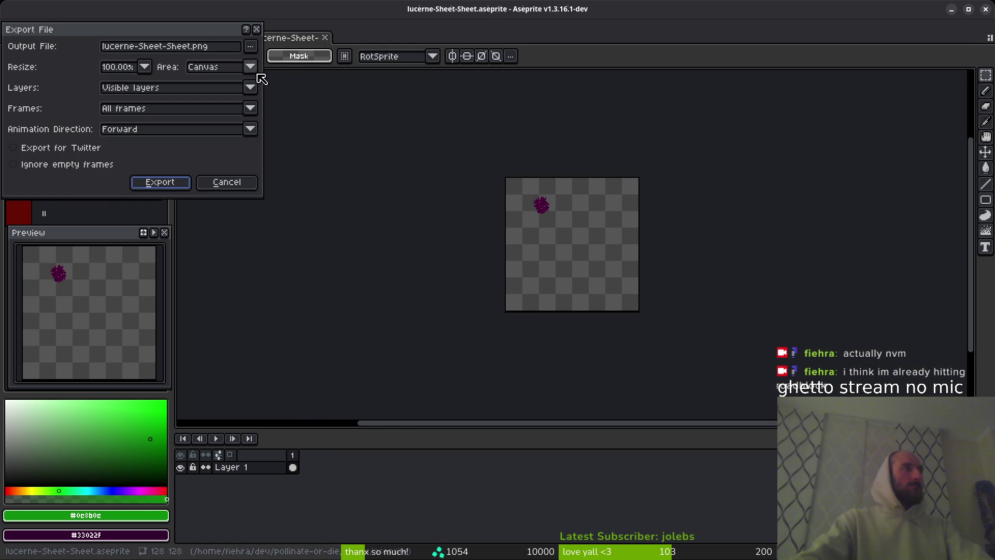
click(251, 46)
click(281, 63)
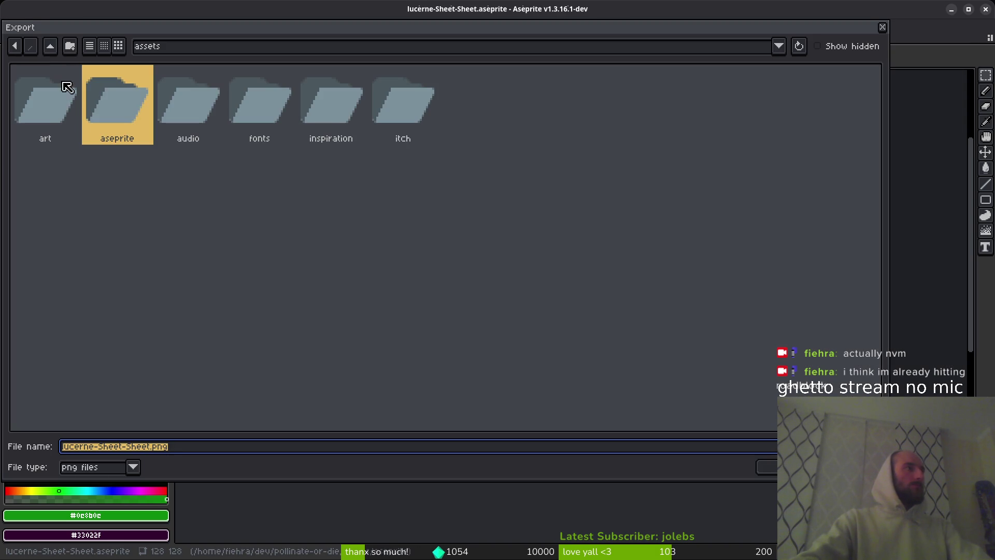
double_click(56, 102)
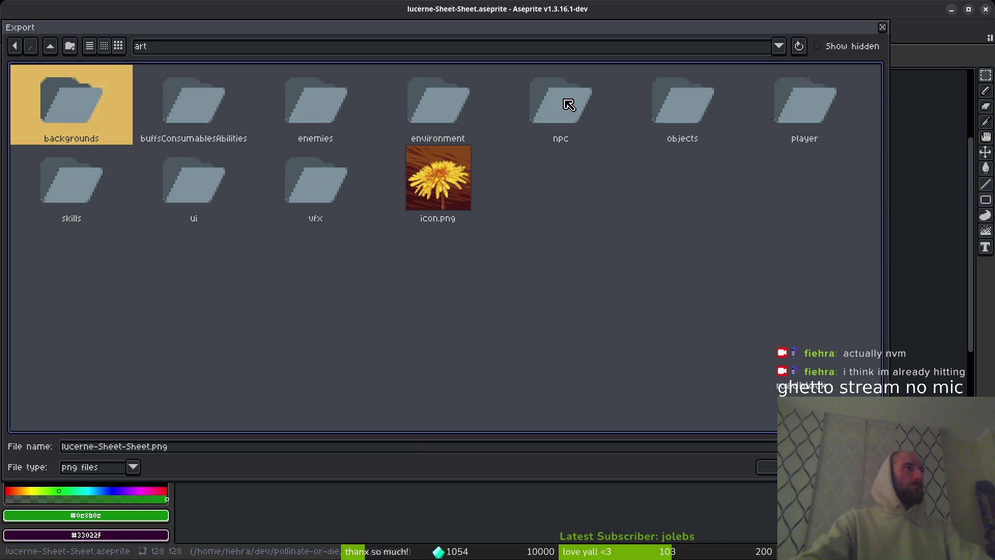
double_click(665, 103)
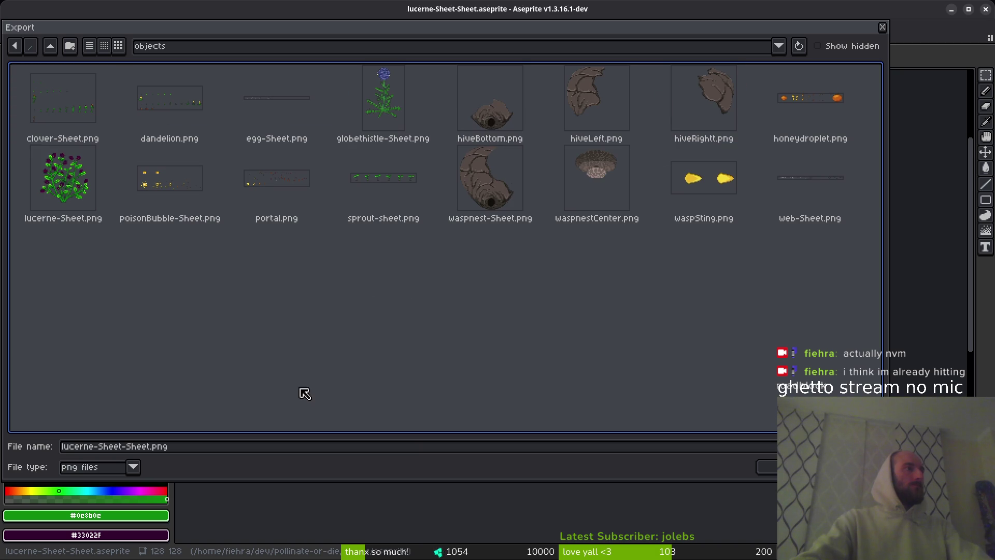
Create a lucerne folder, export the sheet there as petal1.png, and close both sheet documents.
click(72, 47)
text(lucerne)
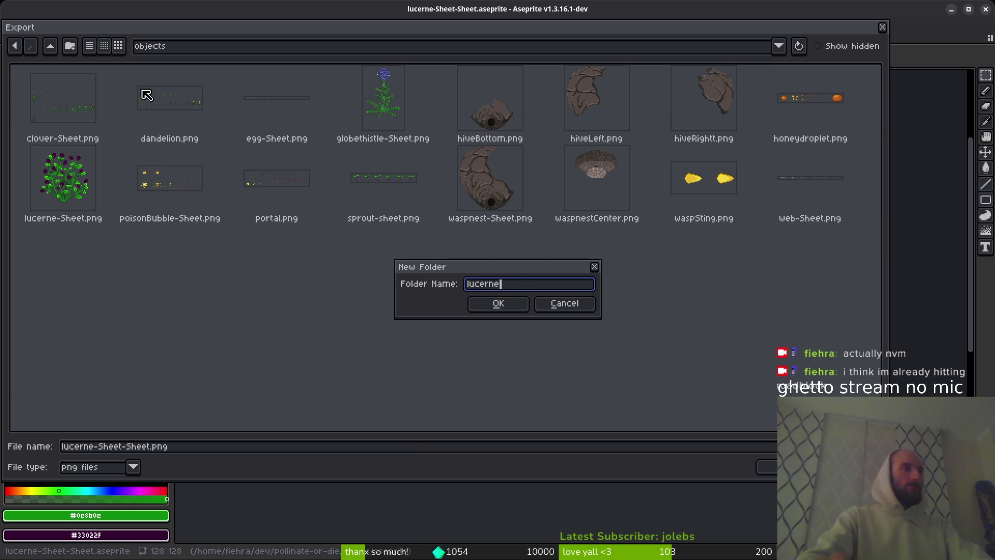
key(Return)
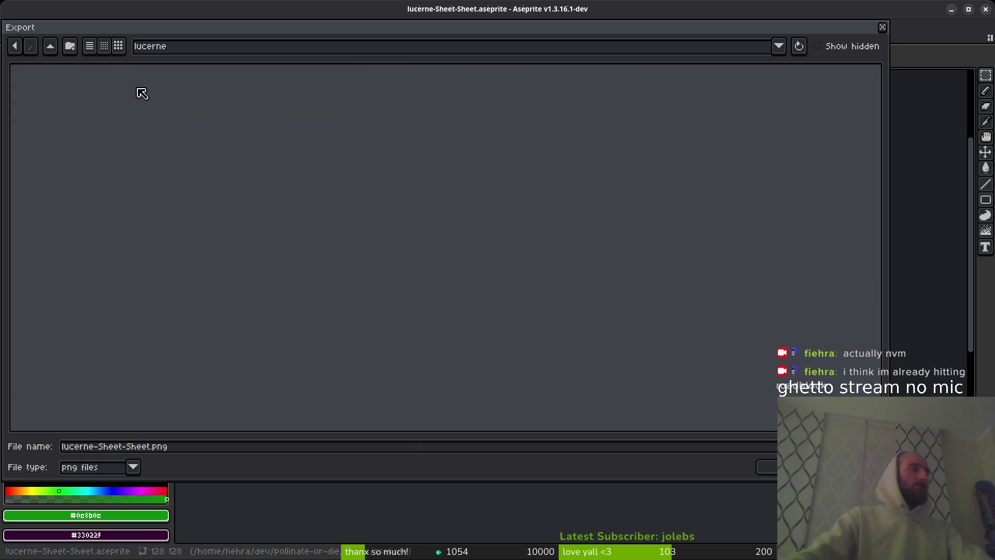
click(225, 450)
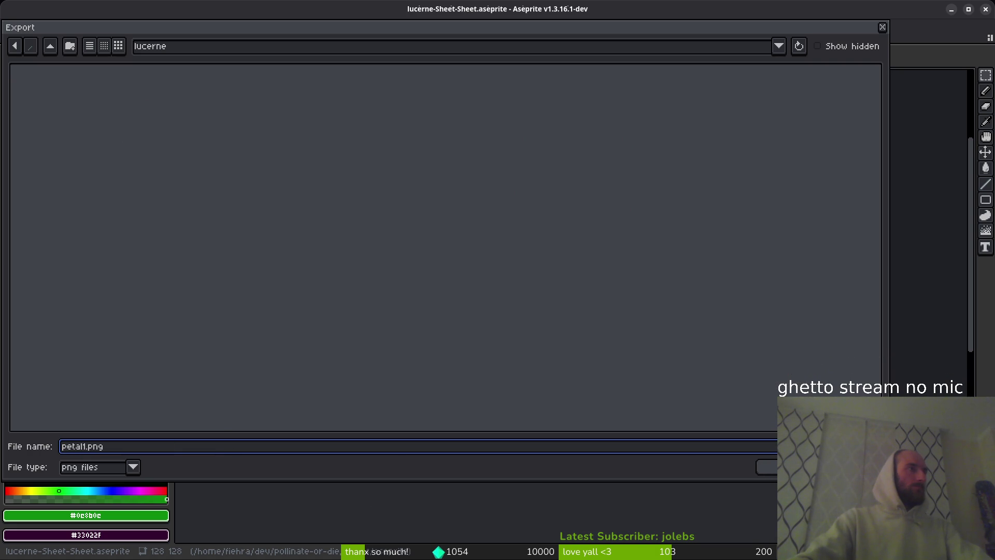
click(766, 467)
click(155, 181)
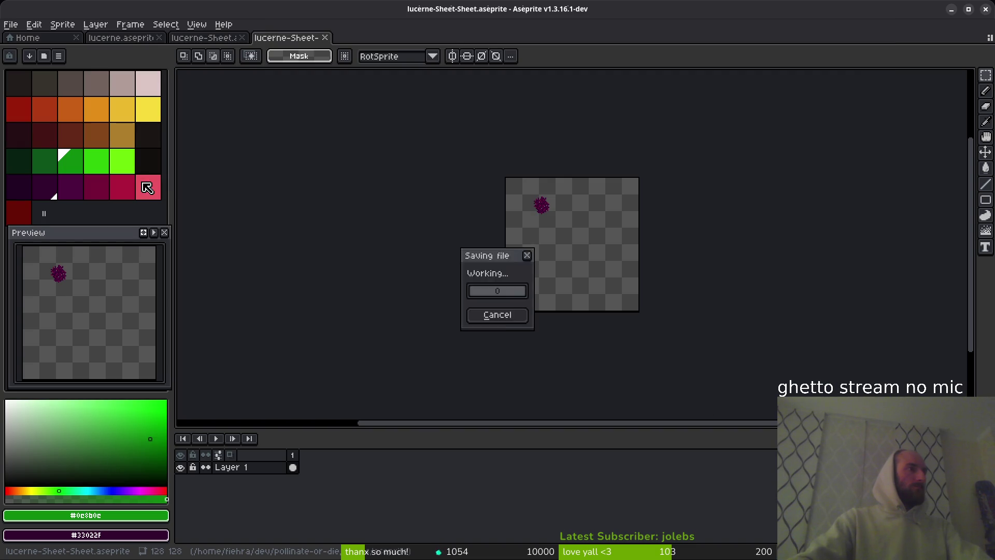
key(ctrl+w)
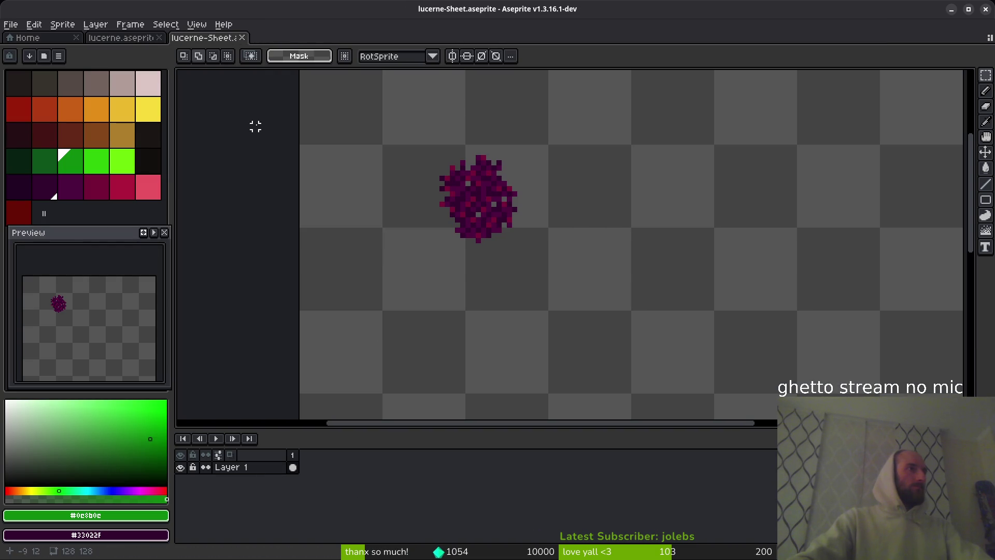
key(ctrl+w)
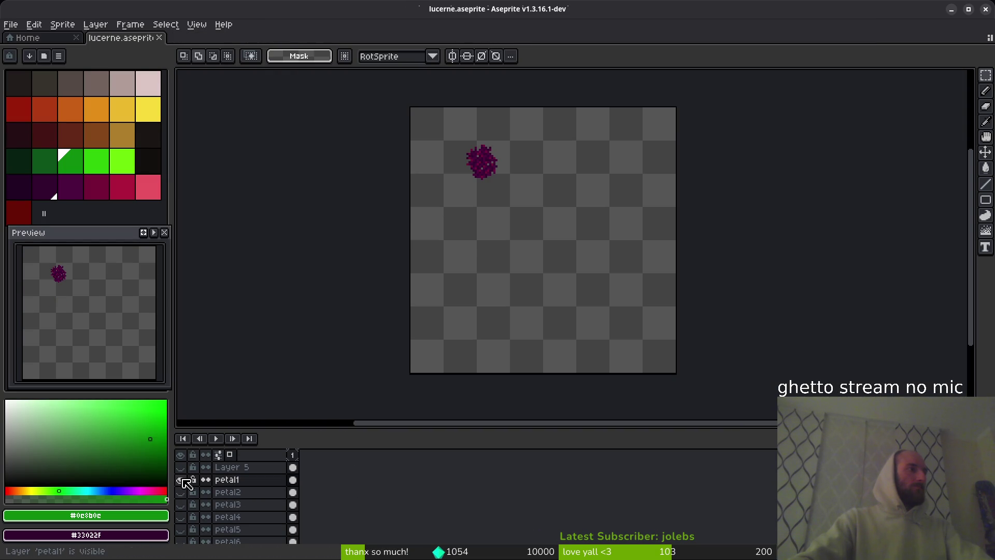
Make petal2 the only visible petal layer and generate its sprite sheet.
click(180, 479)
click(180, 504)
click(180, 492)
click(180, 504)
key(ctrl+e)
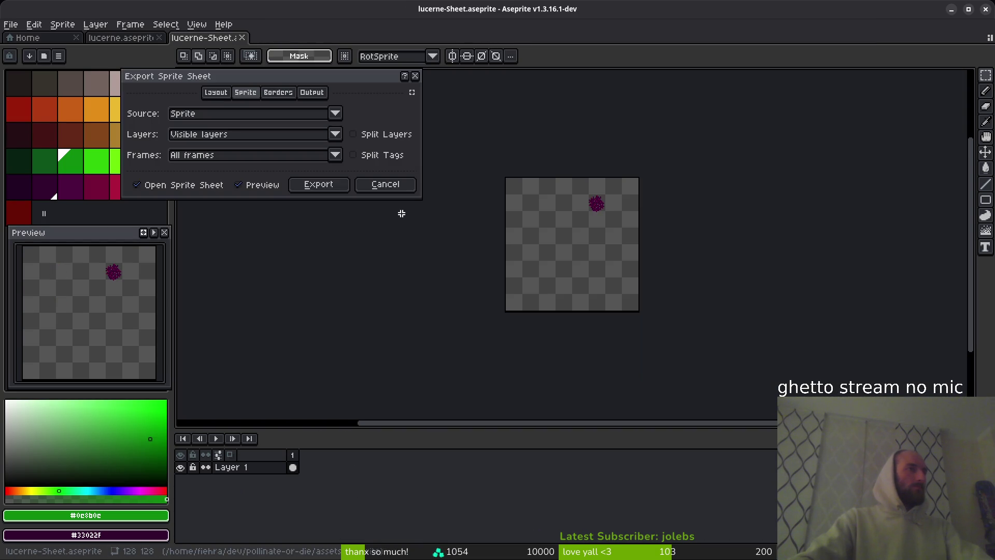
click(320, 185)
Export the petal2 sheet into art/objects/lucerne as lucerne-Sheet.png and close the generated sheet.
click(252, 49)
click(280, 62)
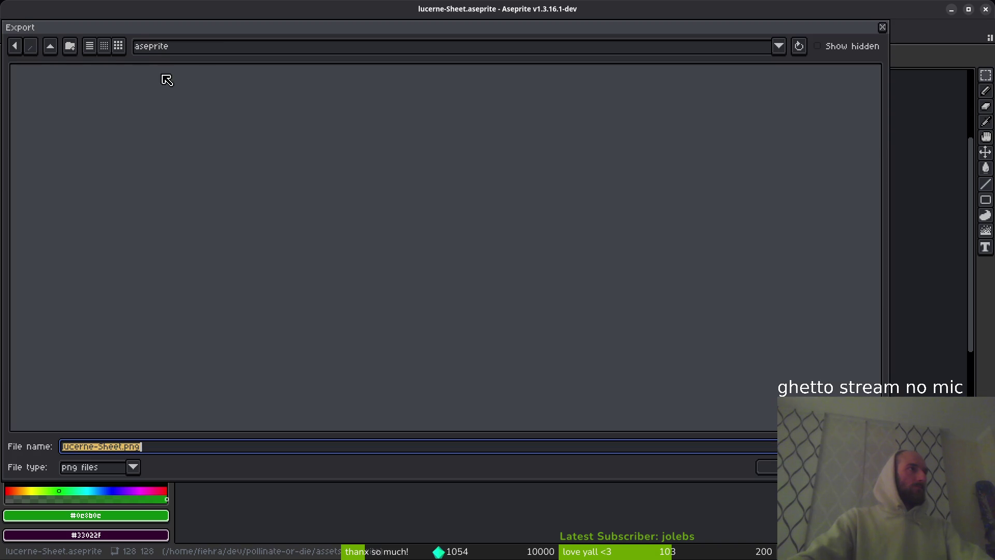
click(45, 46)
double_click(60, 123)
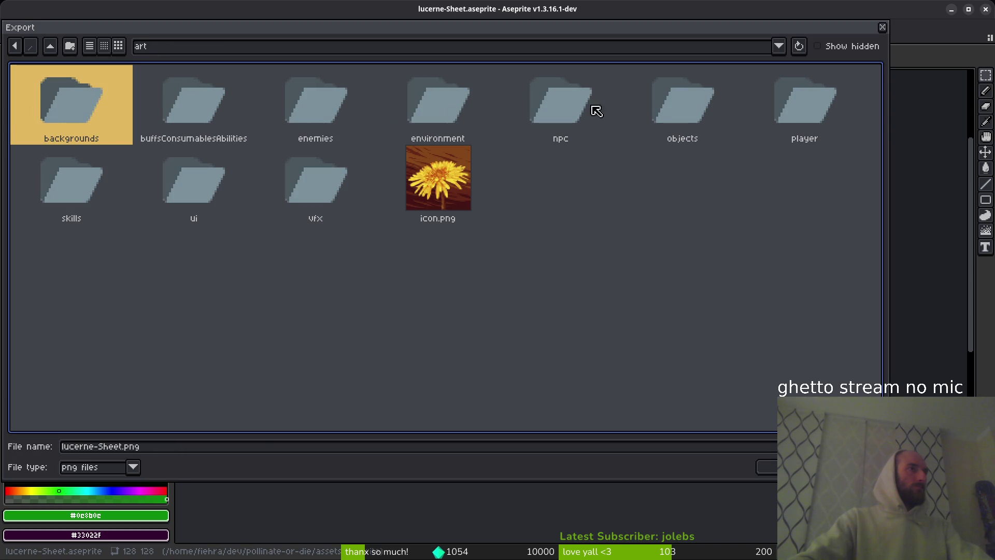
double_click(692, 107)
double_click(77, 109)
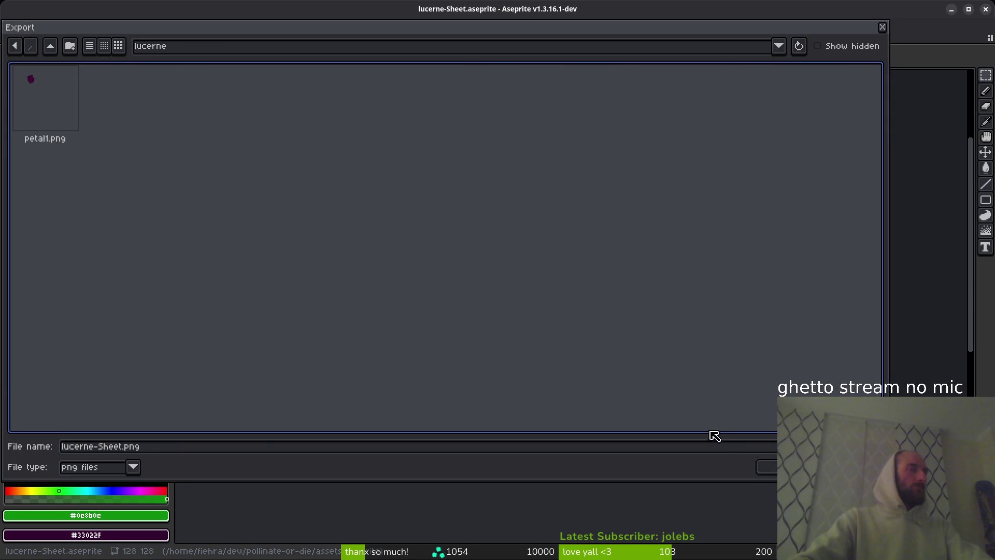
click(766, 467)
click(168, 188)
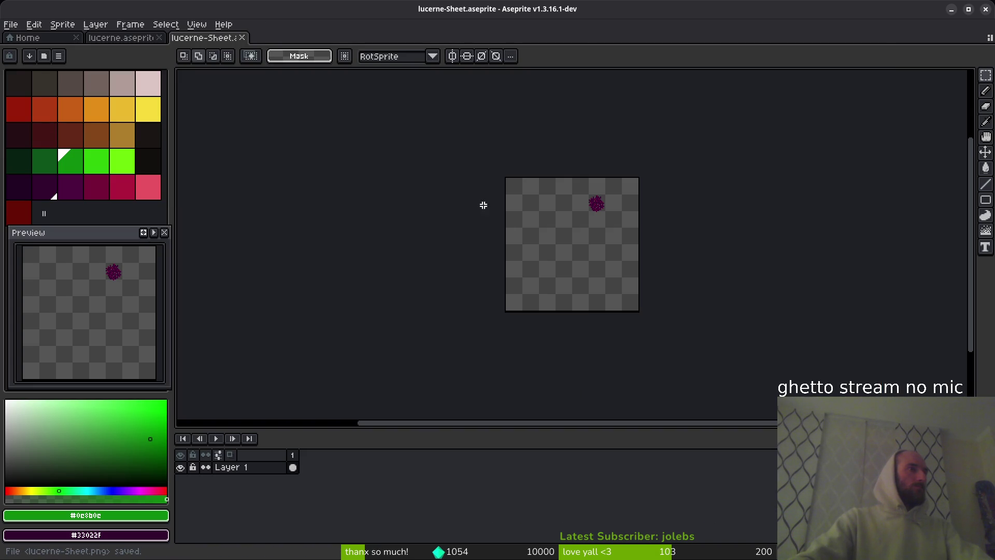
click(241, 38)
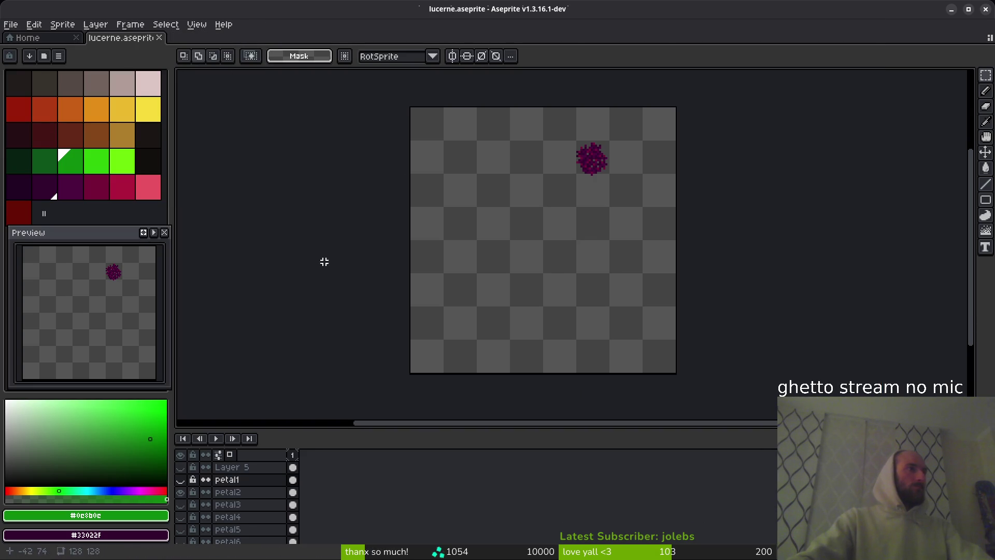
Switch visibility from petal2 to petal3 and generate the petal3 sprite sheet.
click(180, 492)
click(181, 505)
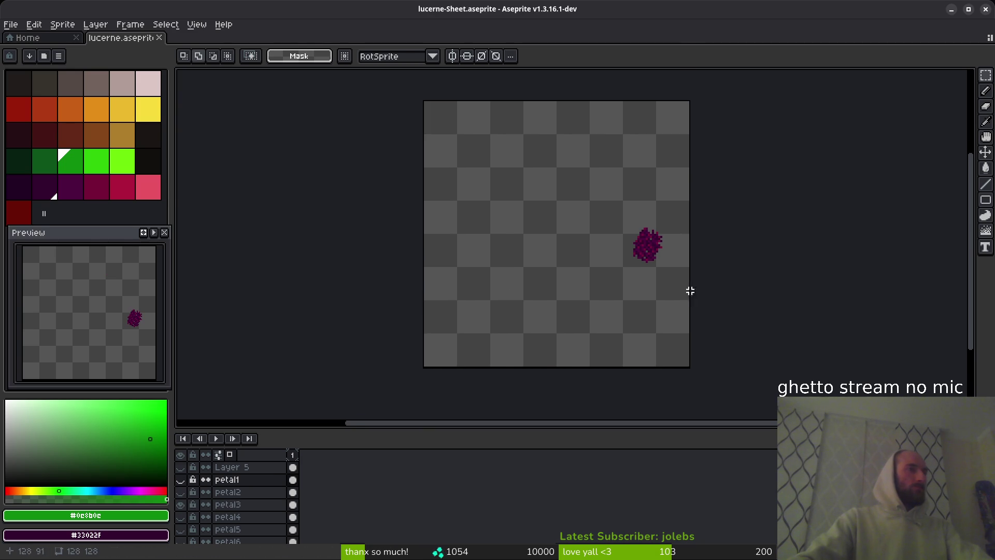
key(ctrl+e)
click(317, 183)
key(ctrl+shift+e)
click(253, 48)
click(277, 62)
Export the petal3 sheet into art/objects/lucerne as petal3.png.
click(50, 46)
double_click(49, 115)
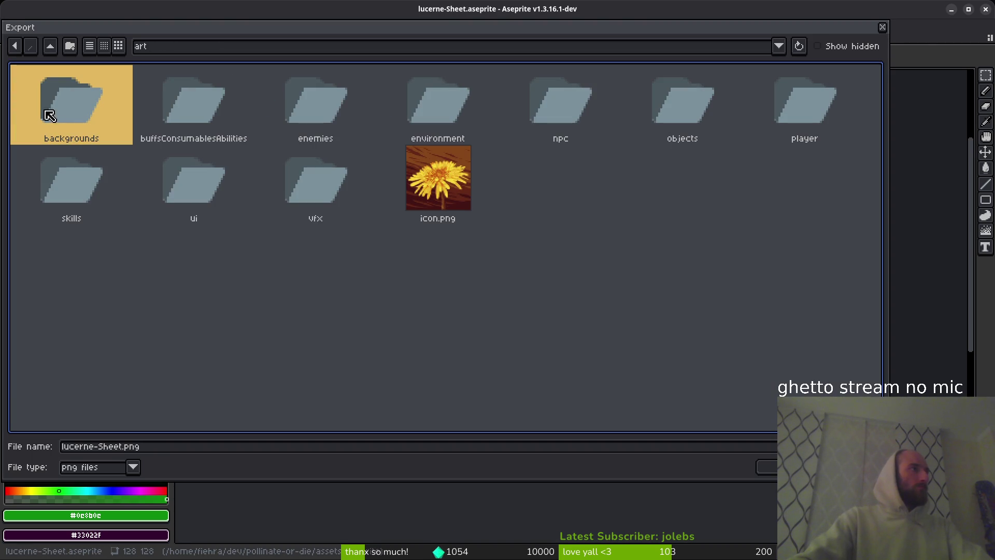
click(673, 106)
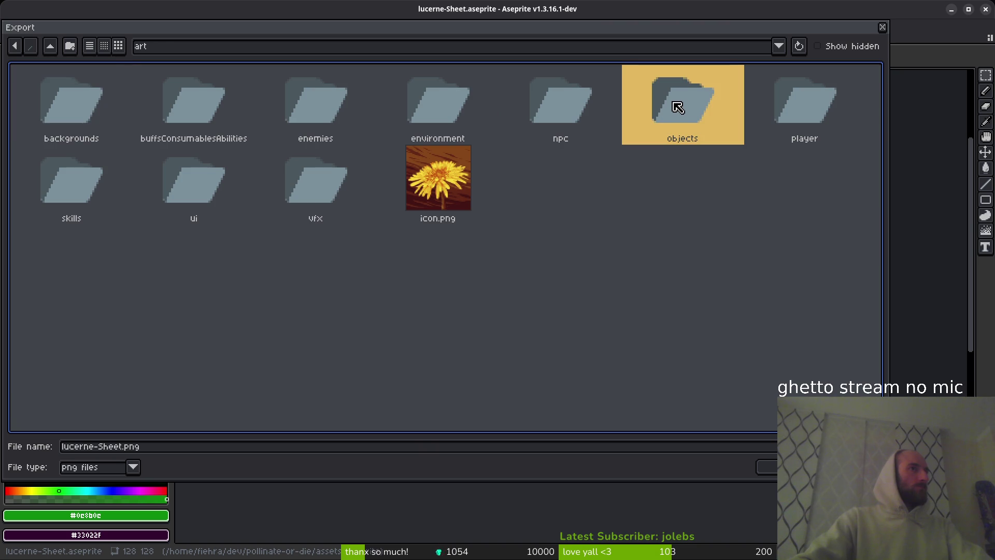
double_click(677, 107)
double_click(81, 94)
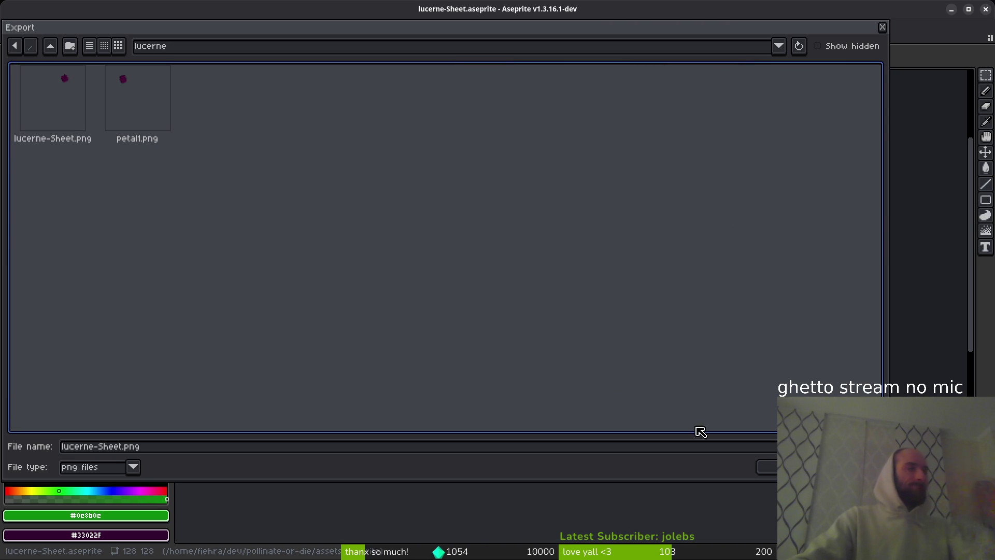
click(127, 450)
click(155, 139)
click(95, 448)
key(BackSpace)
text(3)
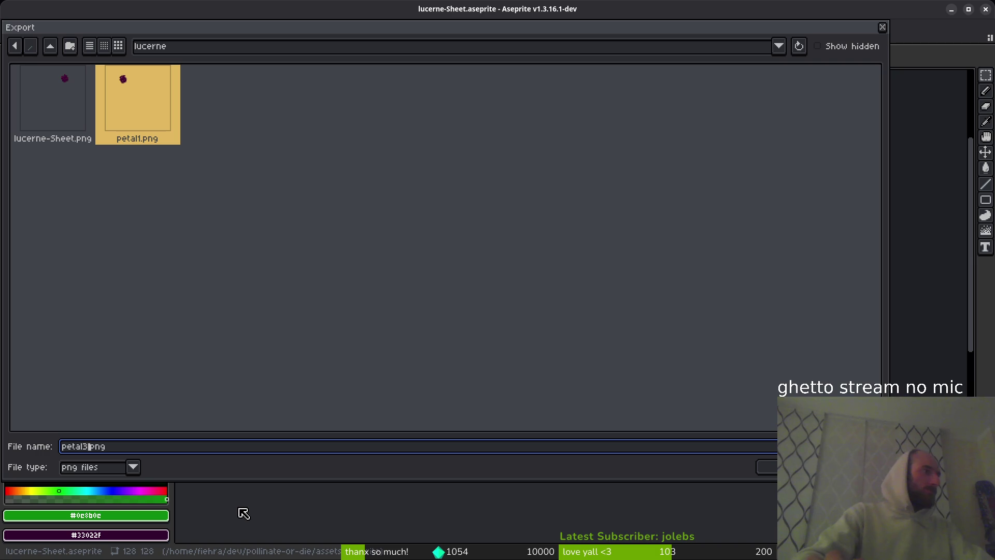
key(Return)
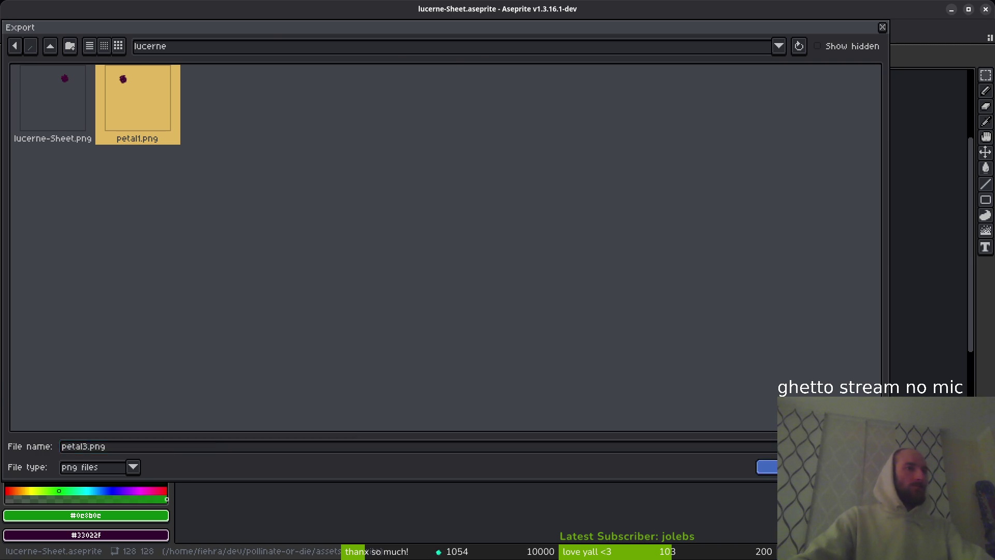
click(152, 189)
key(super+e)
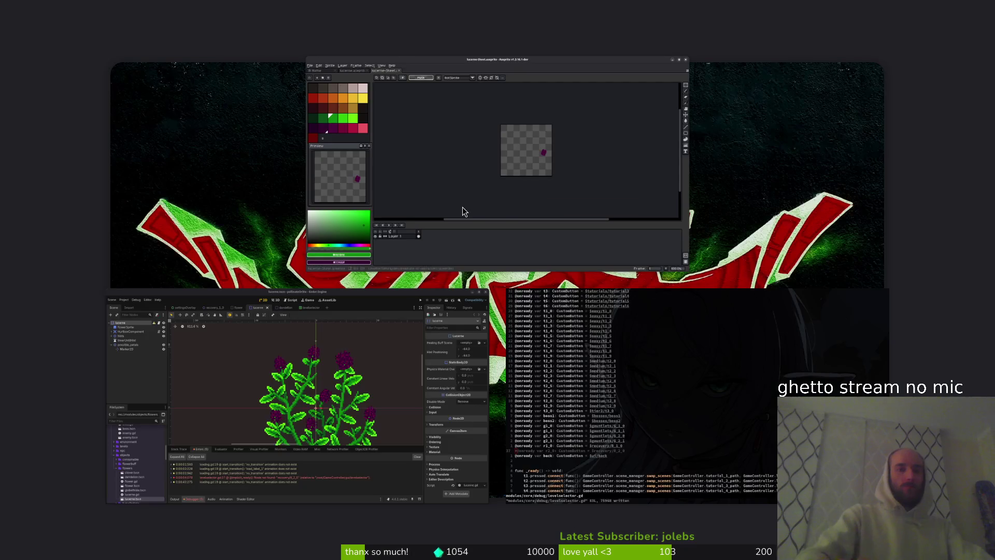
Navigate to pollinate-or-die/assets/art/objects/lucerne in the file manager.
click(258, 283)
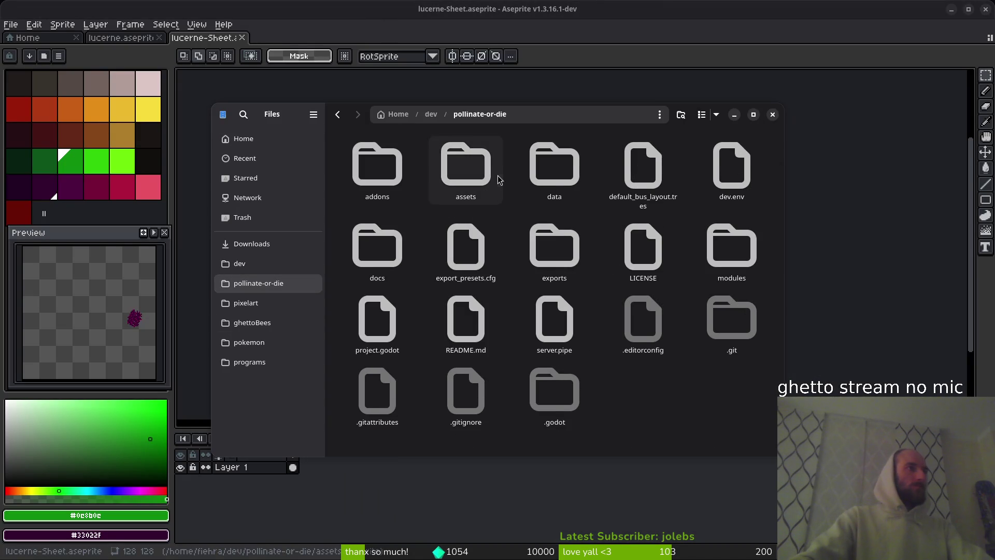
double_click(495, 179)
double_click(374, 174)
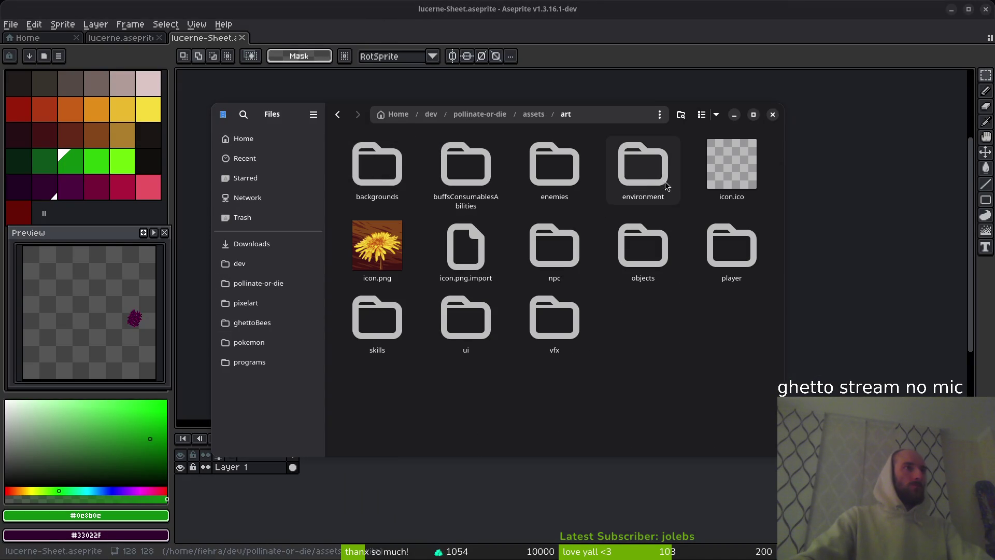
double_click(643, 248)
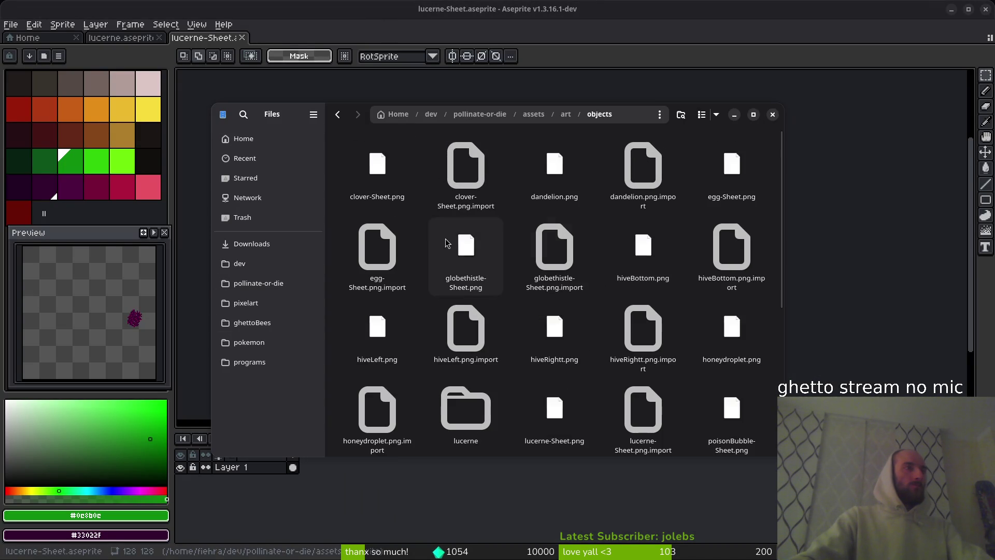
scroll(680, 329, down, 5)
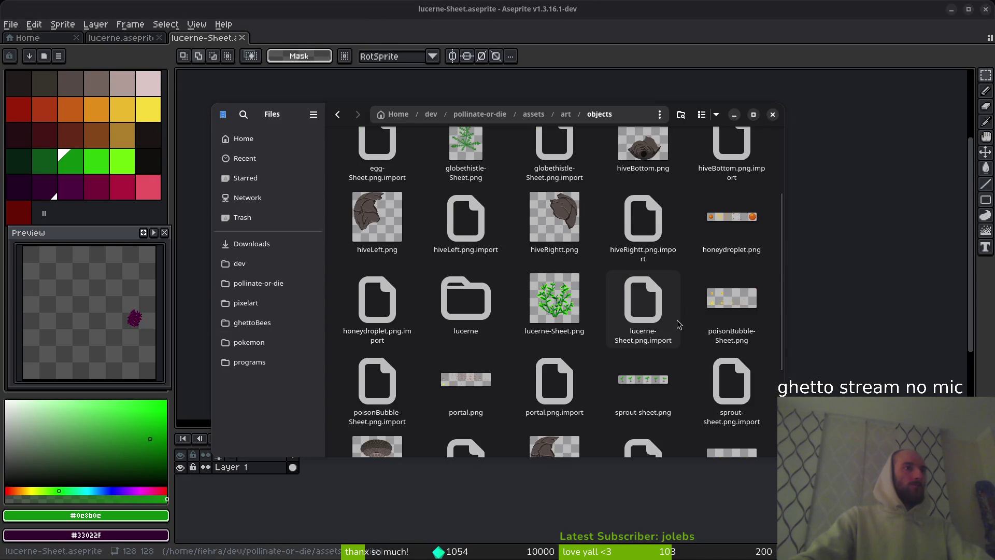
scroll(673, 429, up, 2)
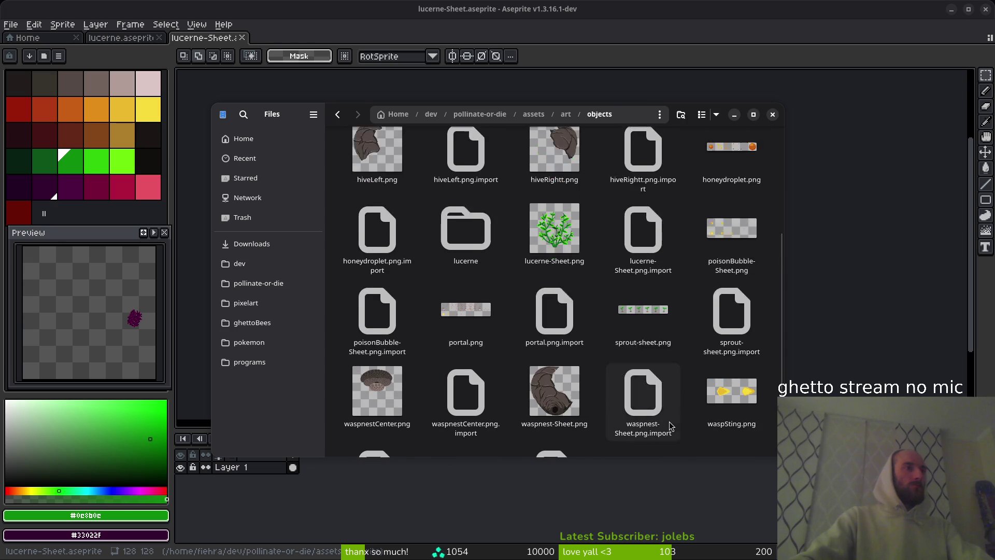
double_click(431, 250)
Rename lucerne-Sheet.png to petal2.png.
click(399, 170)
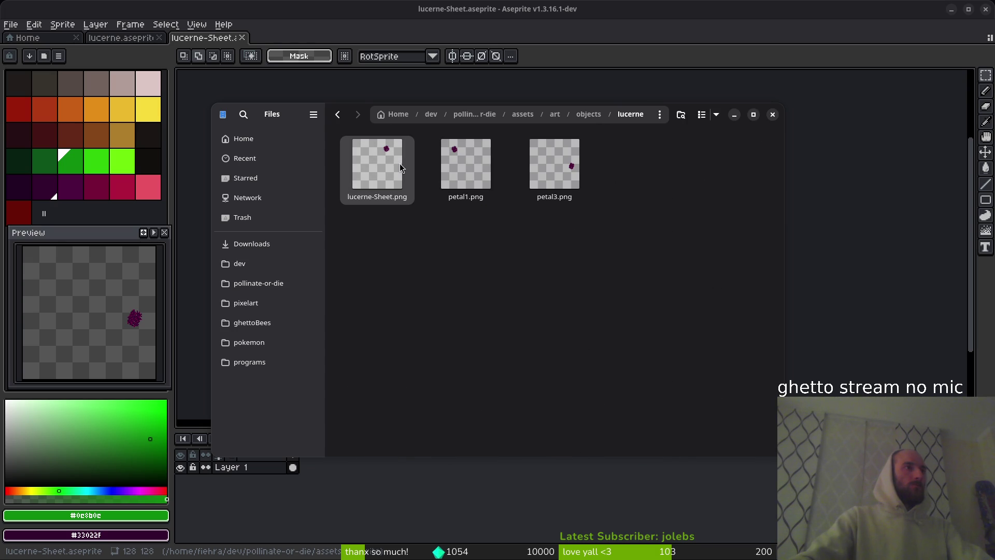
key(F2)
text(oetal)
key(BackSpace)
key(BackSpace)
key(BackSpace)
text(petal2)
key(Return)
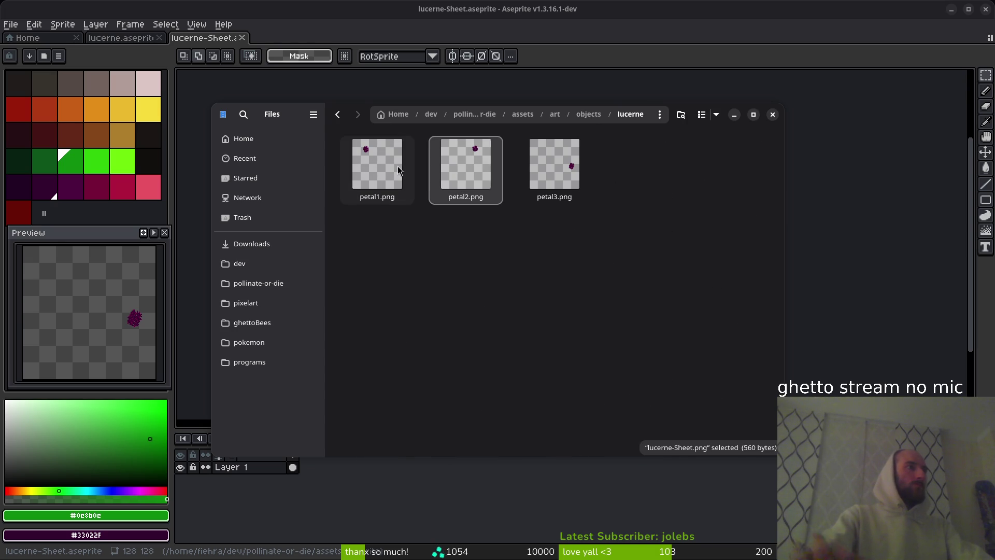
Close leftover windows, make petal4 the only visible petal, and generate its sprite sheet.
click(772, 114)
click(242, 38)
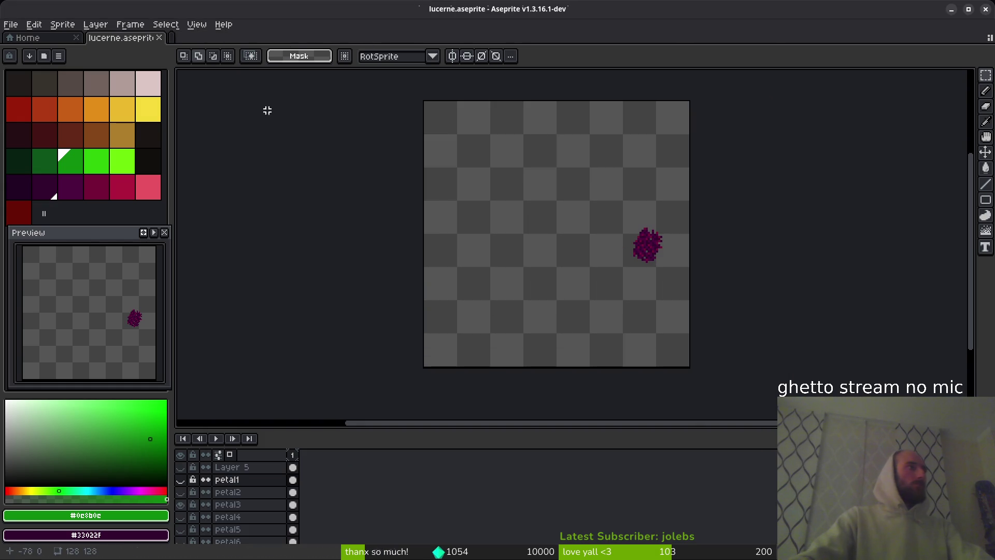
click(180, 504)
click(180, 516)
mouse_move(487, 305)
mouse_down()
mouse_move(532, 322)
mouse_move(562, 304)
mouse_up()
key(ctrl+e)
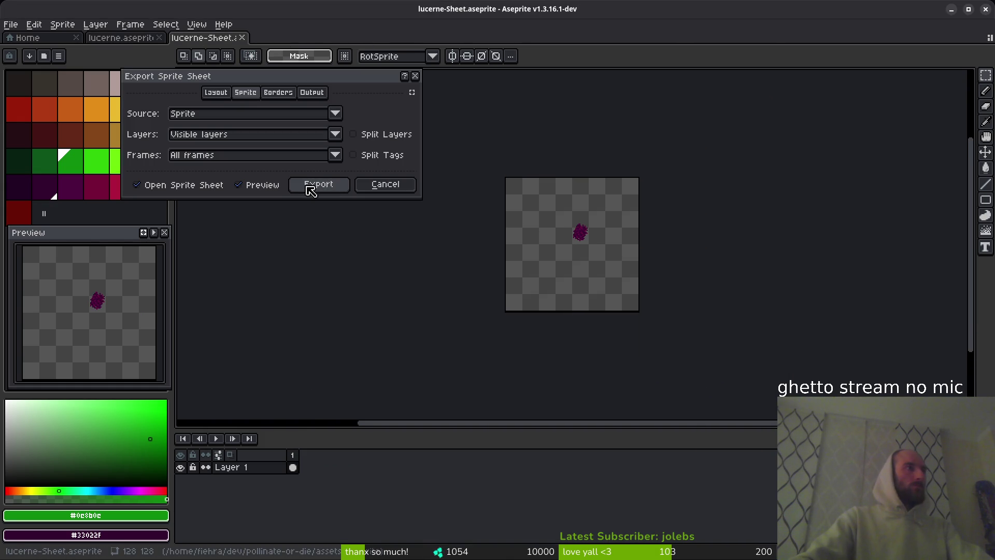
click(316, 187)
key(ctrl+alt+shift+s)
Export the petal4 sheet into art/objects/lucerne as petal4.png.
click(250, 47)
click(267, 63)
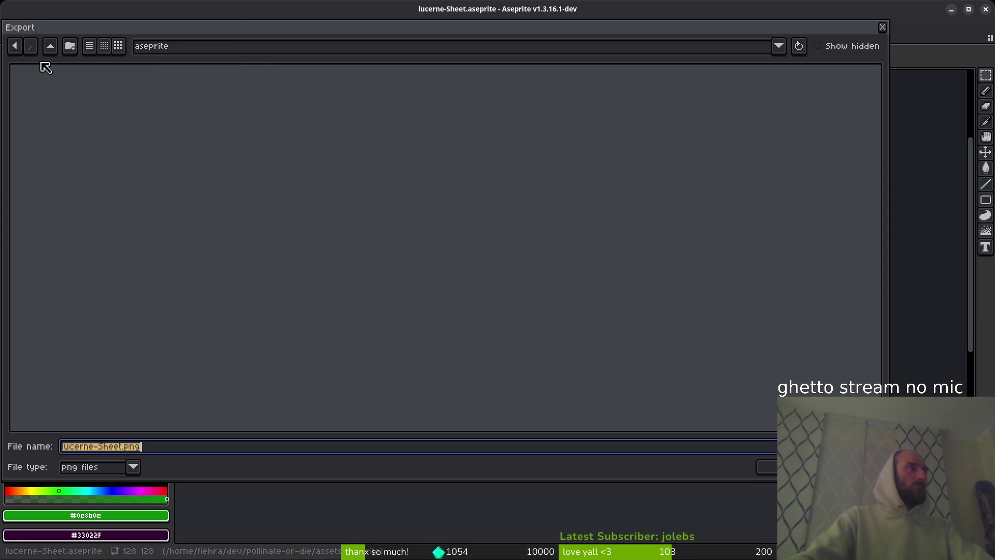
click(59, 113)
double_click(58, 112)
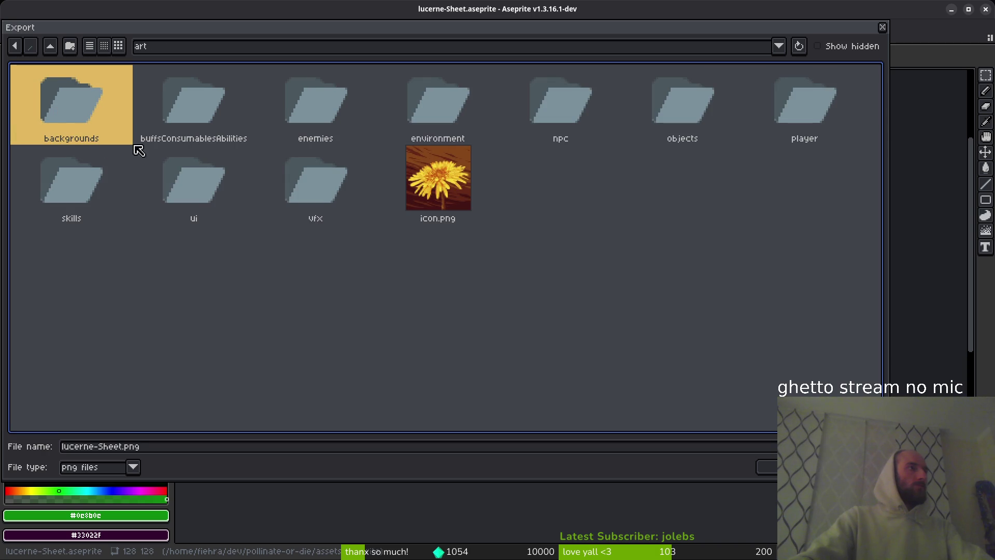
double_click(694, 124)
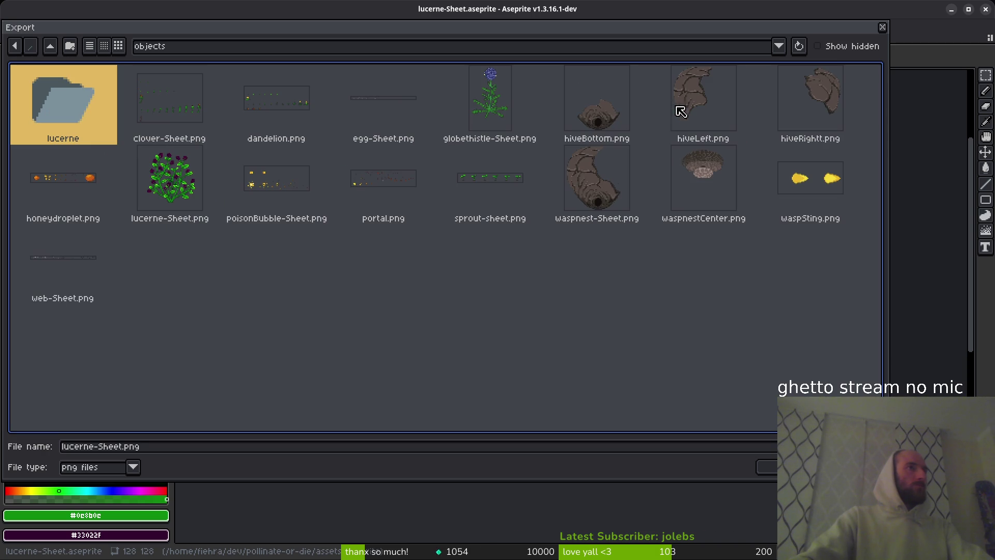
double_click(81, 107)
click(183, 448)
text(poe)
key(BackSpace)
key(BackSpace)
text(etal4)
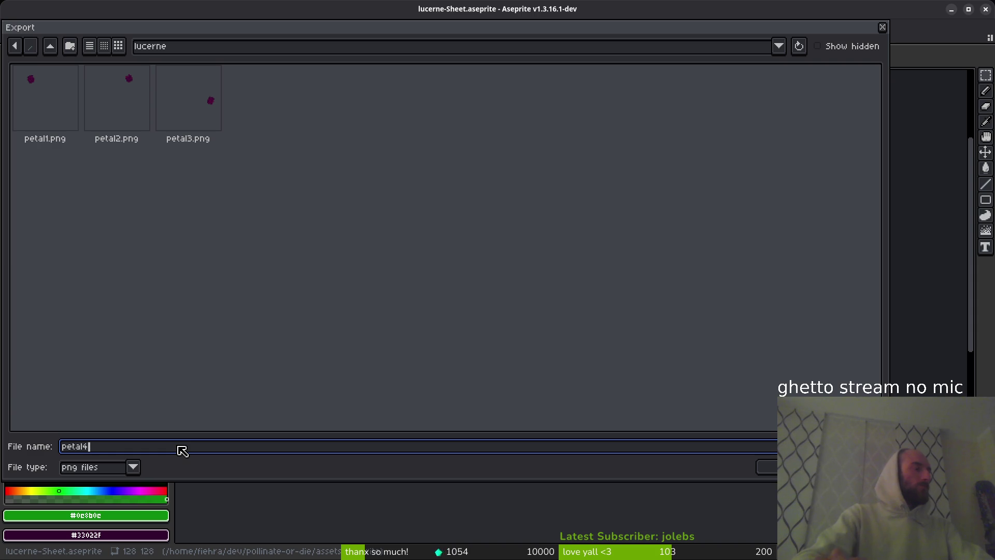
key(Return)
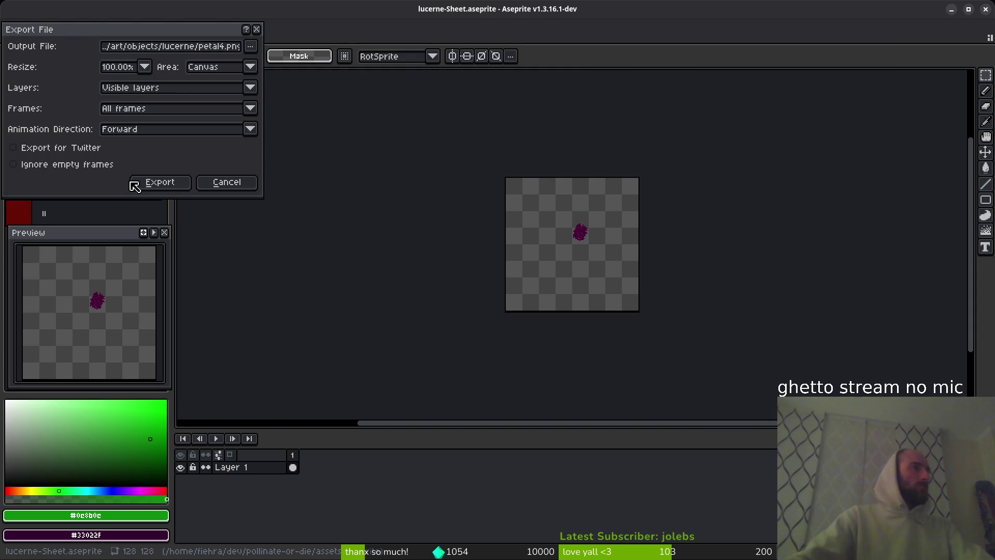
click(143, 183)
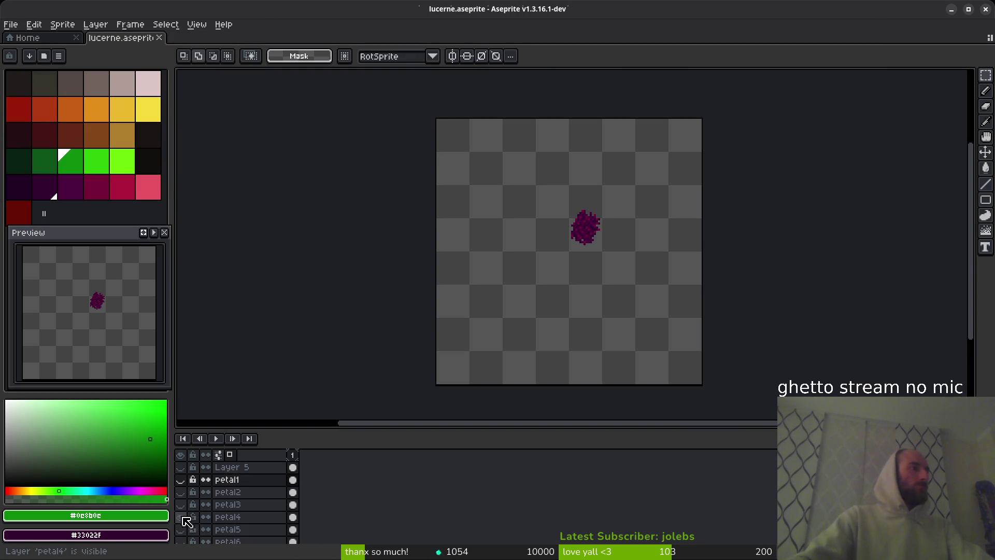
Switch visibility from petal4 to petal5 and generate the petal5 sprite sheet.
click(180, 517)
click(179, 529)
drag(546, 304, 544, 289)
key(ctrl+e)
click(318, 182)
key(ctrl+shift+e)
Export the petal5 sheet into the lucerne folder as petal5.png and close the sheet.
click(250, 46)
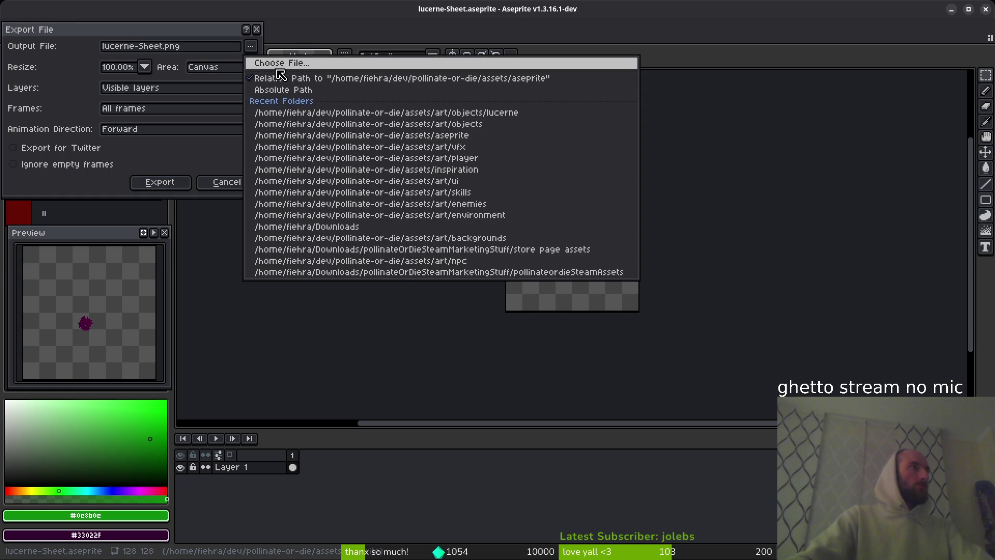
click(264, 62)
double_click(39, 105)
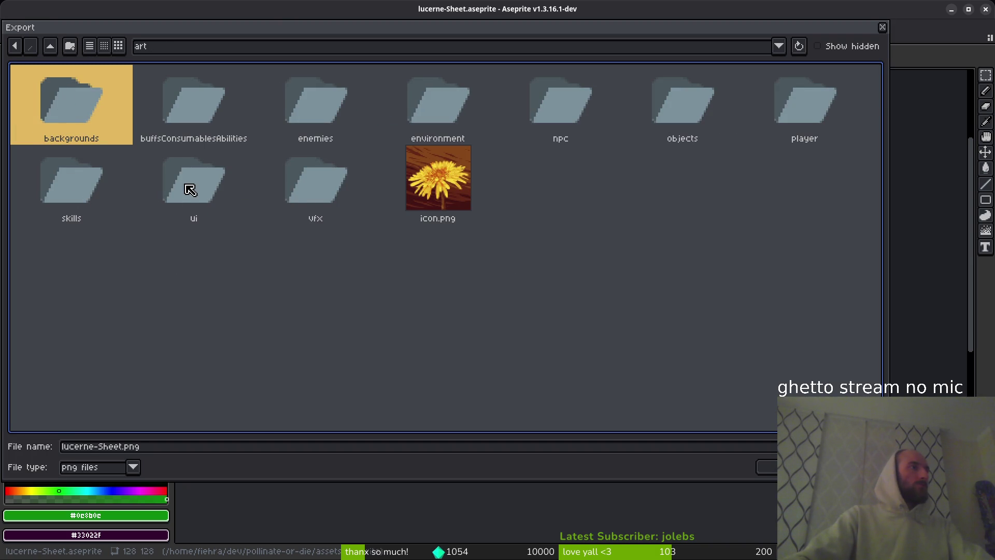
double_click(698, 114)
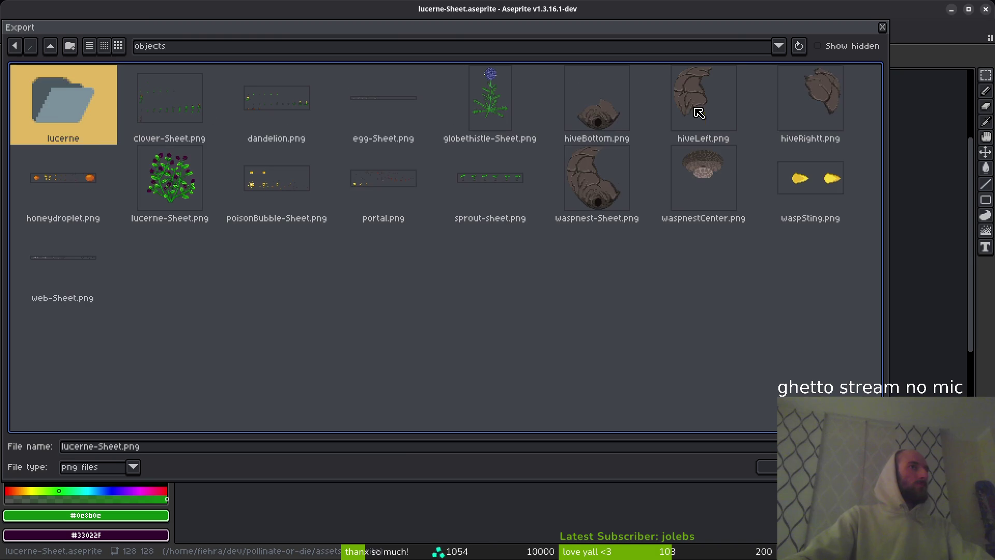
double_click(65, 103)
drag(172, 451, 4, 440)
text(petal)
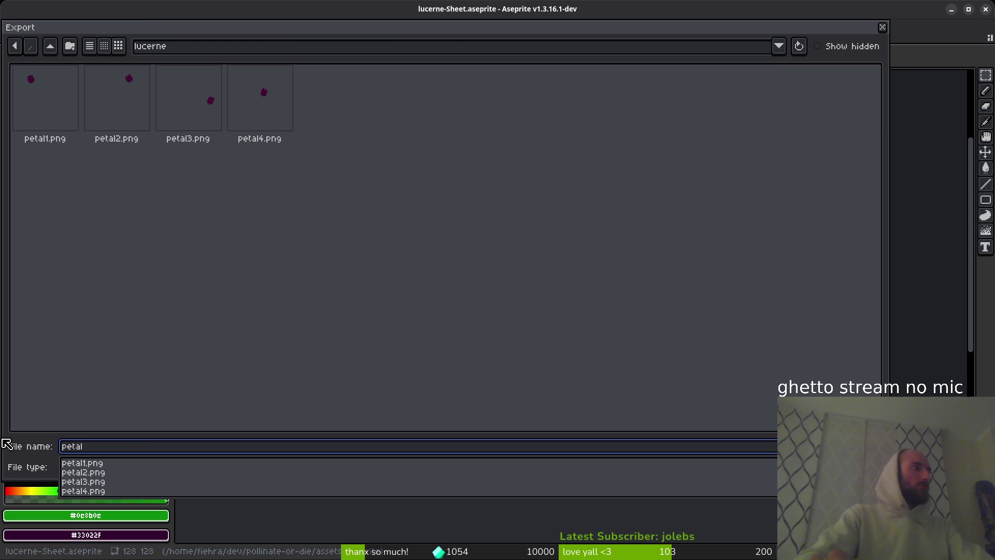
text(5.png)
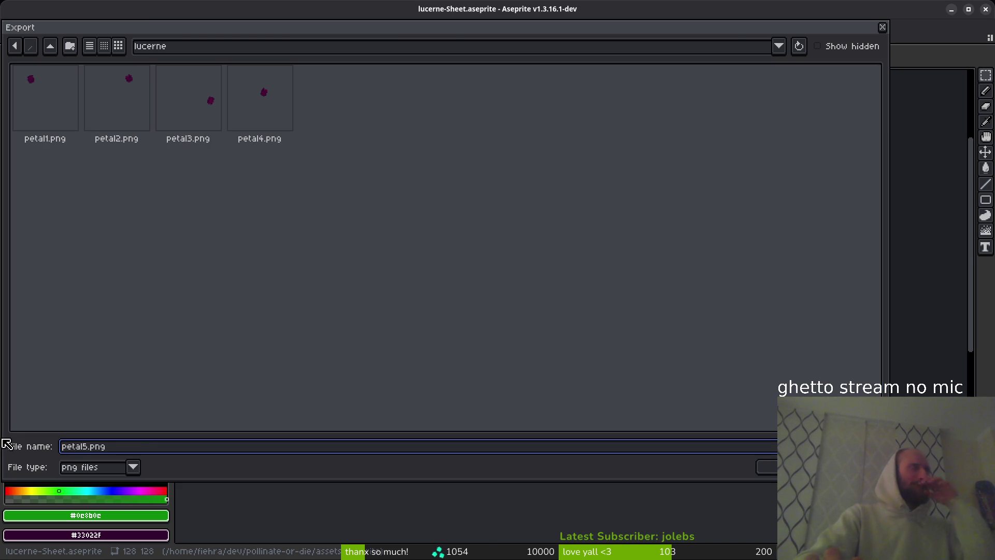
key(Return)
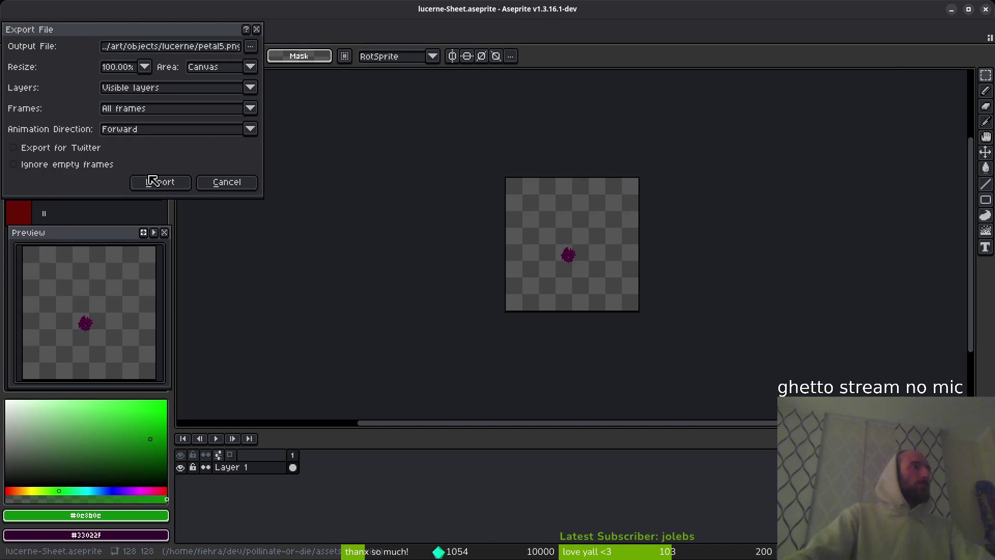
click(158, 183)
key(ctrl+w)
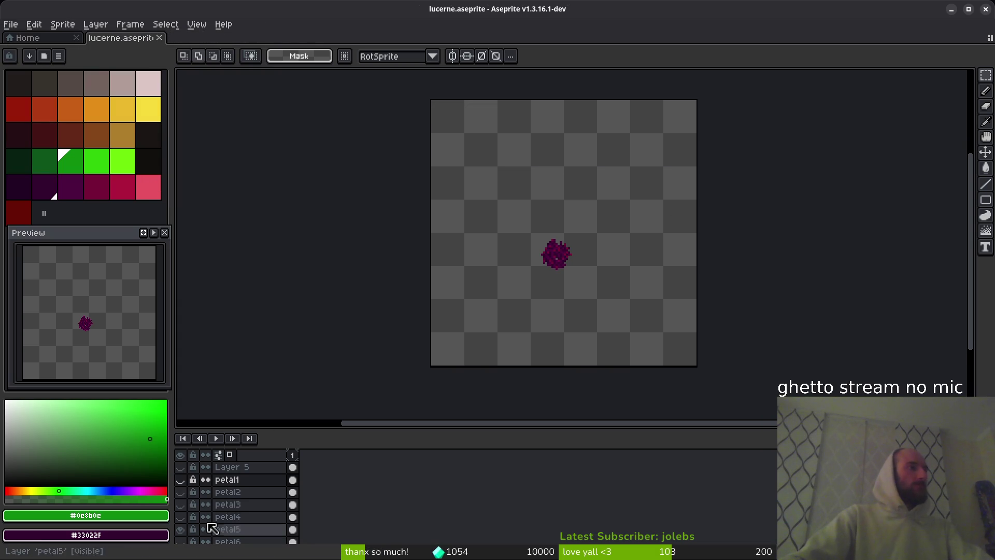
Show only the petal6 layer and generate its sheet as lucerne-Sheet.png.
click(181, 529)
scroll(191, 535, down, 3)
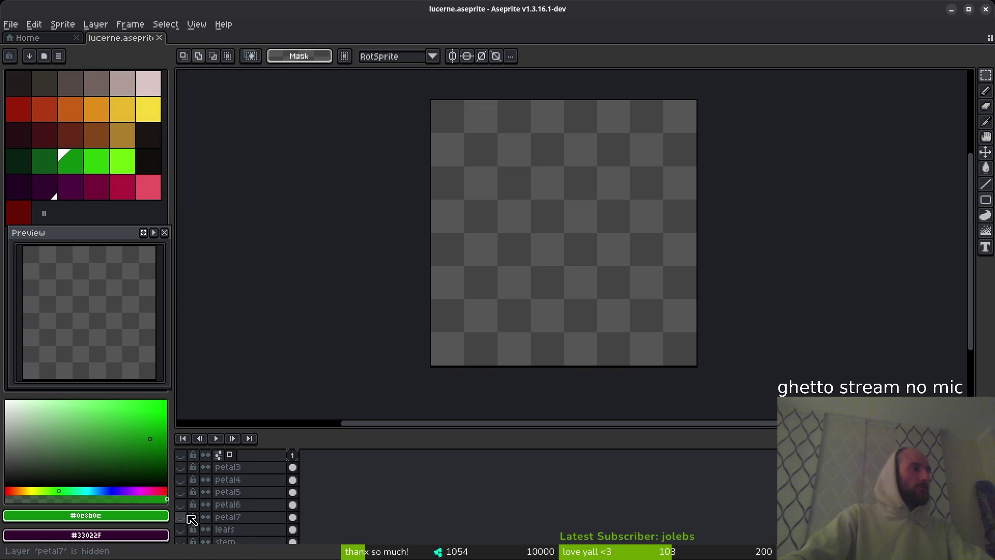
click(180, 505)
key(ctrl+e)
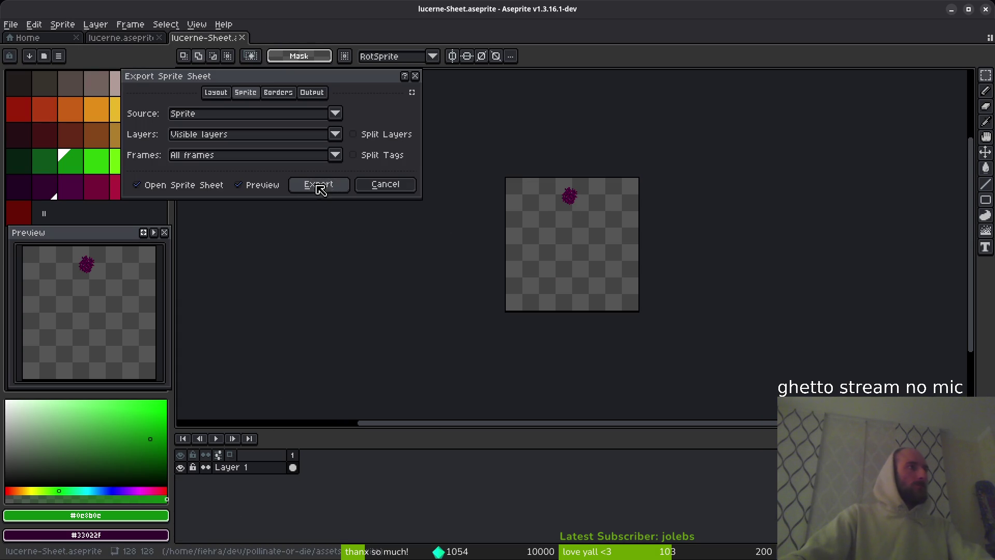
click(319, 186)
key(ctrl+alt+shift+s)
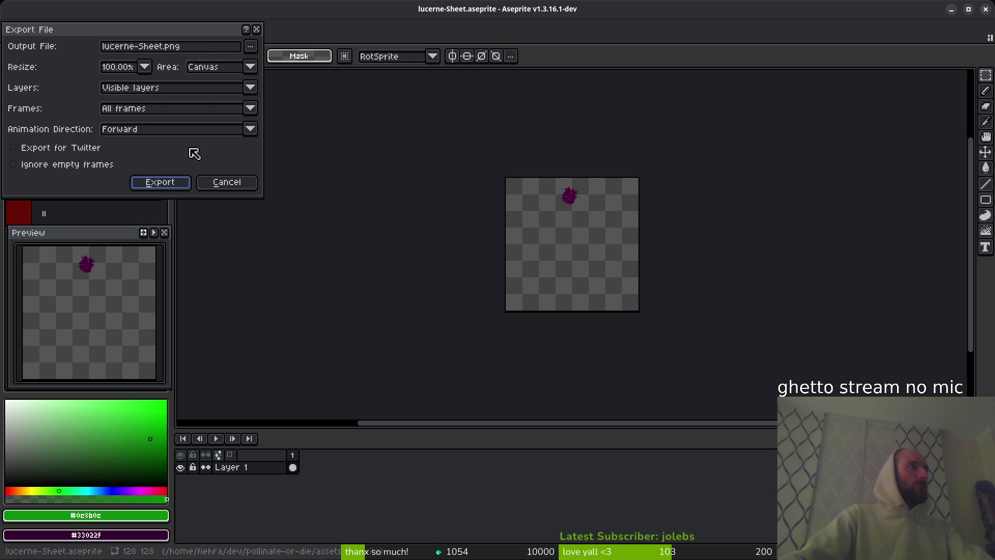
click(161, 183)
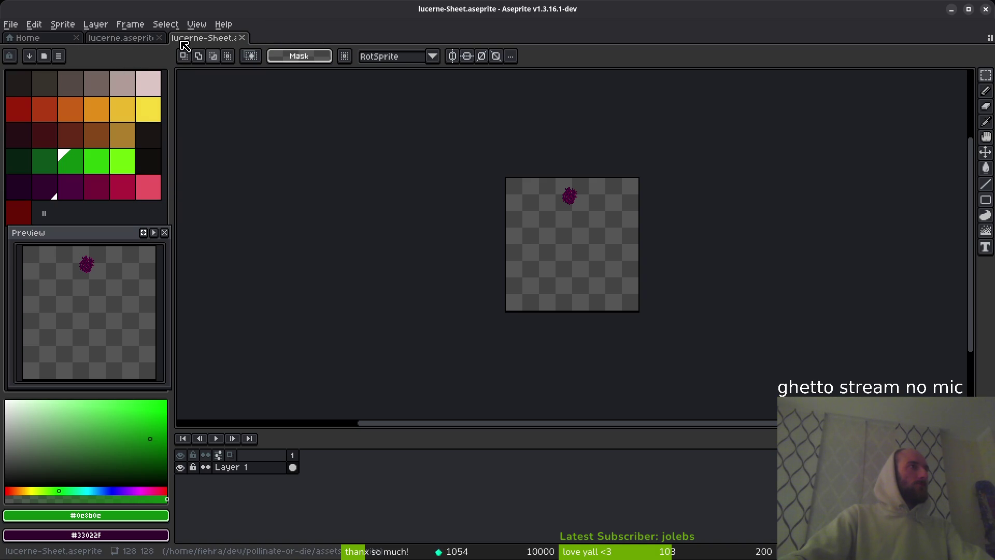
Re-export the petal6 sheet into the lucerne folder as petal6.png.
key(ctrl+alt+shift+s)
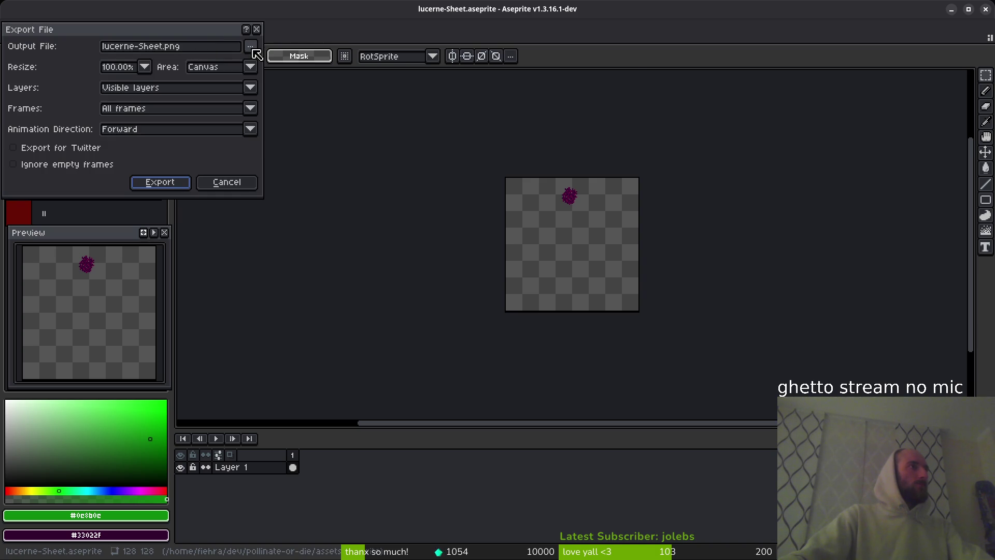
click(252, 48)
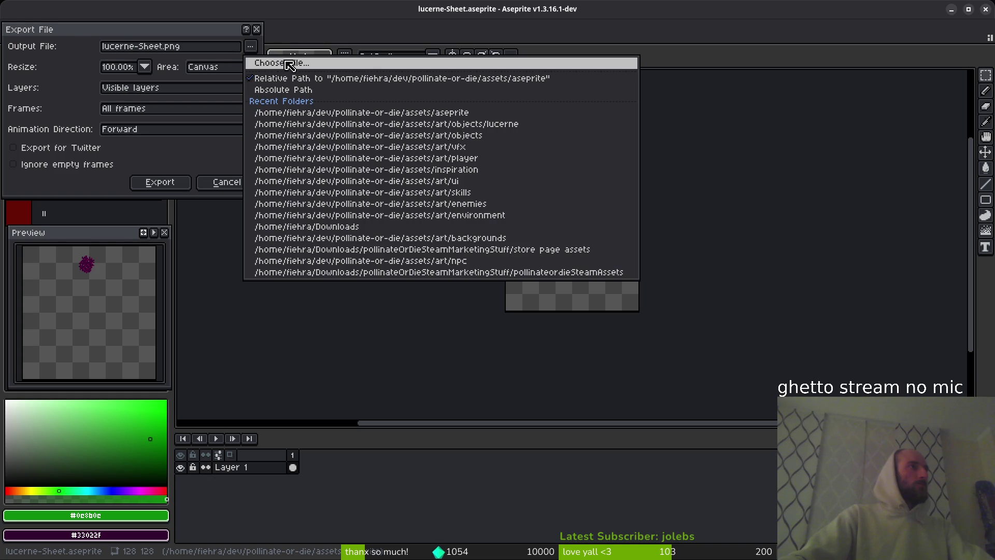
click(288, 64)
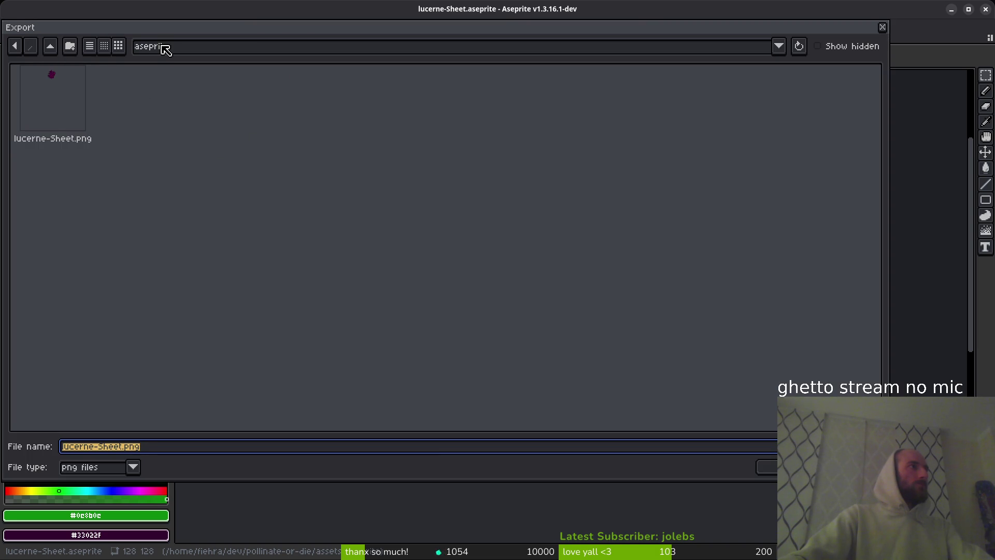
click(50, 45)
double_click(62, 93)
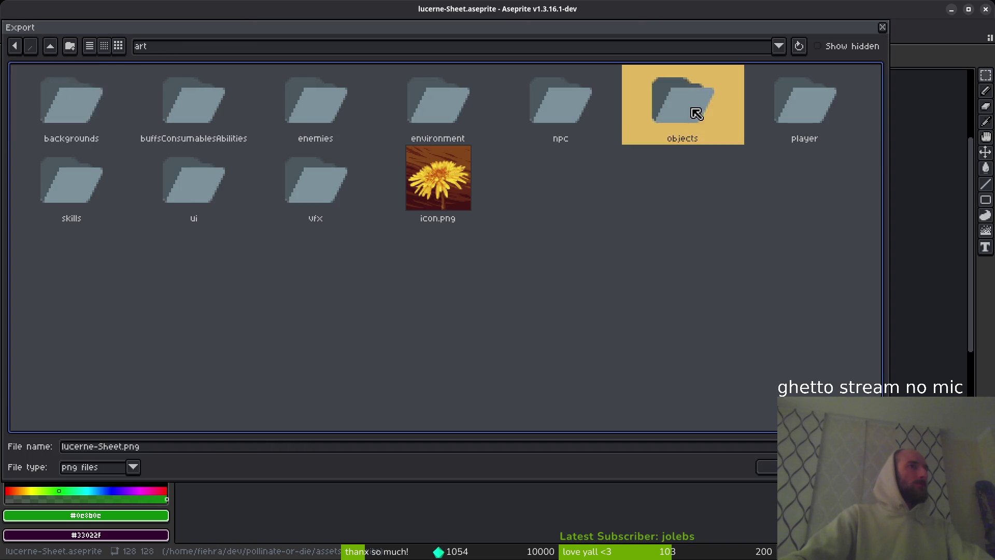
double_click(693, 111)
double_click(72, 94)
click(181, 447)
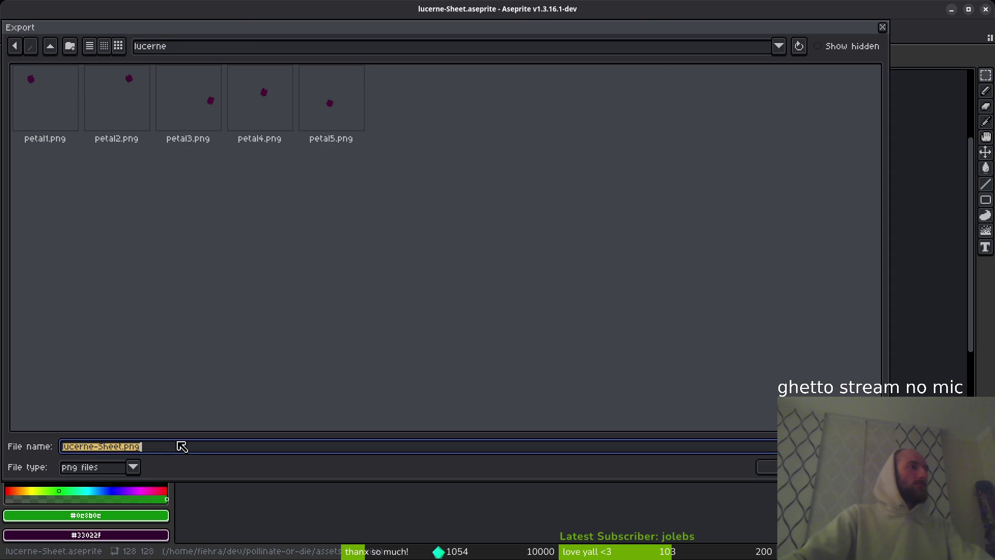
text(petal)
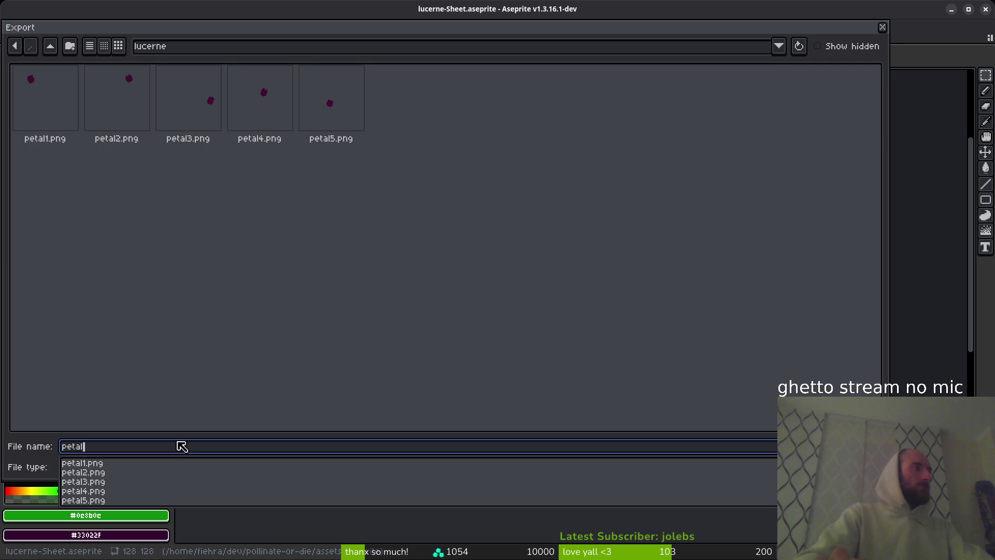
text(6.png)
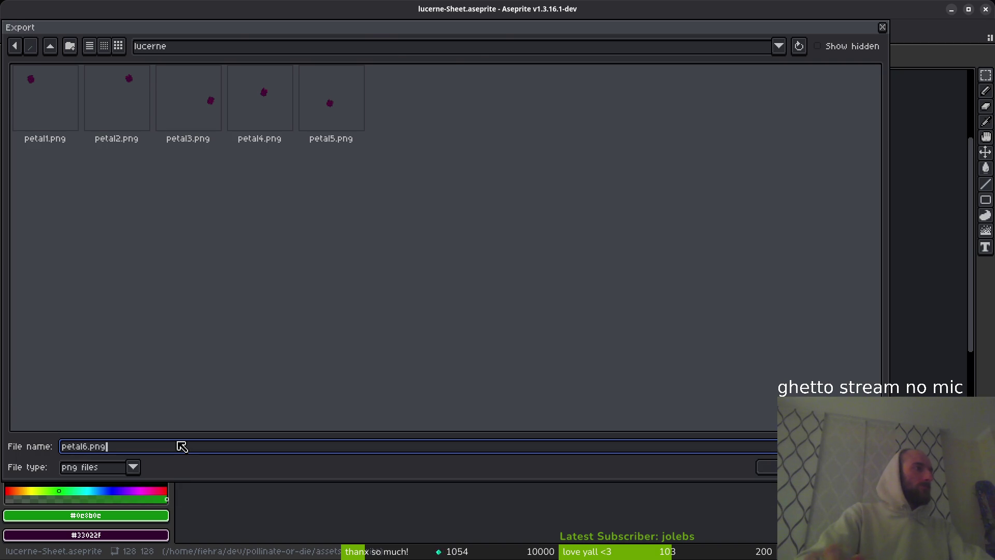
key(Return)
click(156, 181)
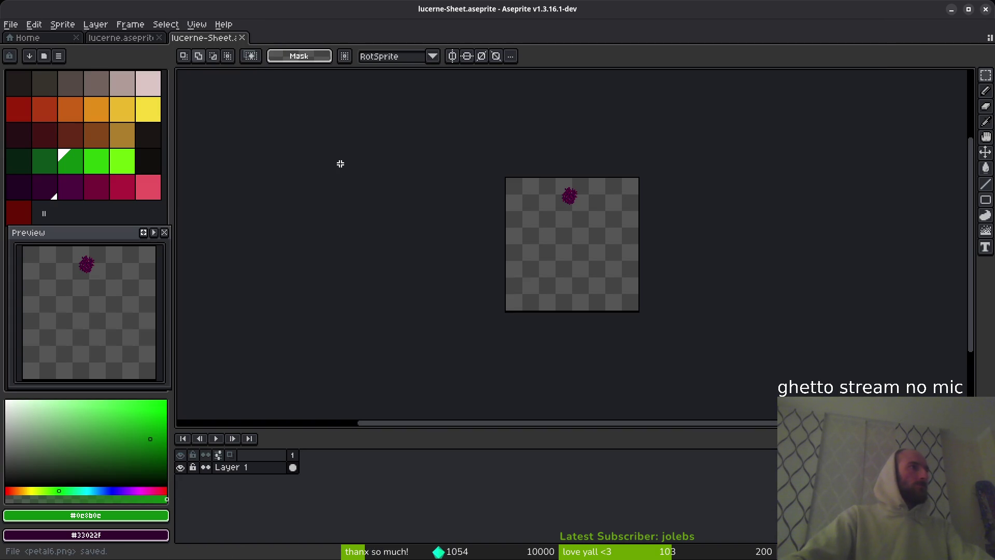
Switch visibility from petal6 to petal7 and generate the petal7 sprite sheet.
click(180, 529)
scroll(196, 523, down, 2)
click(181, 517)
key(ctrl+e)
key(Return)
Export the petal7 sheet into the lucerne folder as petal7.png and close the sheet.
click(251, 48)
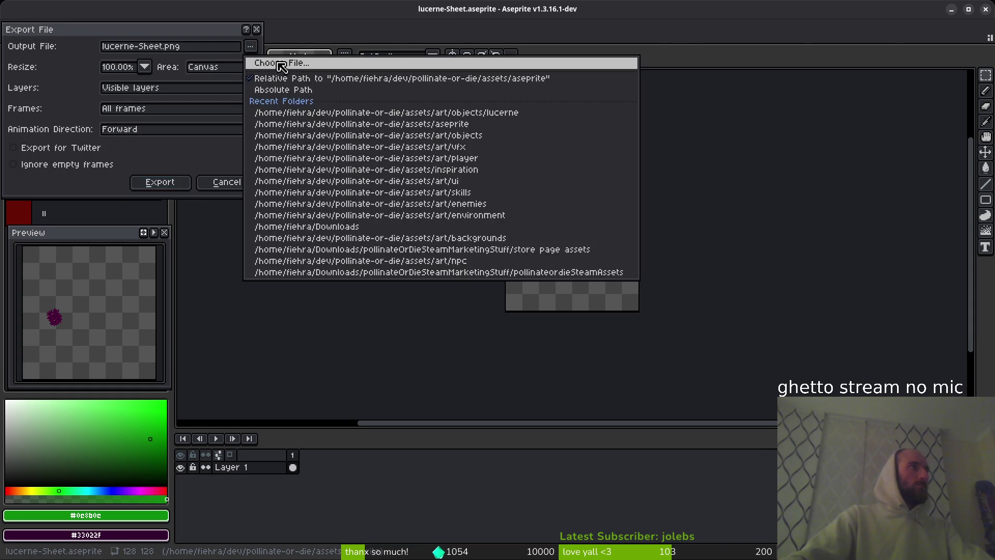
click(264, 63)
click(53, 46)
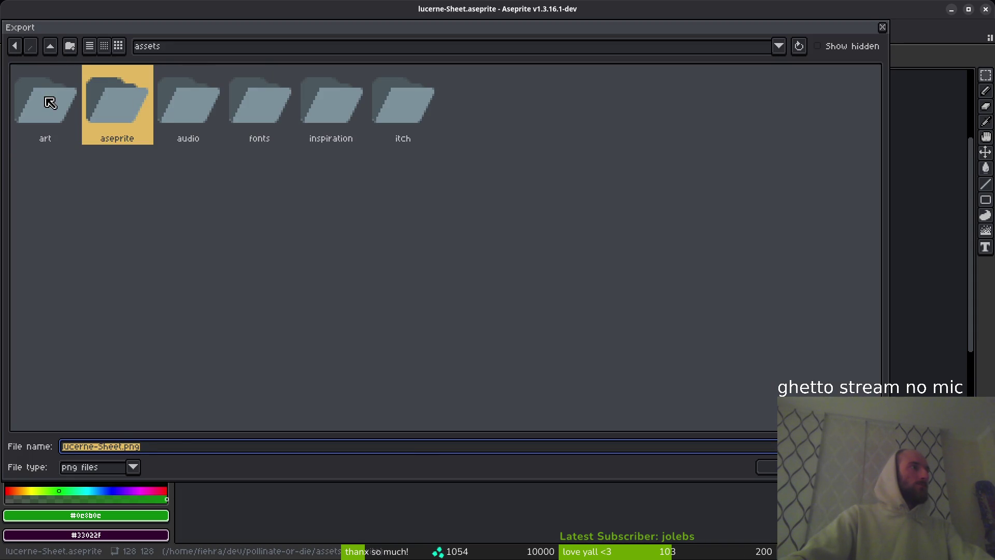
double_click(50, 102)
double_click(688, 97)
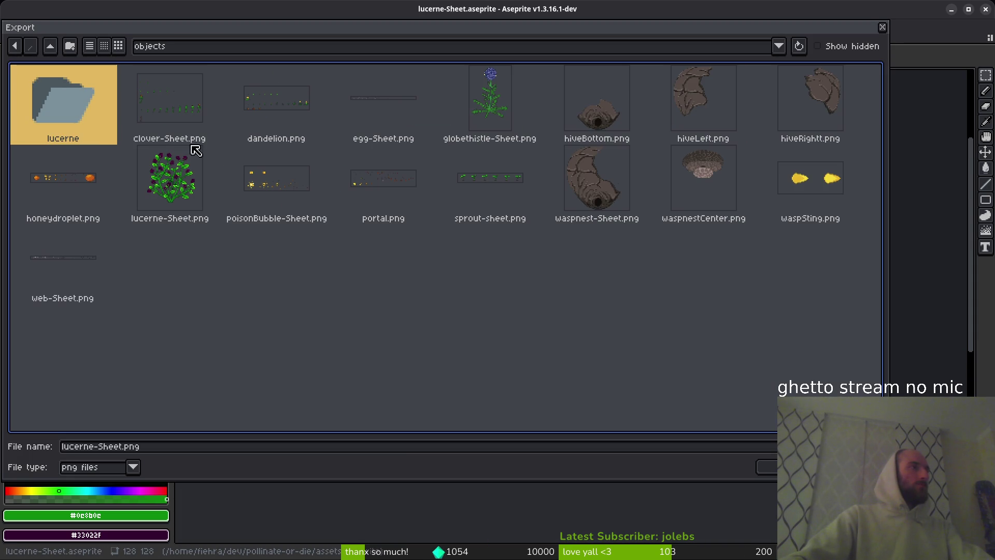
double_click(72, 104)
click(185, 450)
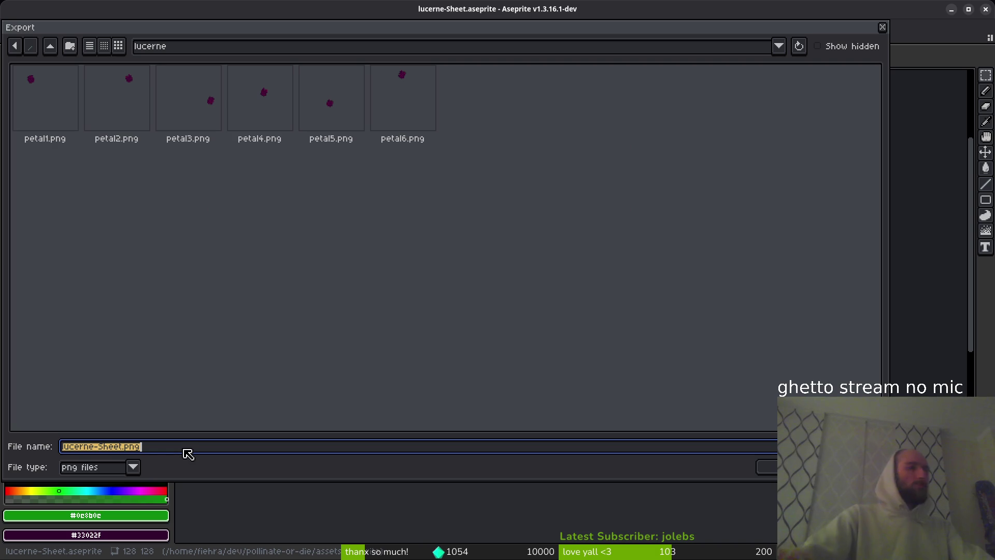
text(petal7)
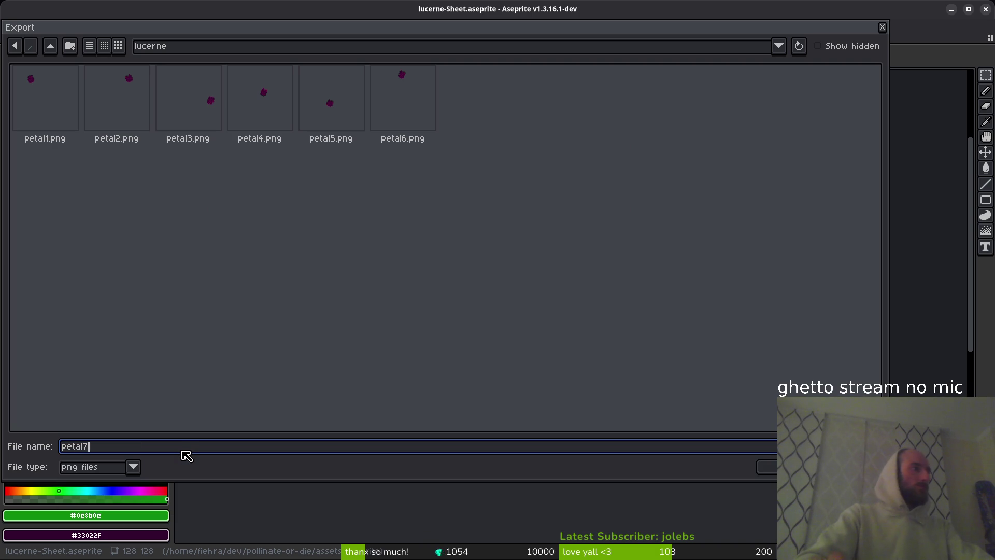
key(Return)
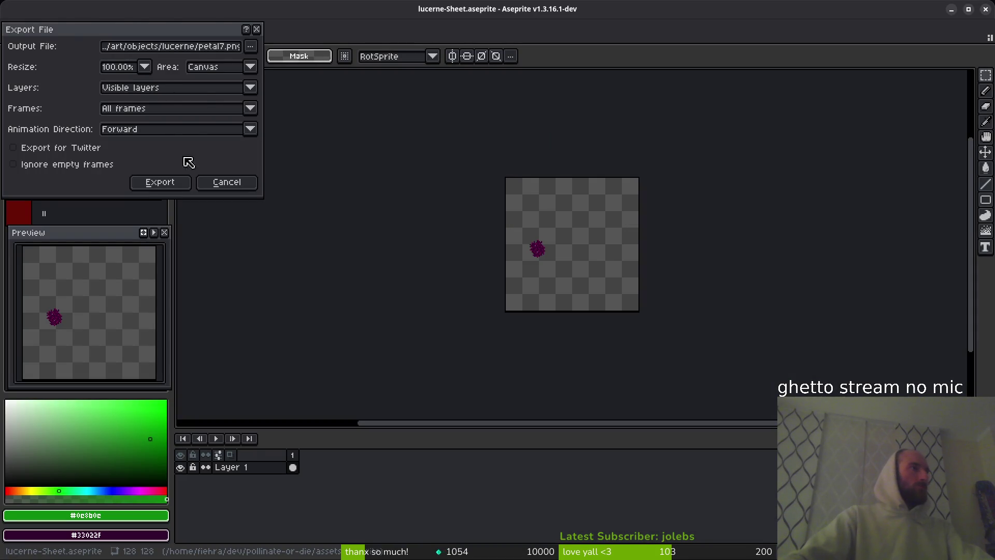
click(160, 182)
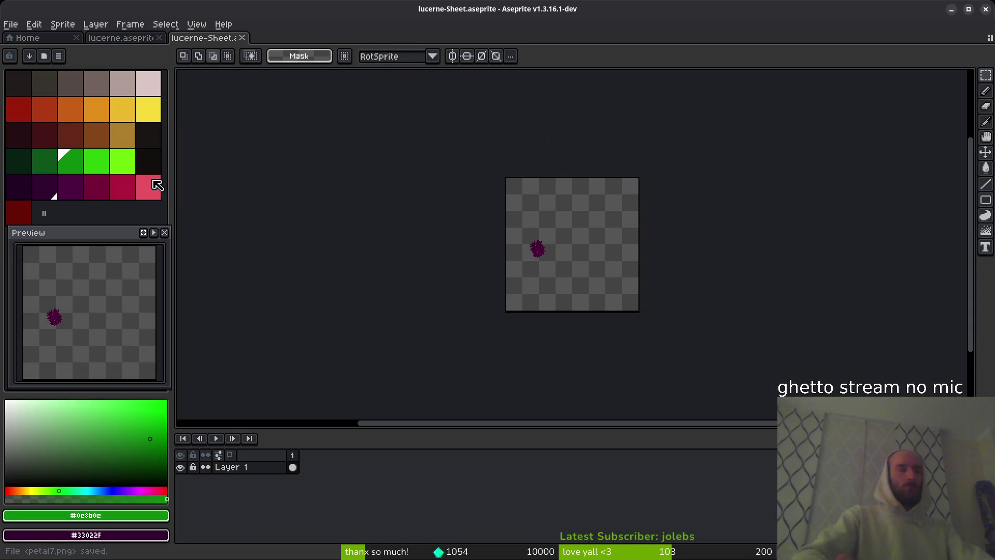
key(ctrl+w)
Browse to the dev/pollinate-or-die/assets/aseprite folder in GNOME Files.
key(super+e)
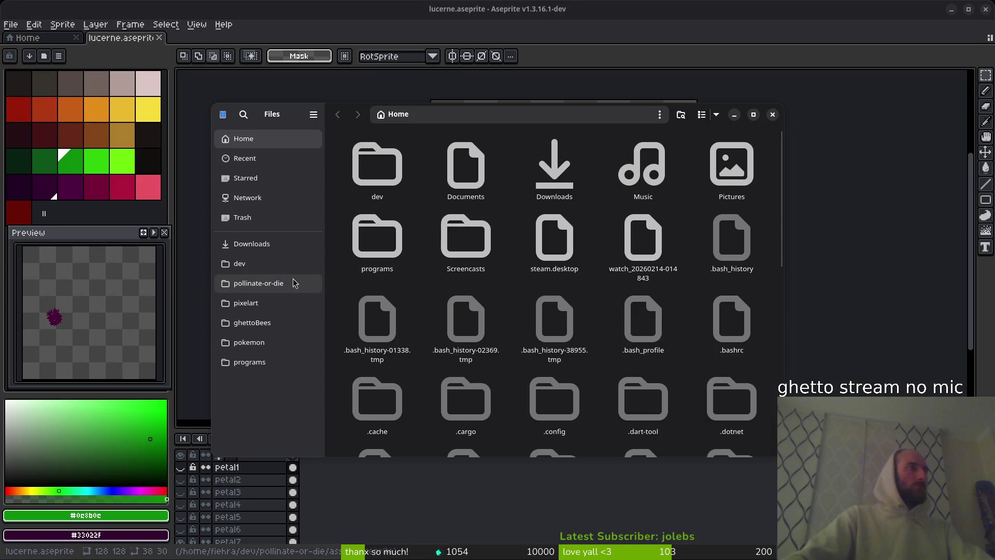
click(288, 282)
click(478, 172)
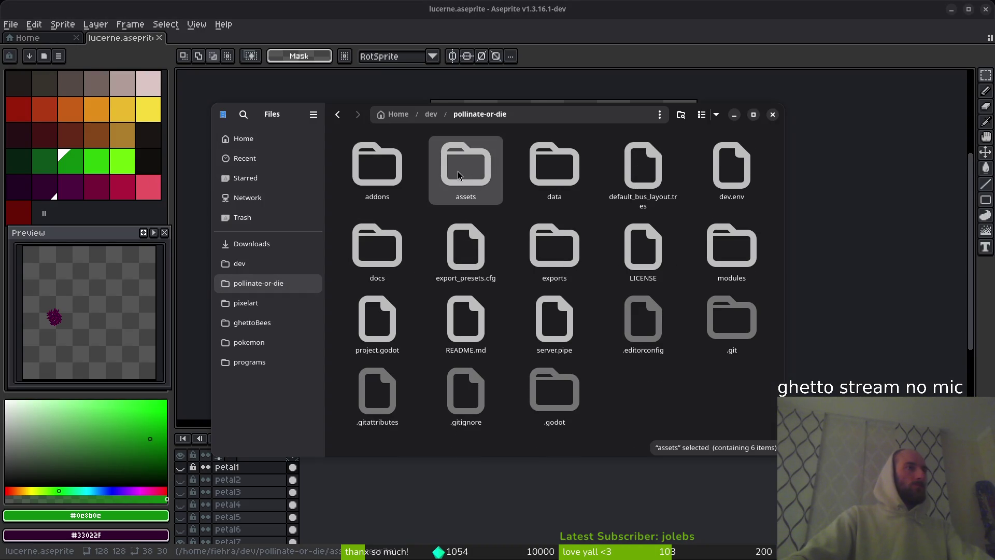
double_click(458, 175)
double_click(468, 176)
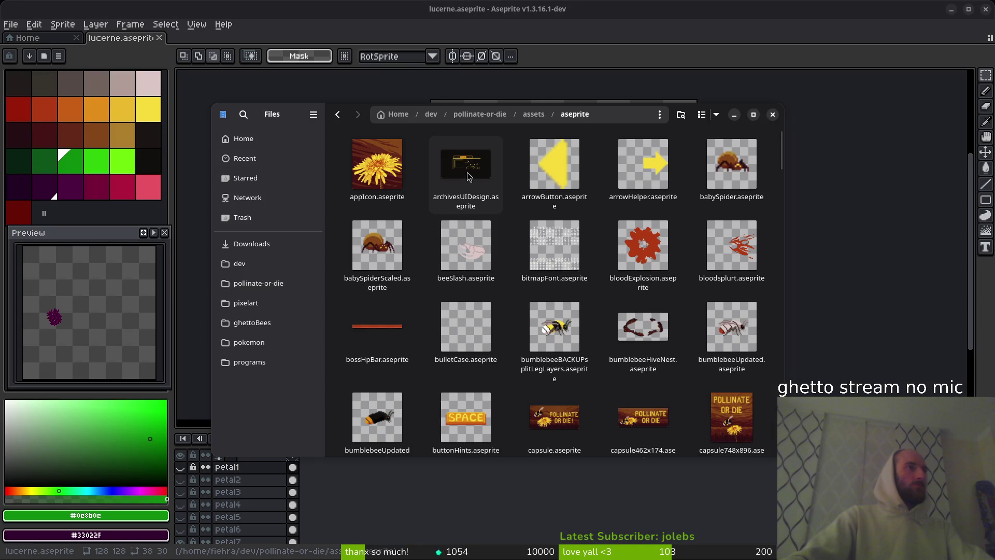
scroll(573, 222, down, 5)
scroll(574, 222, down, 5)
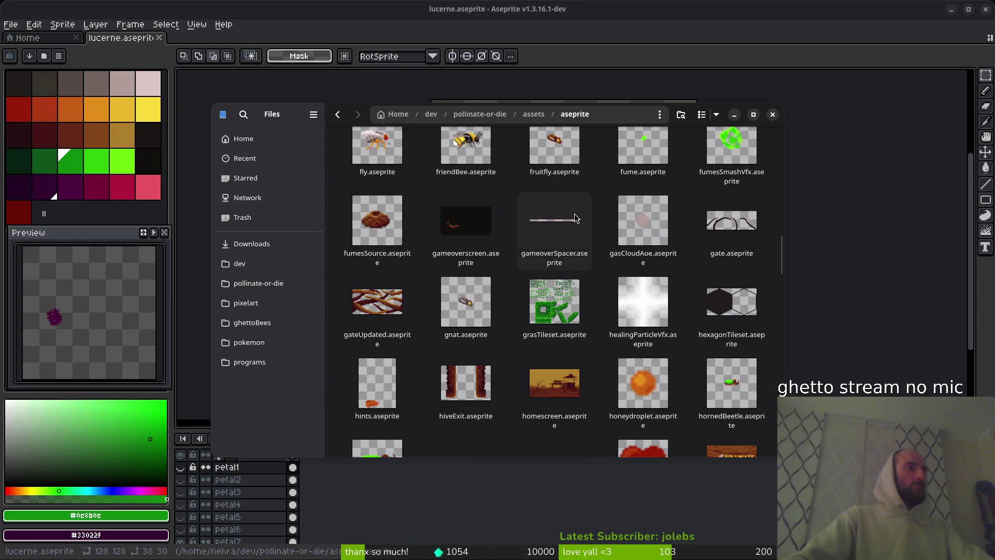
scroll(580, 215, down, 5)
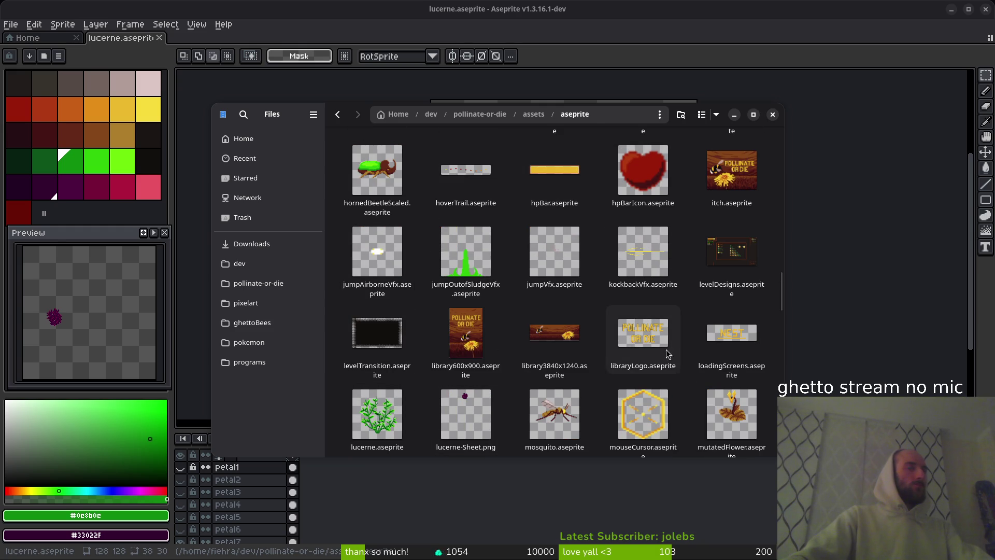
scroll(596, 363, down, 2)
Move lucerne-Sheet.png to the trash and close the file manager.
click(377, 306)
click(489, 306)
key(Delete)
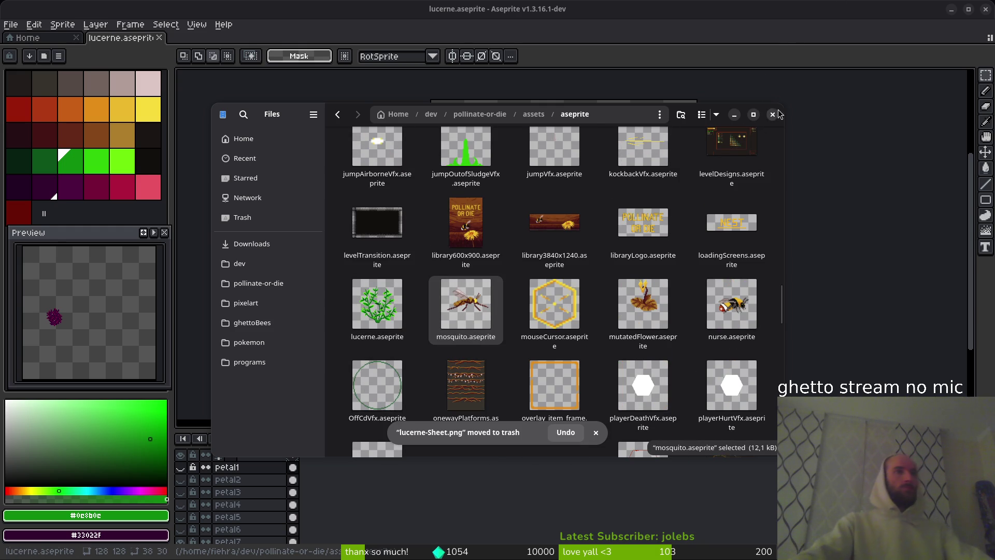
click(772, 114)
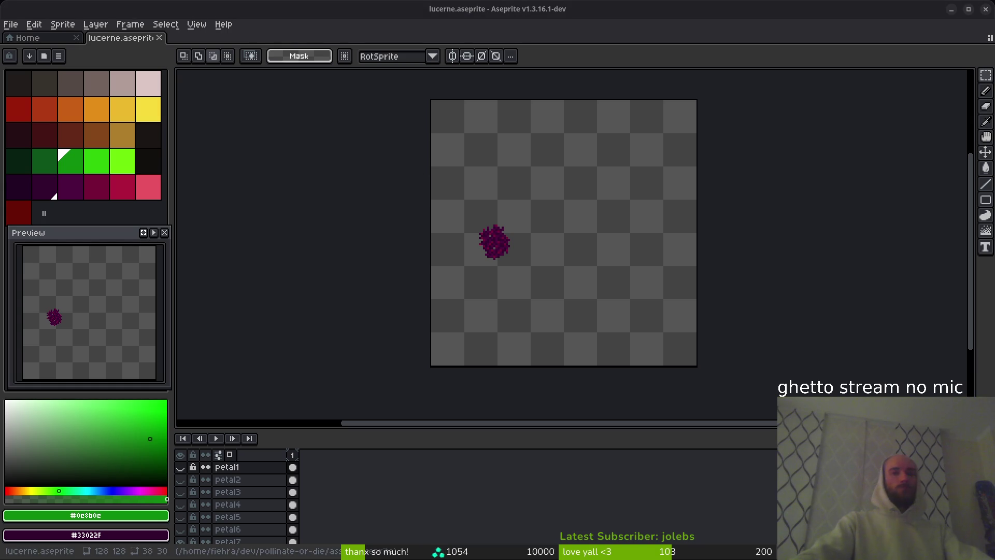
key(alt+Tab)
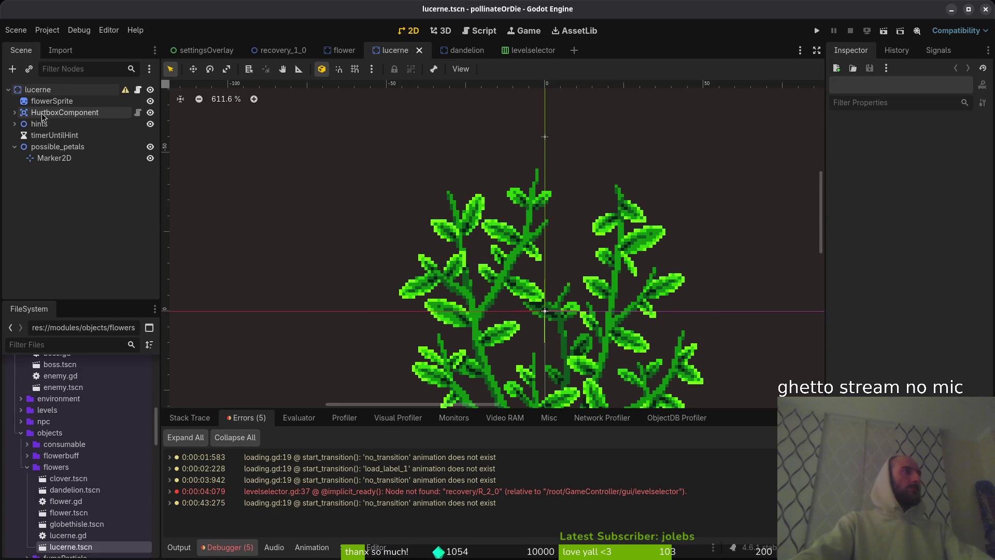
Add a Node2D named petals and make it a direct child of the lucerne root.
double_click(52, 101)
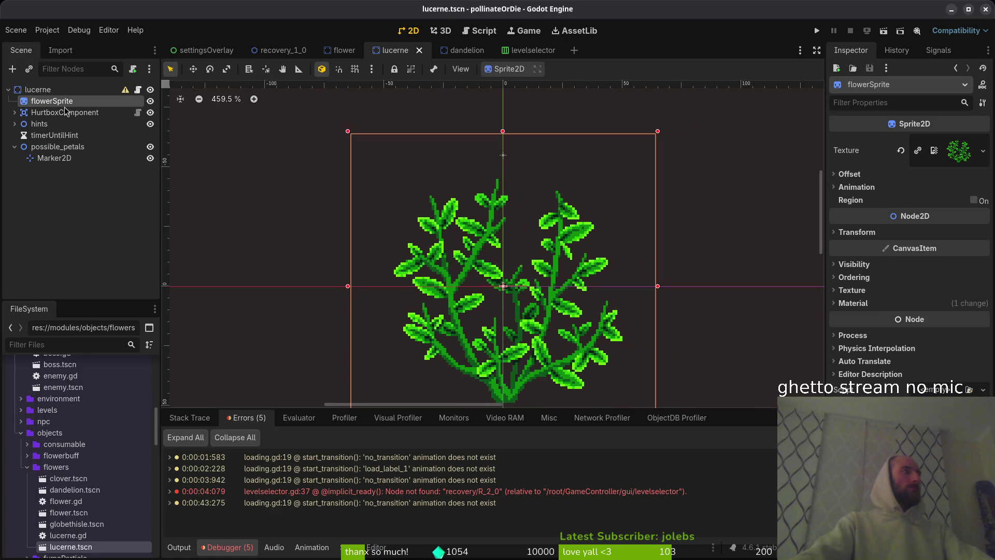
key(ctrl+a)
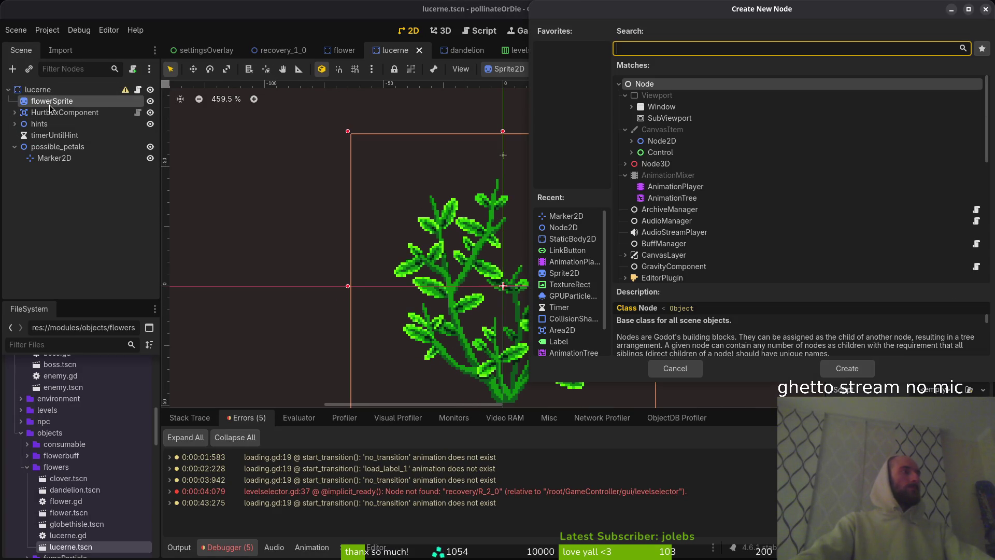
text(node)
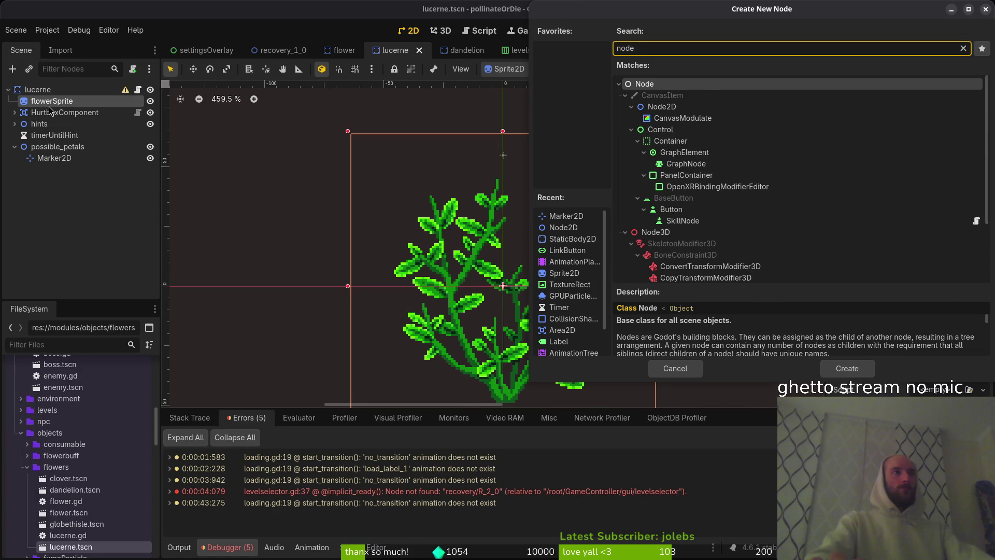
text(2d)
key(Return)
double_click(50, 111)
text(petals)
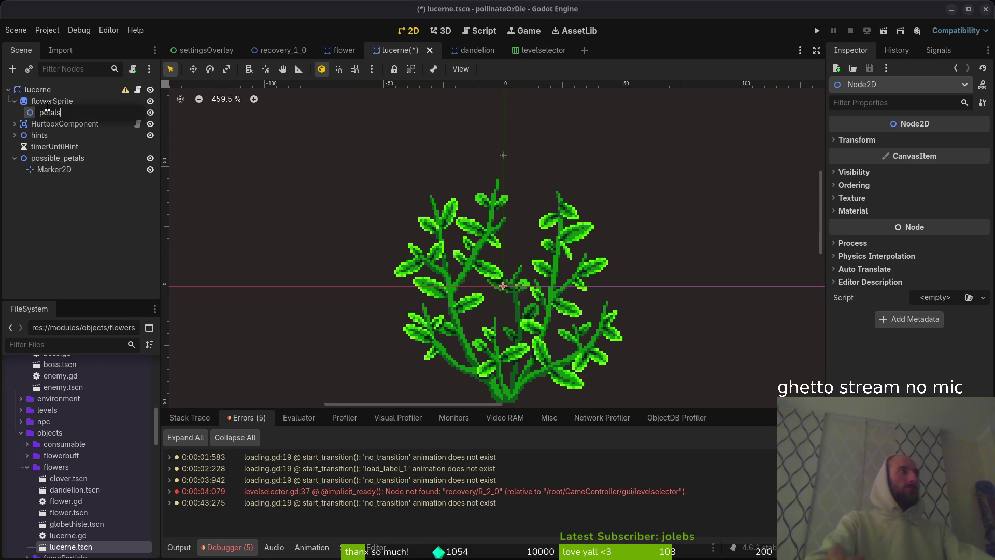
key(Return)
drag(52, 96, 56, 121)
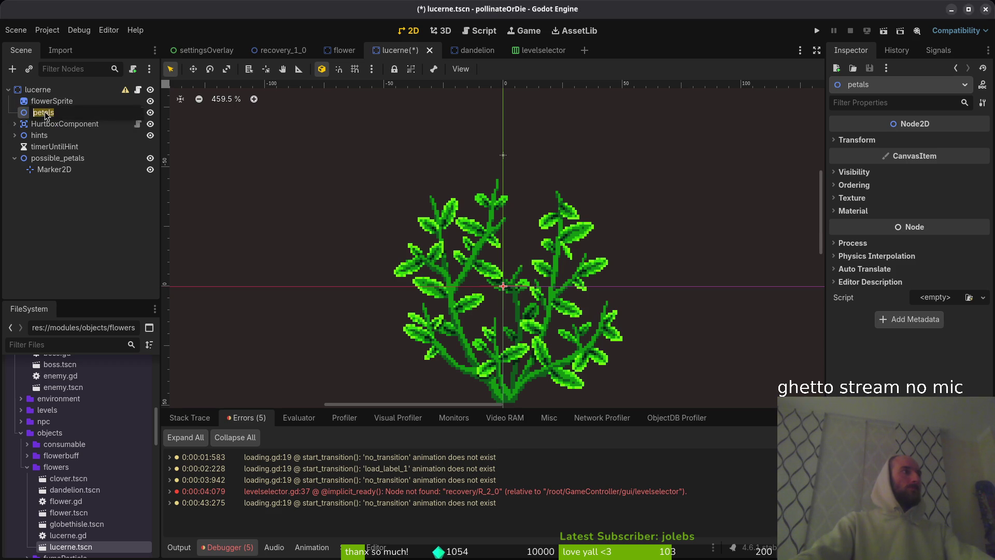
Start a new empty scene from the Scene menu.
key(ctrl+a)
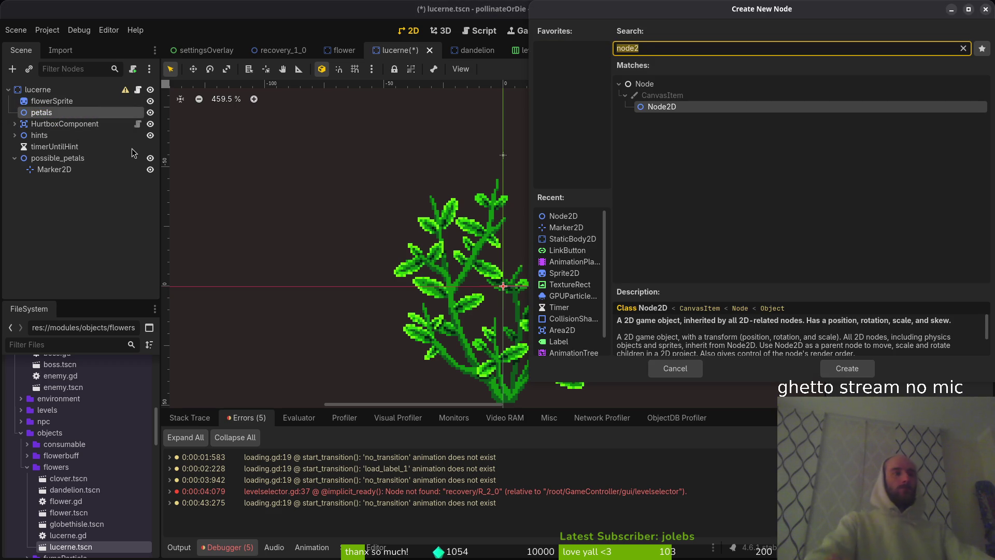
key(Escape)
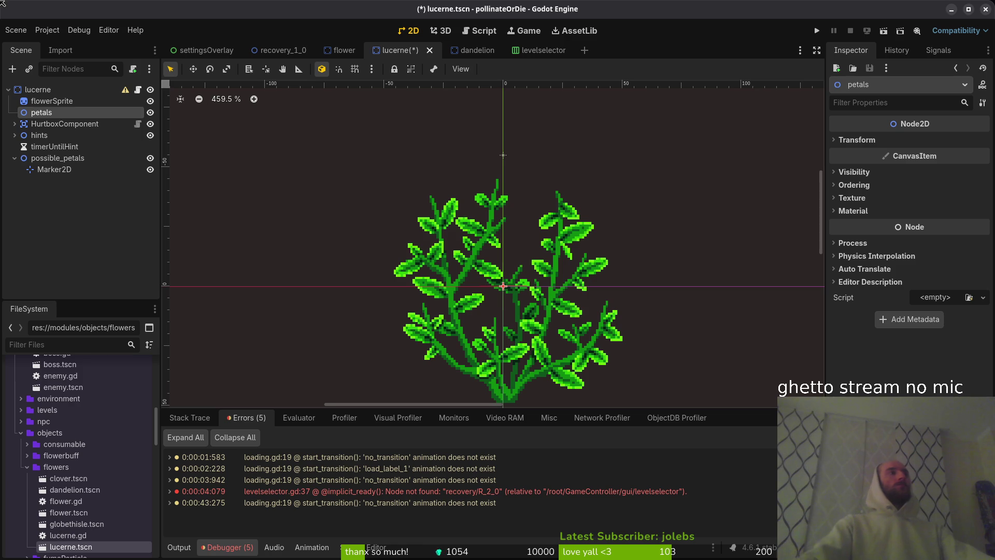
click(21, 34)
click(31, 45)
Give the new scene a Node2D root named lucernePetal with a Sprite2D child.
click(83, 102)
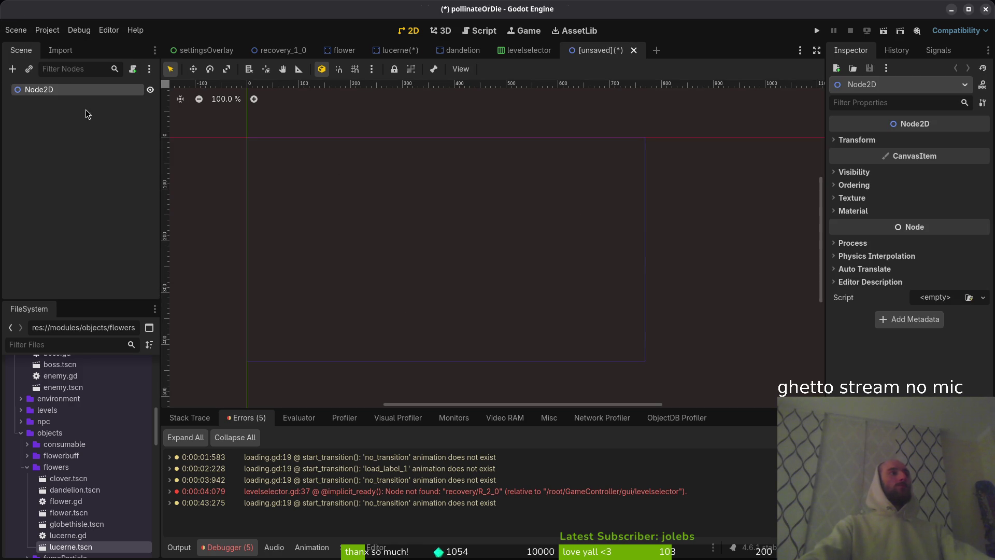
double_click(58, 93)
text(lucerne)
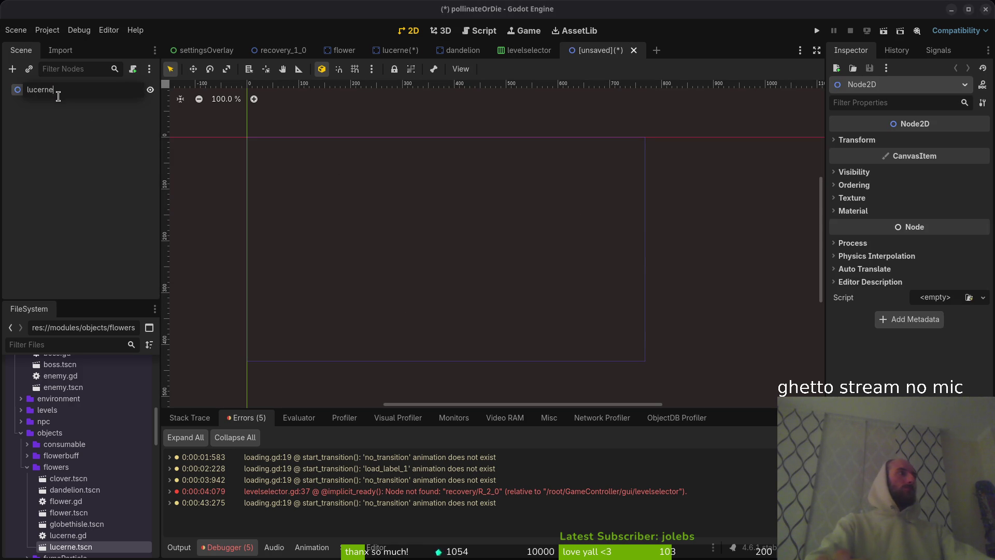
text(Petal)
key(Return)
key(ctrl+a)
text(sprite)
key(Return)
Add a HurtboxComponent as a direct child of lucernePetal.
key(ctrl+a)
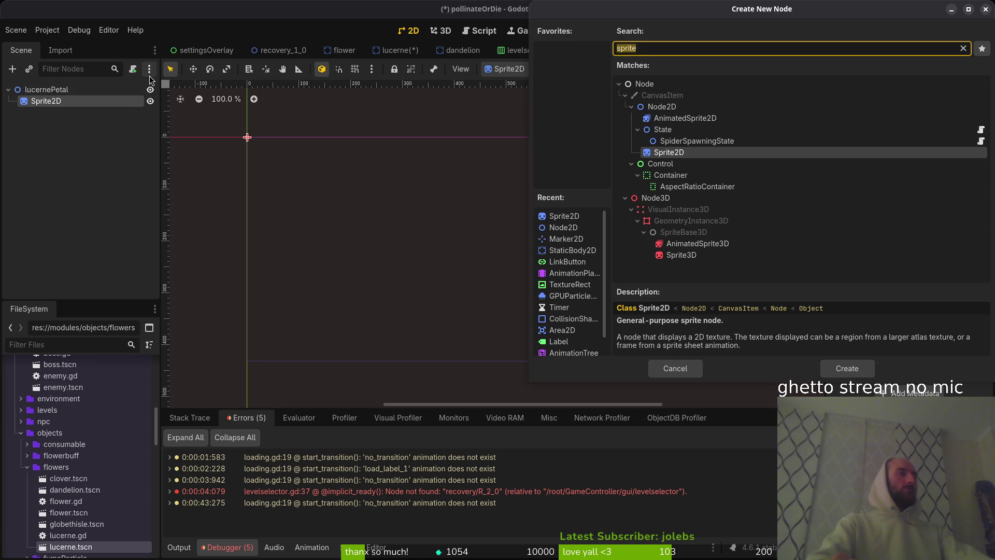
text(hurt)
key(Down)
key(Down)
key(Down)
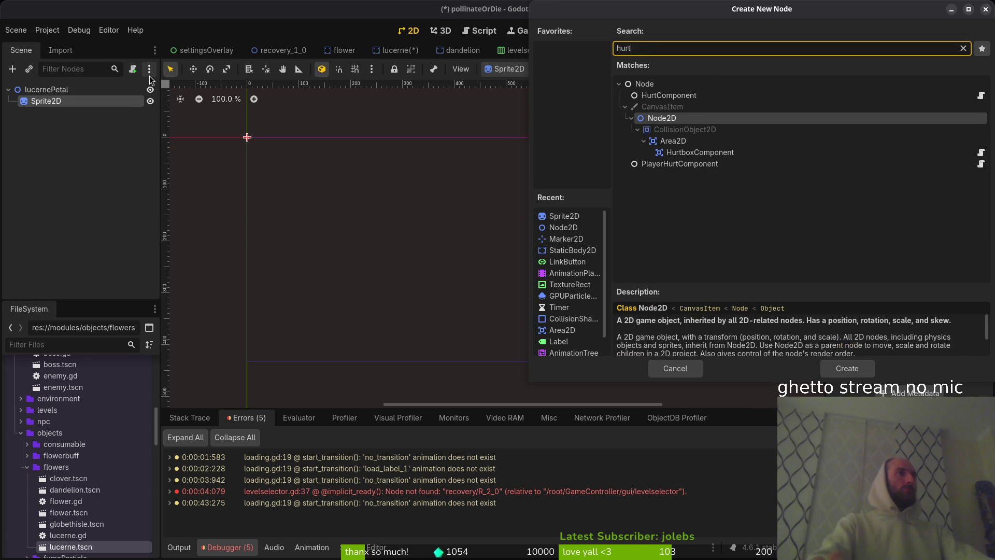
key(Escape)
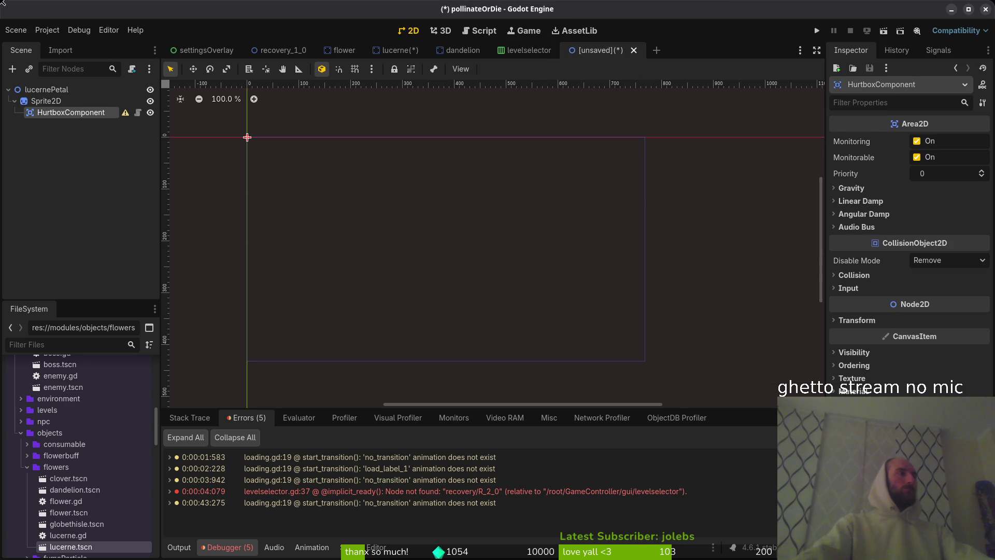
drag(52, 113, 54, 96)
click(46, 115)
Add a CollisionShape2D under the HurtboxComponent.
key(ctrl+a)
text(hurt)
key(BackSpace)
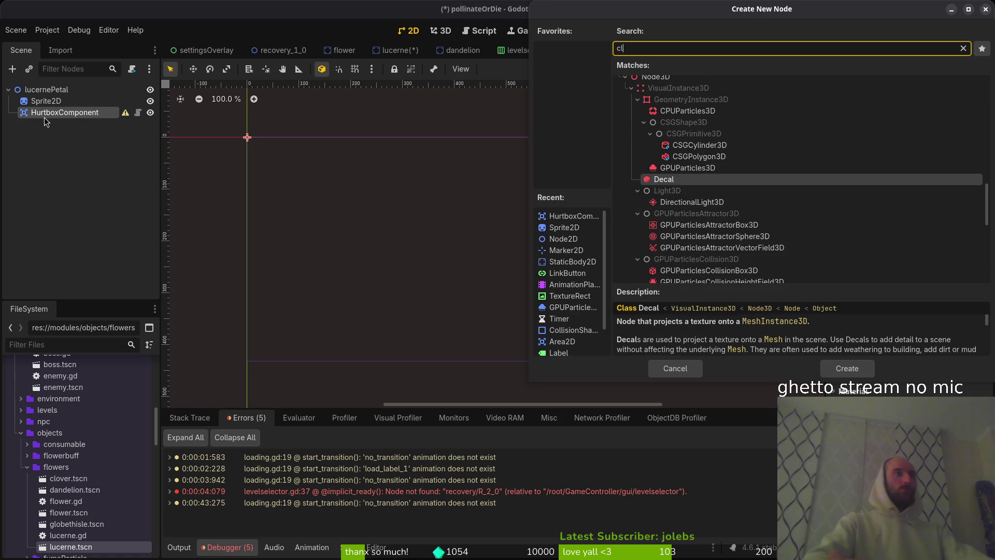
key(Escape)
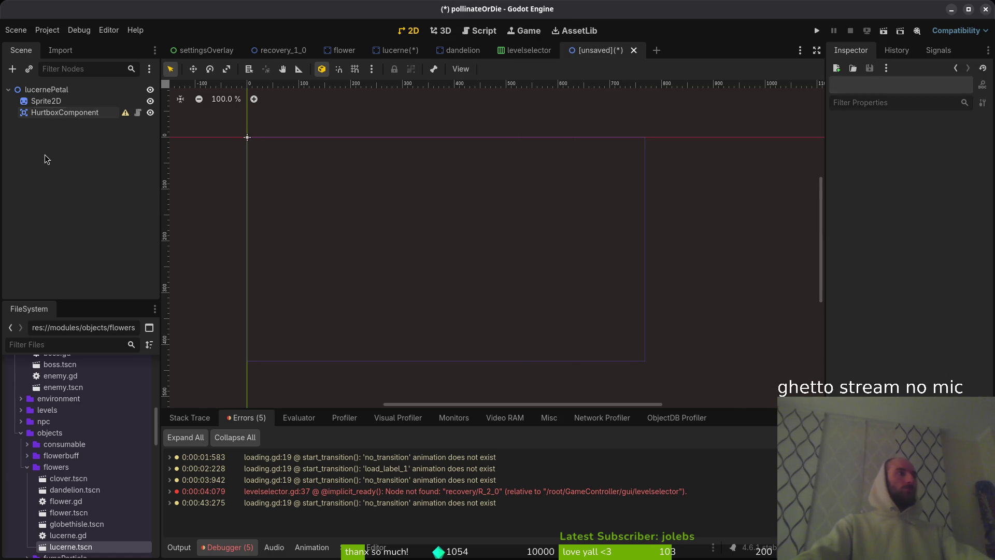
click(71, 120)
key(ctrl+a)
text(coll)
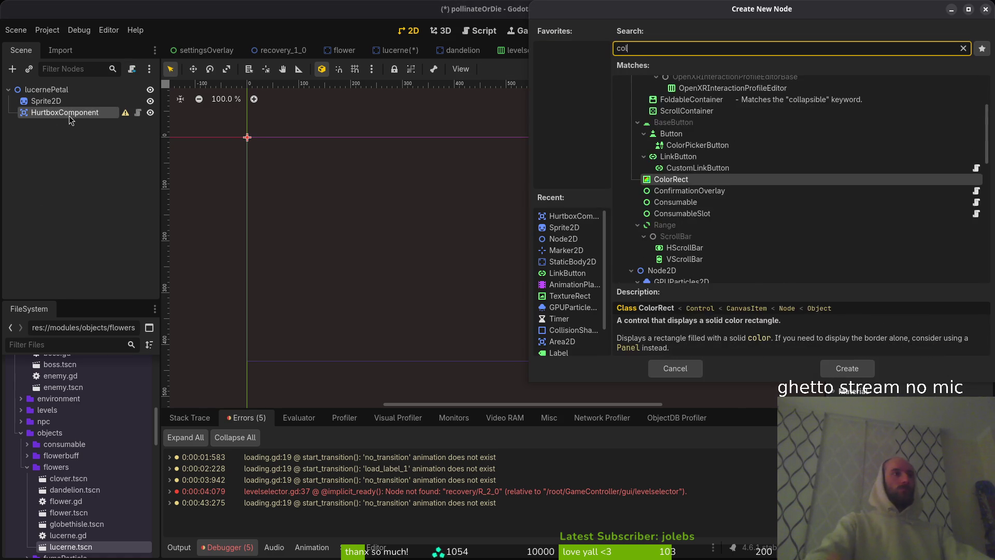
key(Return)
click(55, 92)
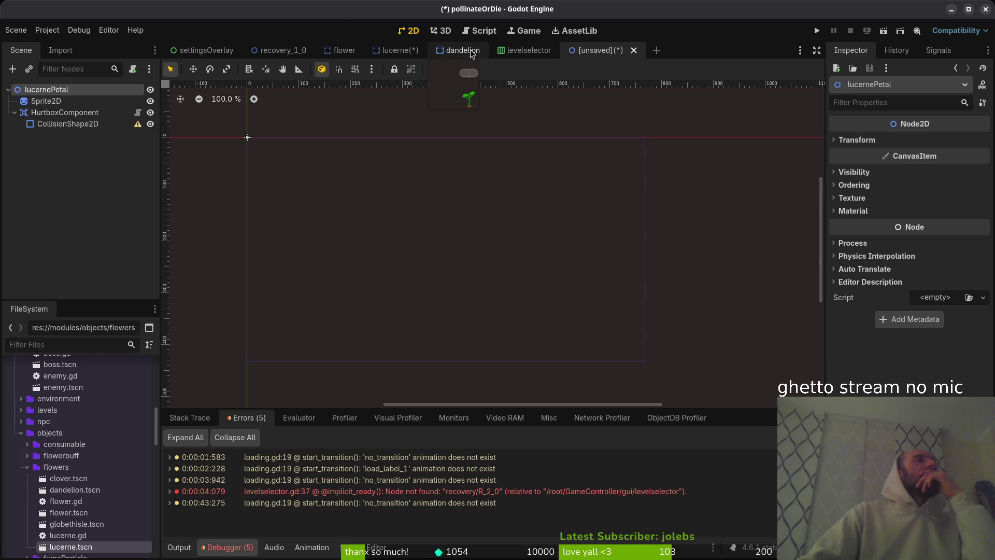
Delete HurtboxComponent, then possible_petals with its Marker2D, from the lucerne scene.
click(399, 50)
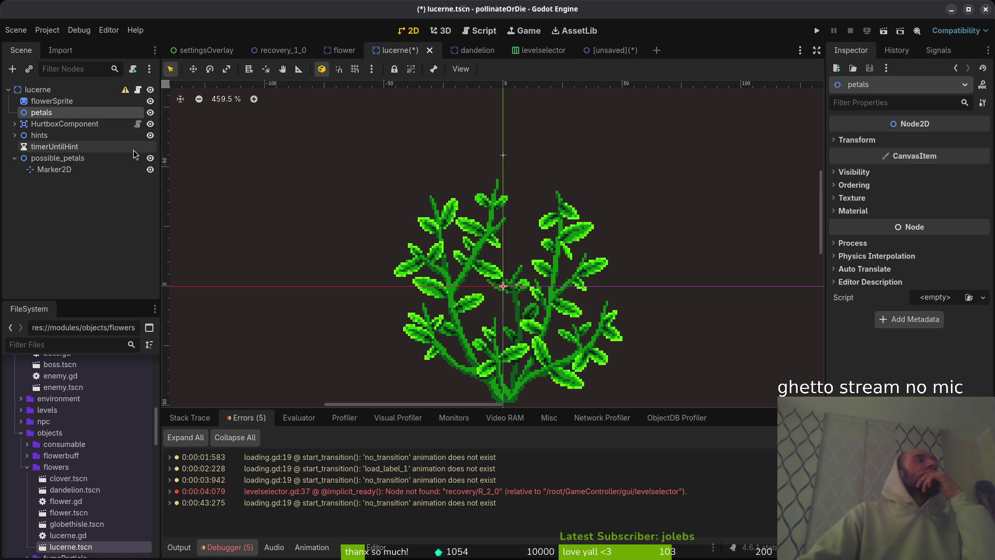
click(57, 125)
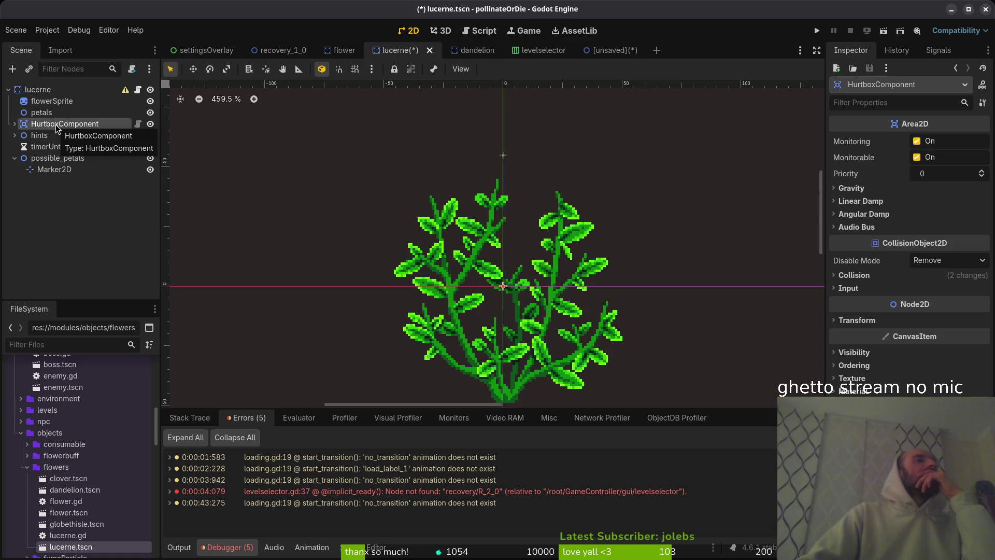
key(Delete)
key(Return)
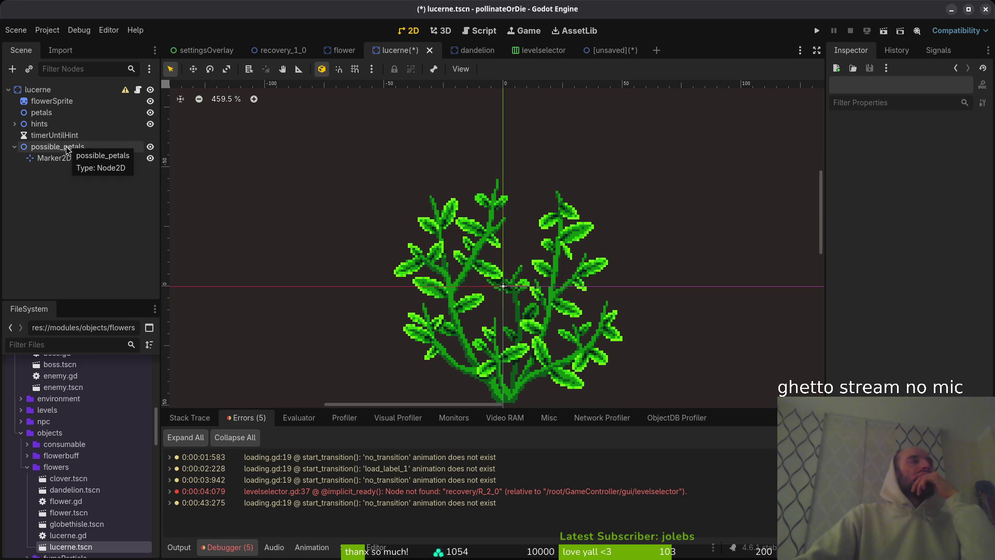
click(70, 149)
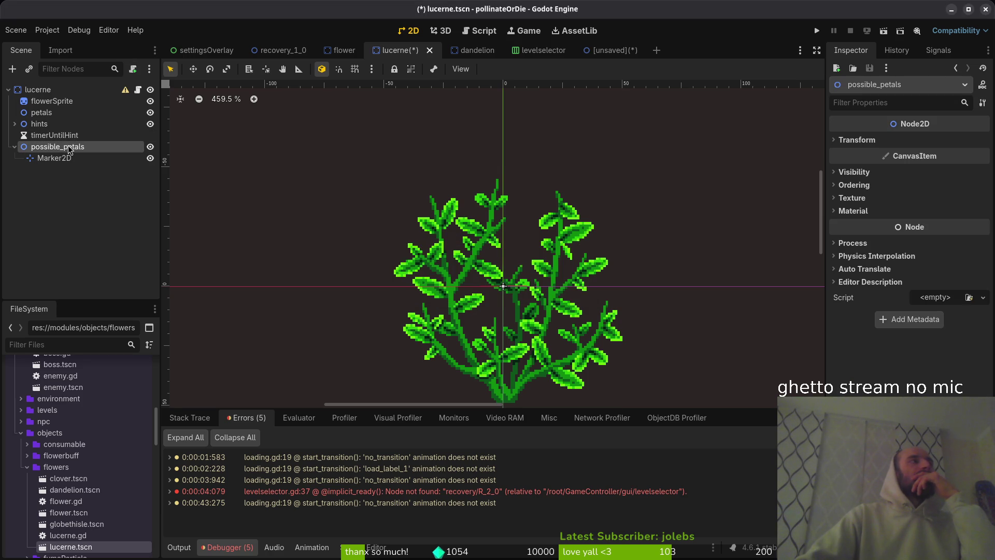
key(Delete)
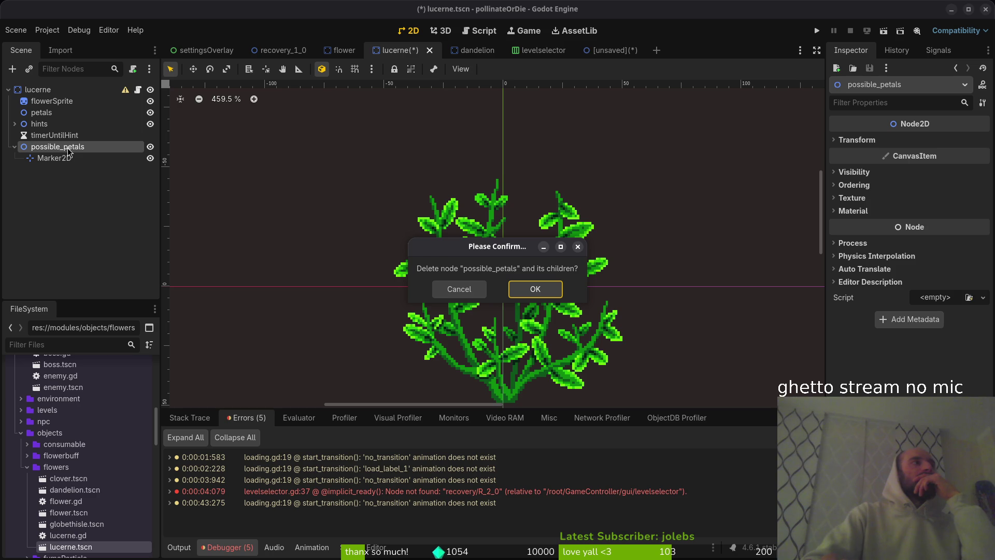
key(Return)
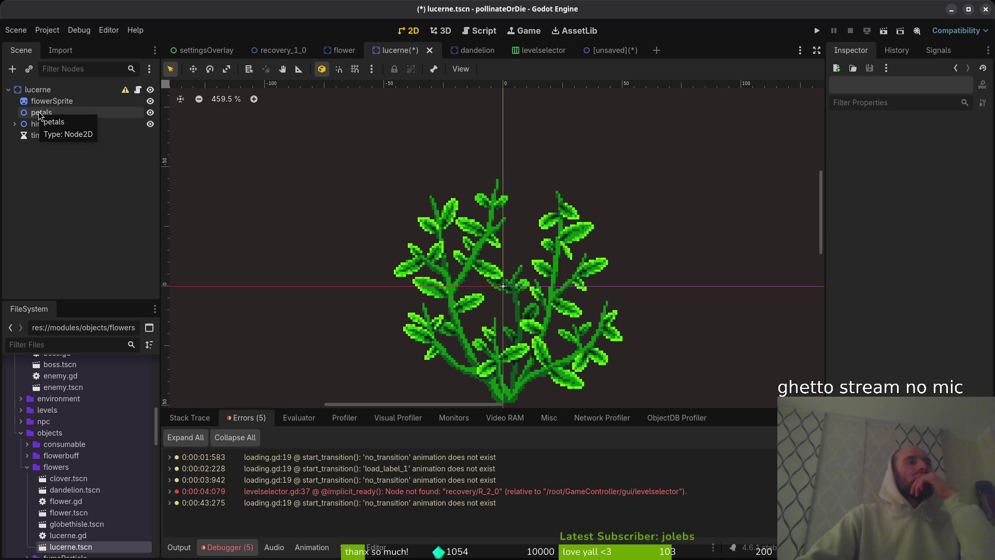
click(46, 117)
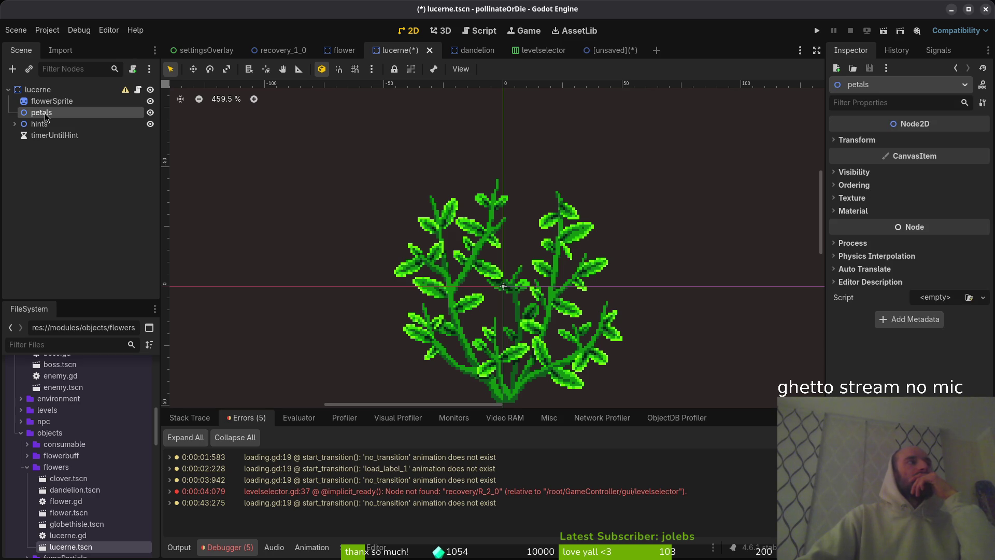
click(618, 54)
click(402, 55)
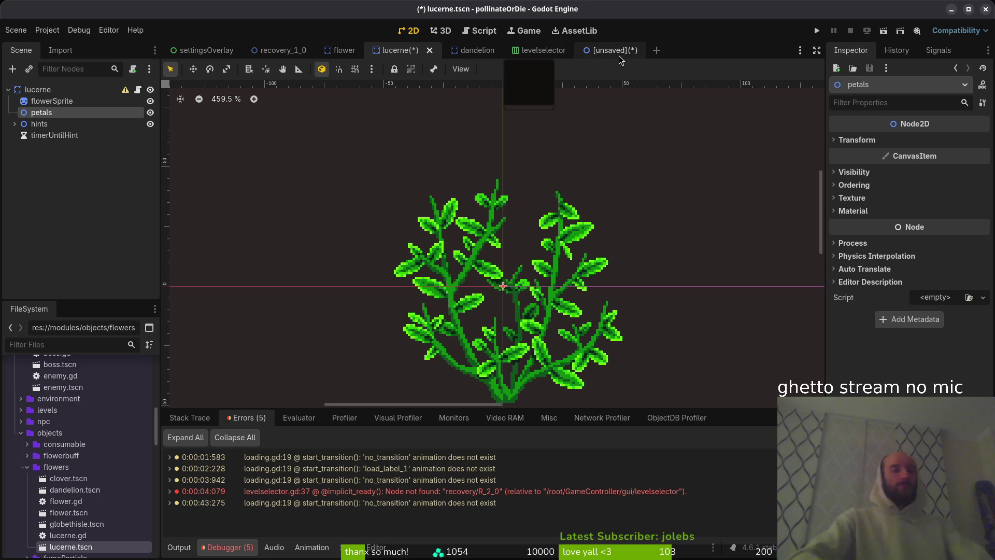
Turn on visibility for the petal layers plus the leafs and stem layers.
key(alt+Tab)
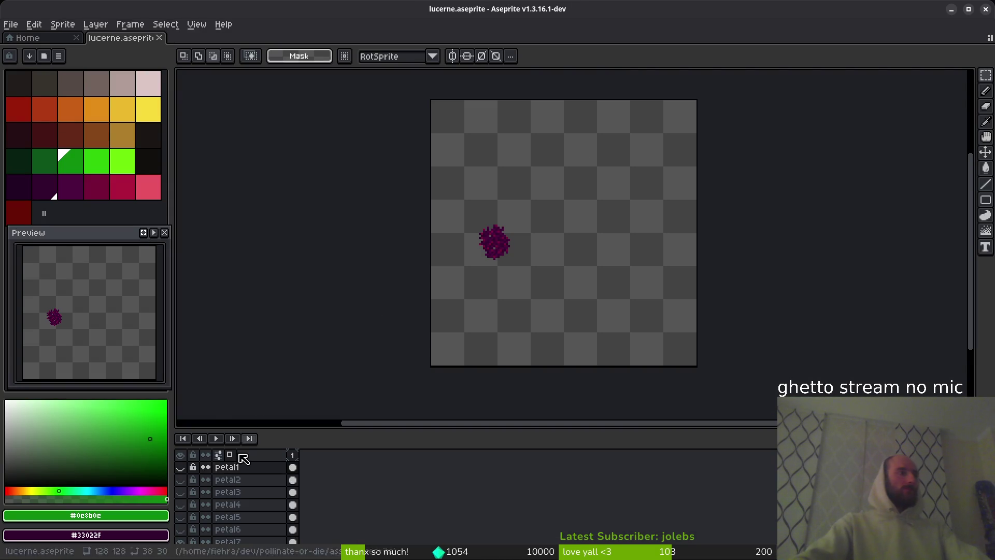
click(180, 467)
click(180, 479)
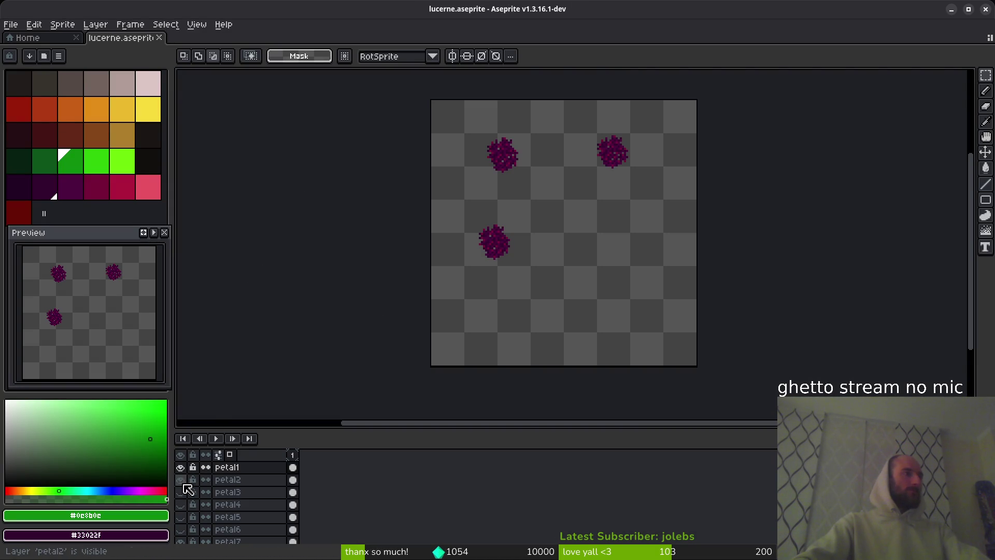
click(181, 491)
click(180, 504)
click(180, 517)
click(180, 529)
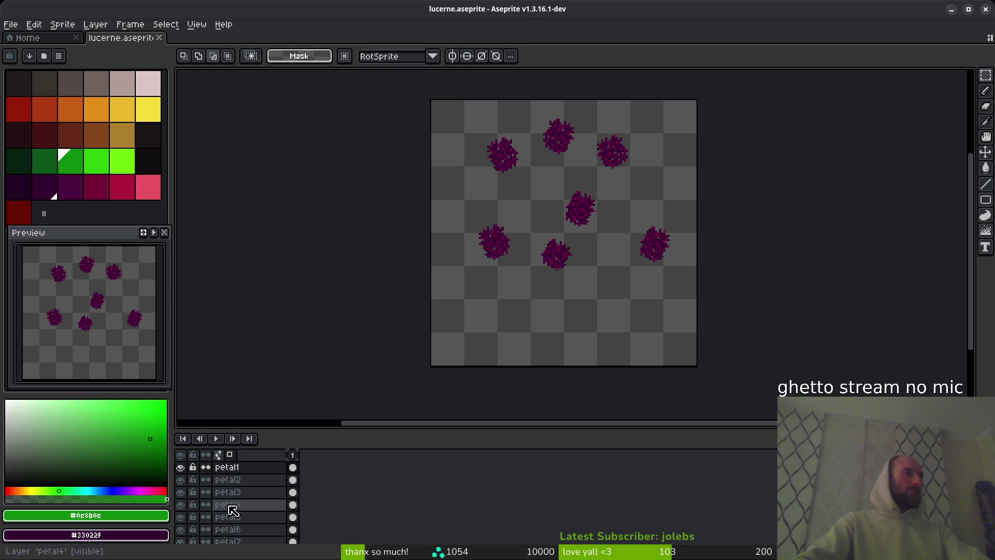
scroll(184, 513, down, 2)
click(180, 499)
click(180, 511)
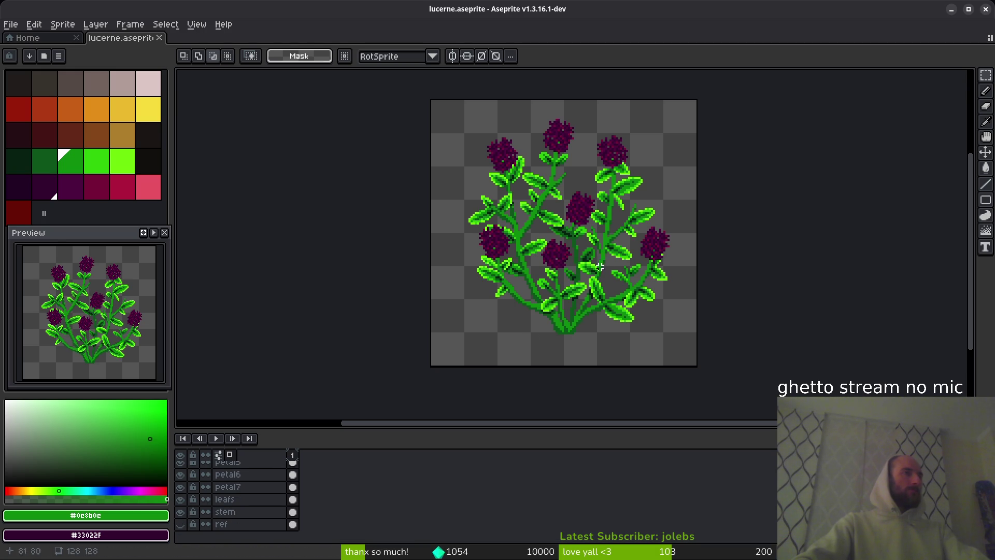
scroll(212, 500, up, 2)
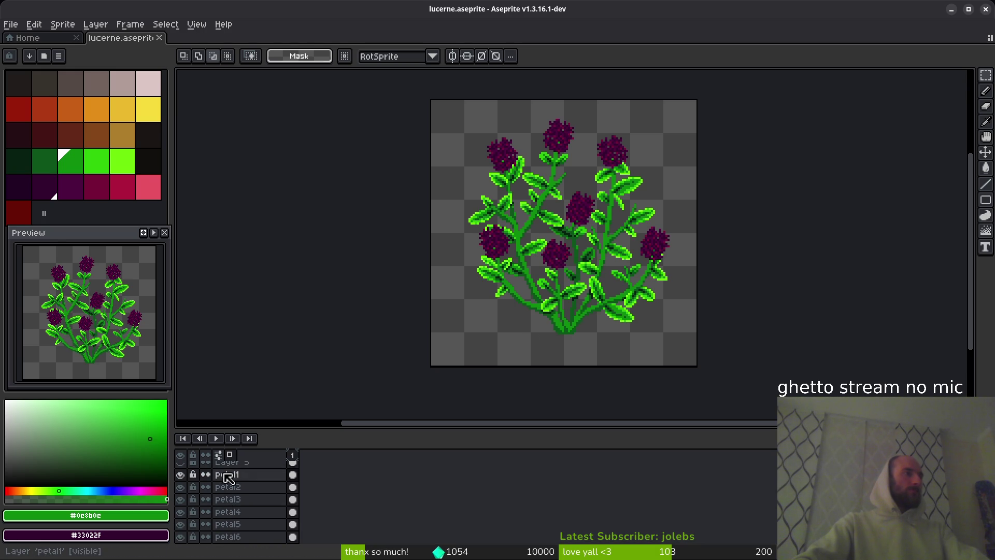
Toggle petal1 off and on to compare, then move the left flower head down.
click(182, 479)
click(182, 479)
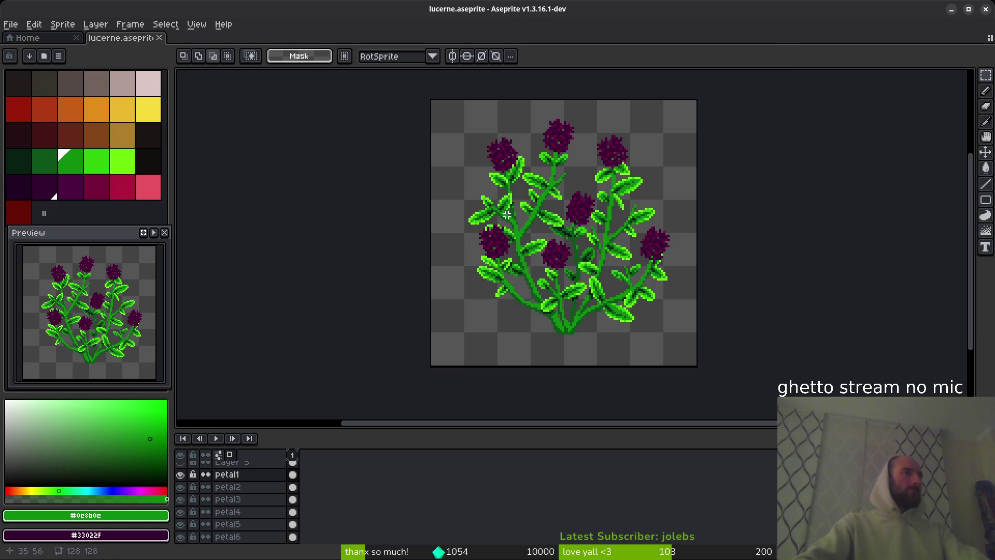
scroll(591, 308, up, 5)
scroll(590, 308, up, 1)
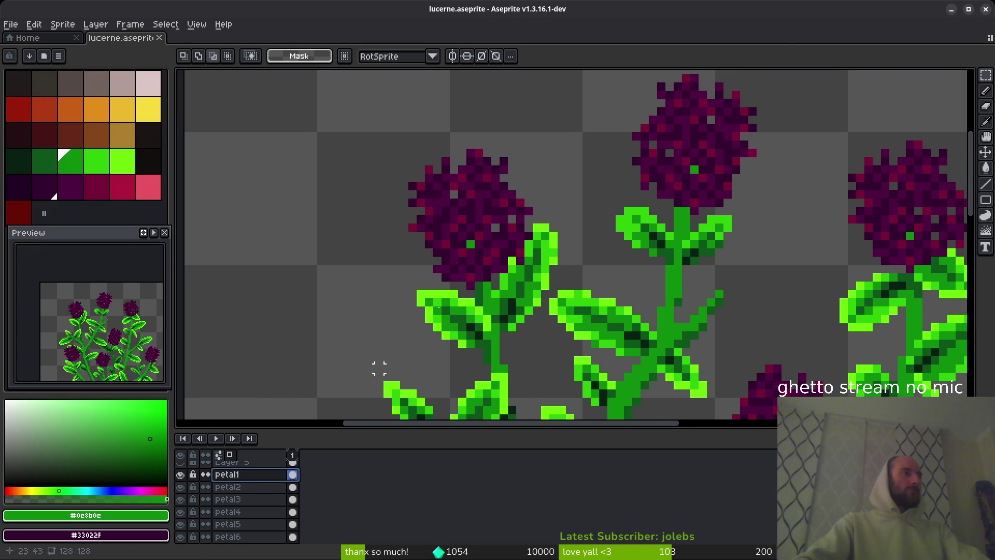
mouse_move(368, 102)
mouse_down()
mouse_move(575, 210)
mouse_move(539, 222)
mouse_up()
Shift selected chunks of the left flower head into new positions.
key(ctrl+d)
drag(579, 150, 495, 293)
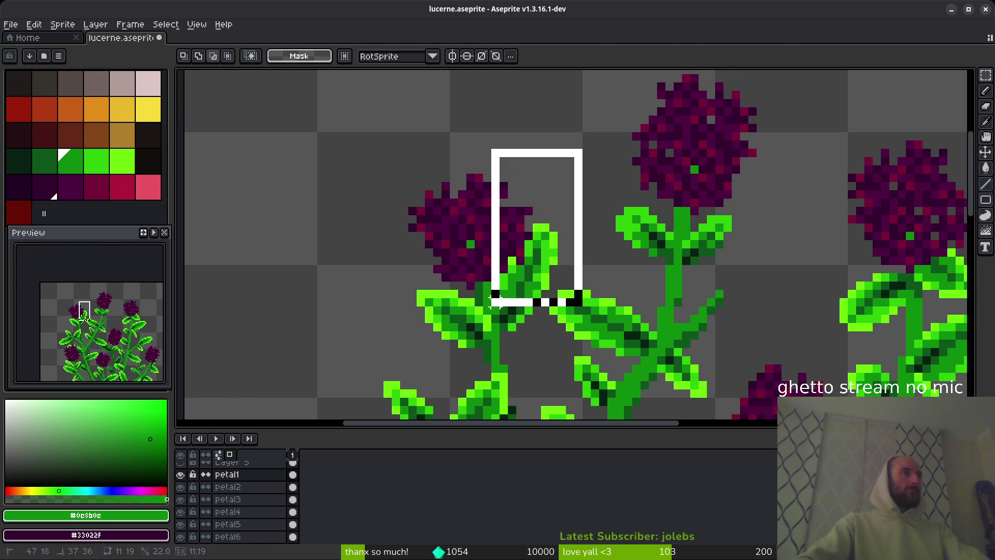
drag(518, 244, 484, 251)
key(ctrl+d)
mouse_move(350, 166)
mouse_down()
mouse_move(458, 282)
mouse_move(466, 251)
mouse_move(558, 310)
mouse_up()
key(ctrl+d)
key(ctrl+d)
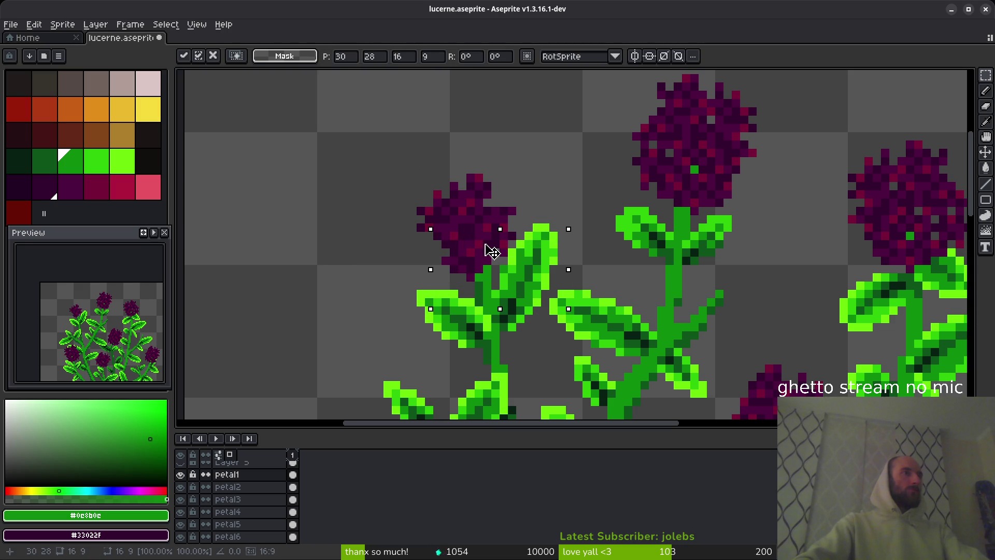
mouse_move(358, 150)
mouse_down()
mouse_move(483, 212)
mouse_move(526, 218)
mouse_up()
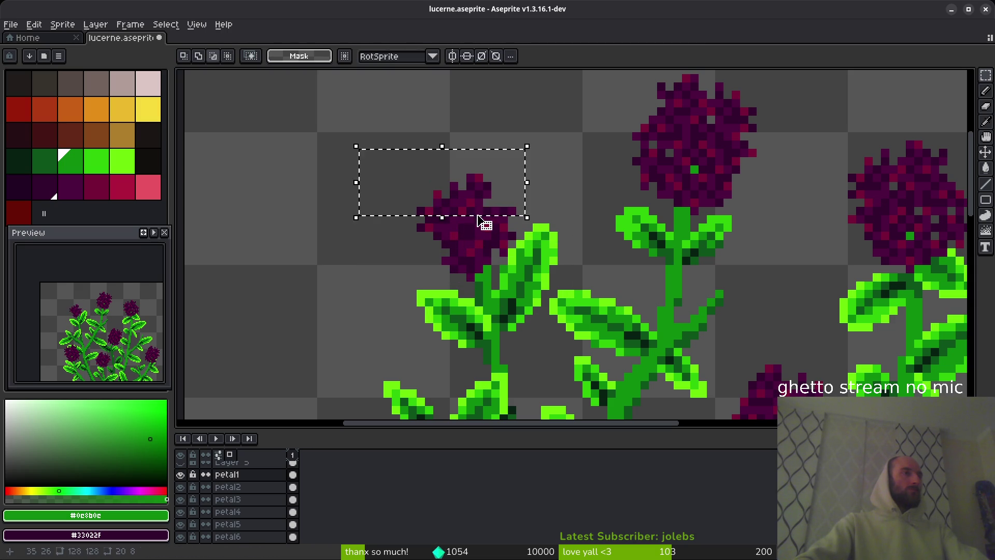
mouse_move(462, 218)
mouse_down()
mouse_move(470, 229)
mouse_move(460, 216)
mouse_move(468, 216)
mouse_up()
drag(548, 150, 494, 262)
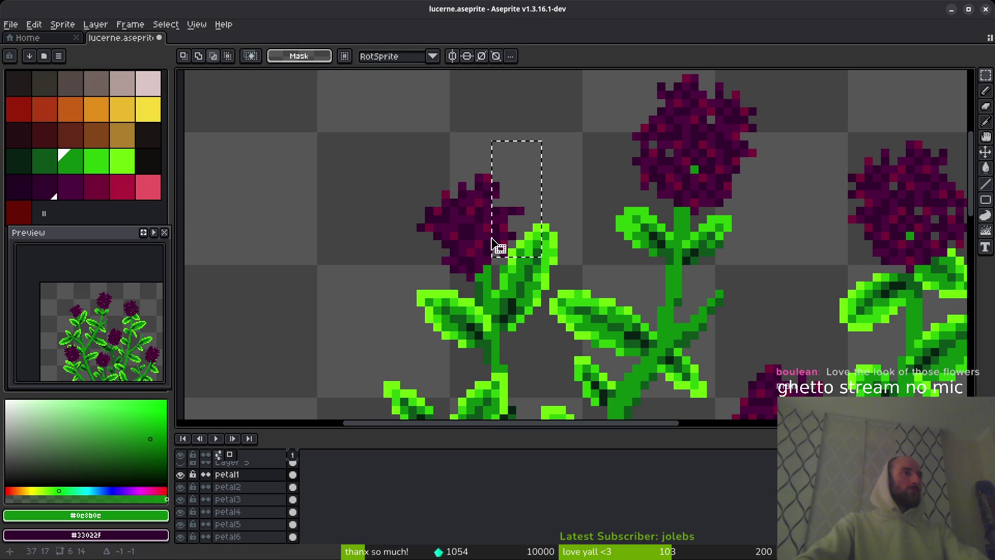
mouse_move(513, 223)
mouse_down()
mouse_move(504, 225)
mouse_move(512, 231)
mouse_up()
key(Return)
Lower the left flower's top by one pixel and shift part of it two pixels left.
drag(433, 133, 530, 207)
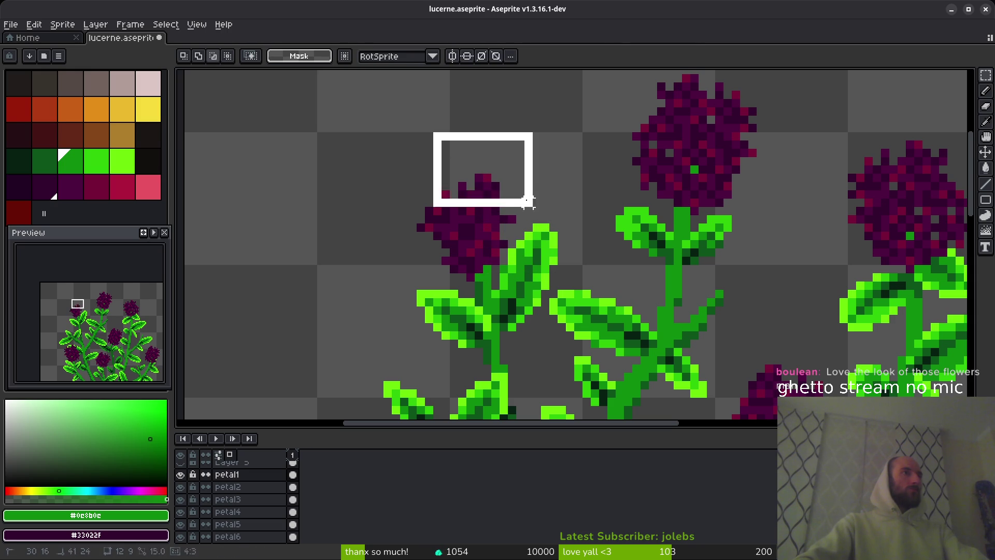
drag(484, 185, 484, 193)
click(437, 220)
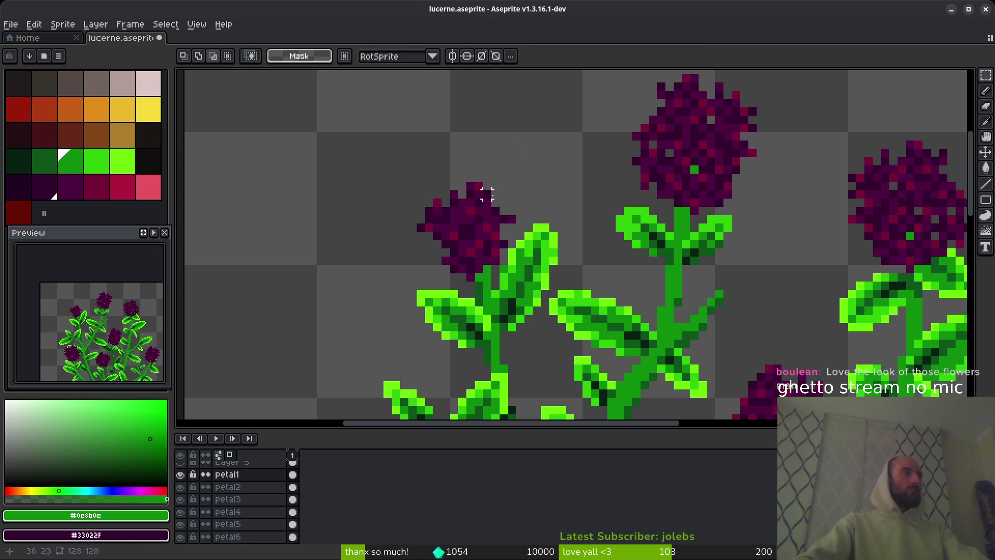
drag(430, 129, 533, 212)
click(444, 196)
scroll(461, 191, up, 5)
mouse_move(437, 124)
mouse_down()
mouse_move(624, 186)
mouse_move(626, 212)
mouse_up()
mouse_move(351, 111)
mouse_down()
mouse_move(595, 211)
mouse_move(531, 197)
mouse_up()
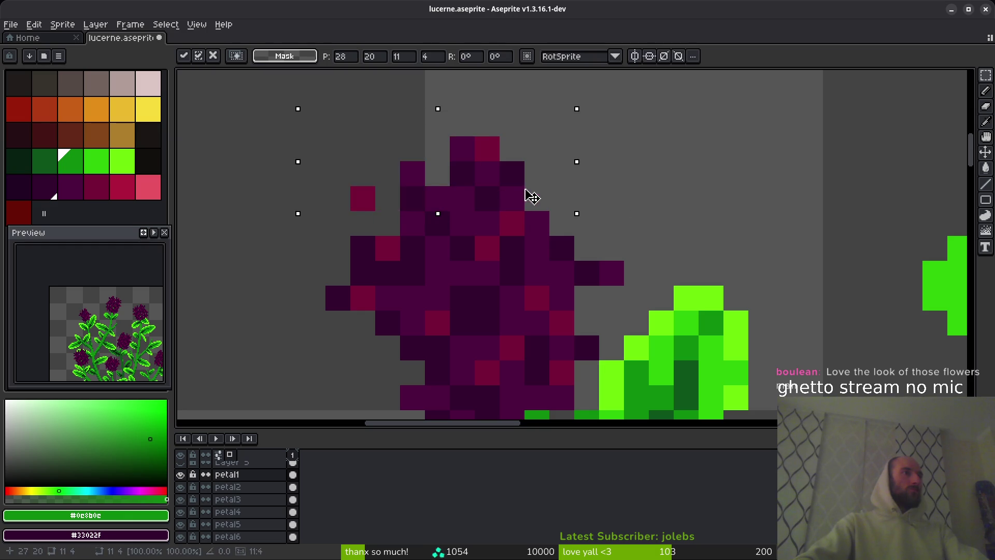
key(Return)
Rearrange a small block of petal pixels along the flower's left edge.
scroll(400, 196, down, 3)
scroll(388, 217, up, 2)
drag(348, 162, 448, 224)
scroll(449, 225, up, 3)
mouse_move(357, 106)
mouse_down()
mouse_move(524, 206)
mouse_move(490, 172)
mouse_move(469, 116)
mouse_up()
click(473, 155)
mouse_move(332, 140)
mouse_down()
mouse_move(422, 188)
mouse_move(444, 171)
mouse_up()
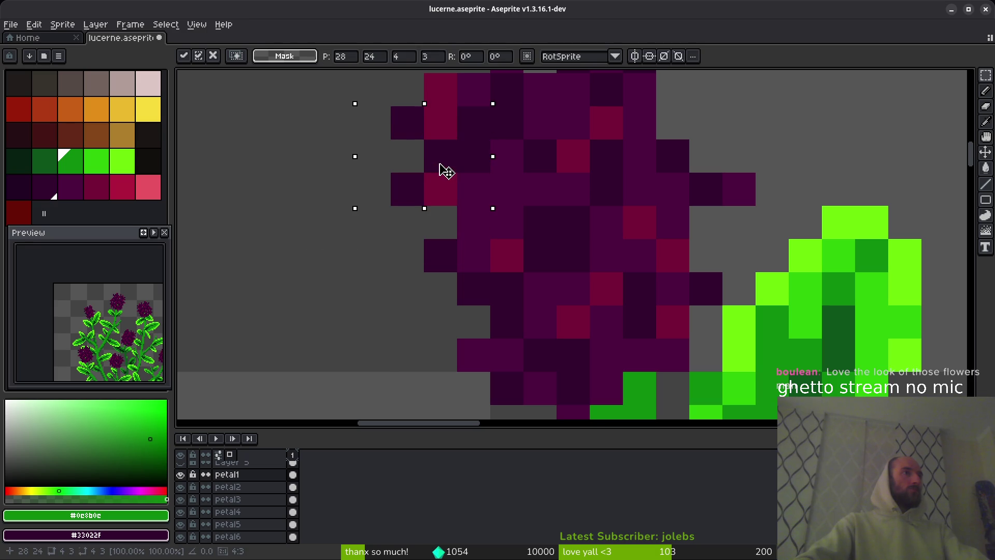
key(Return)
scroll(491, 215, down, 5)
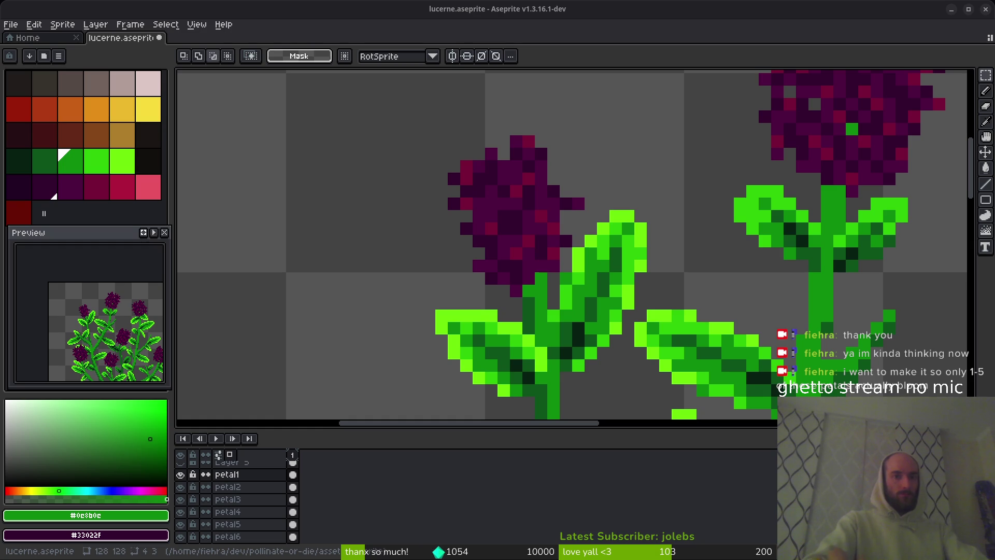
Undo and redo the last petal pixel edits, then save the sprite.
scroll(645, 311, down, 6)
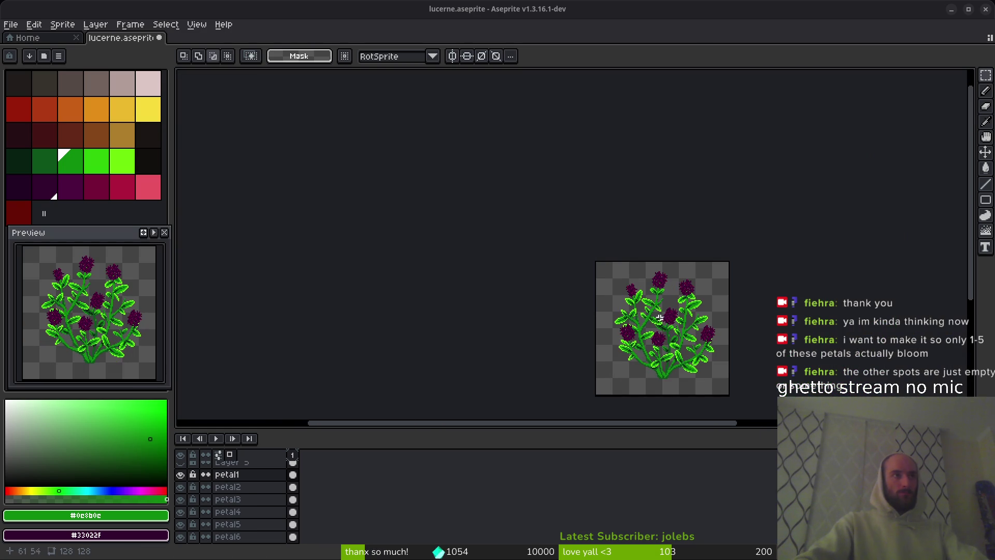
scroll(645, 310, up, 5)
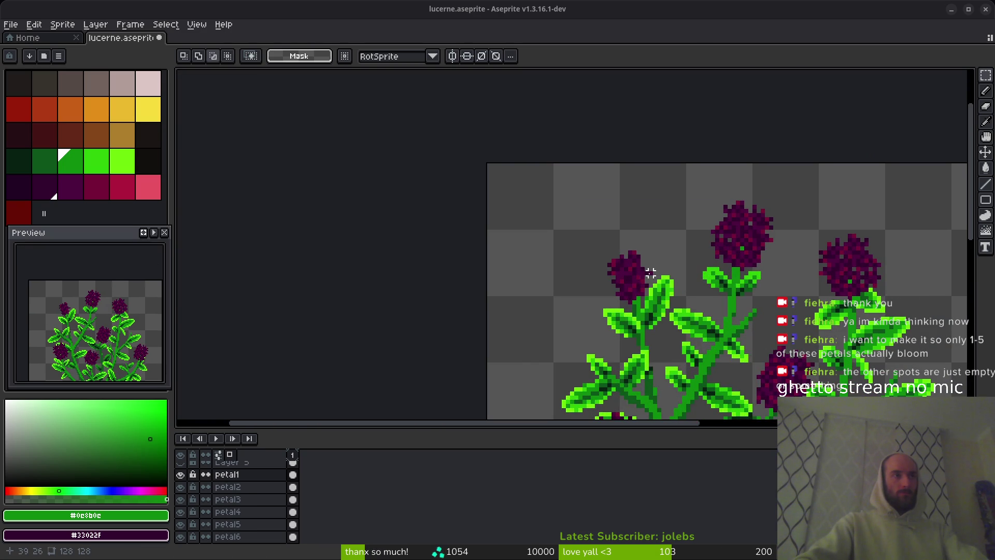
scroll(650, 273, down, 3)
key(ctrl+z)
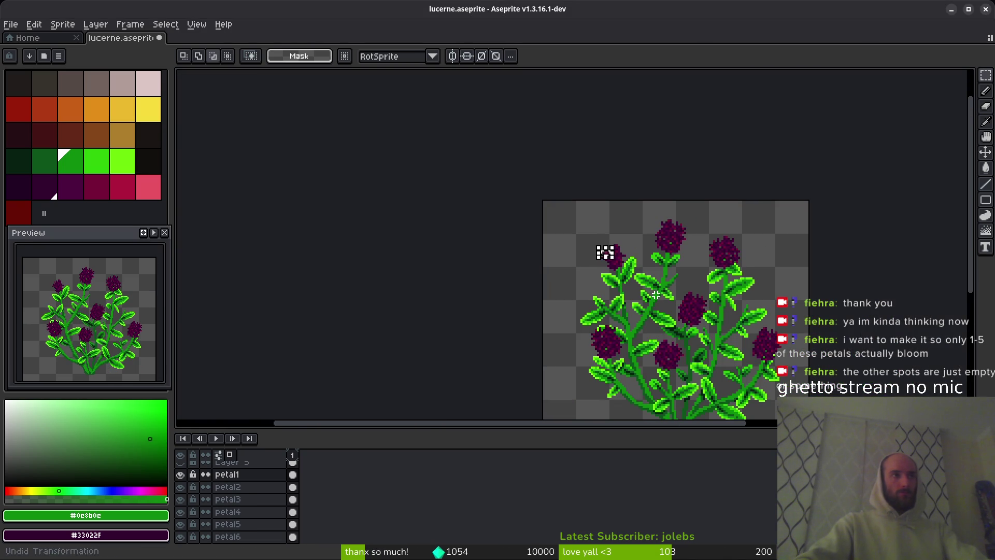
drag(619, 235, 640, 280)
click(642, 280)
key(ctrl+z)
key(ctrl+z)
key(ctrl+z)
key(ctrl+z)
key(ctrl+y)
key(ctrl+y)
key(ctrl+s)
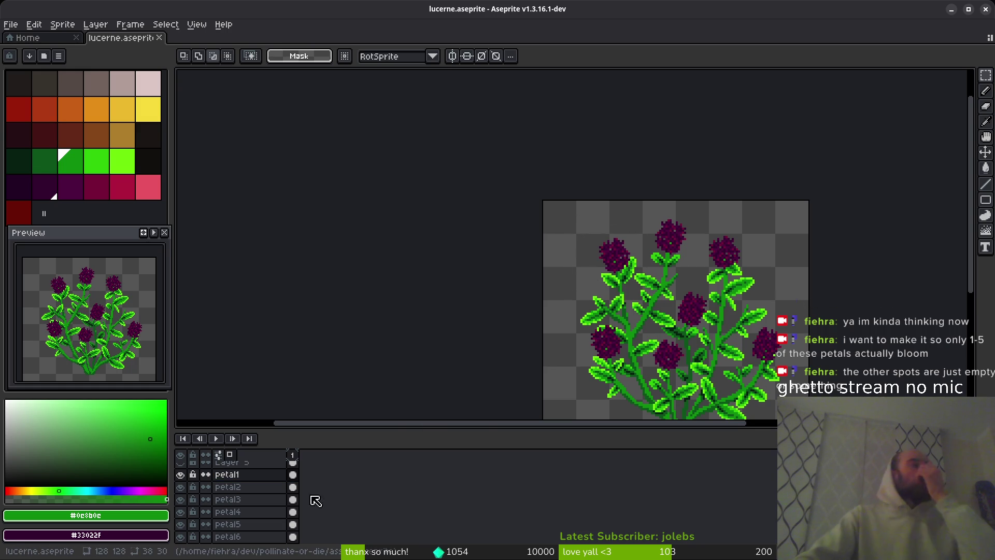
Hide the petal1, petal4 and petal5 layers and recentre the plant.
scroll(266, 498, up, 1)
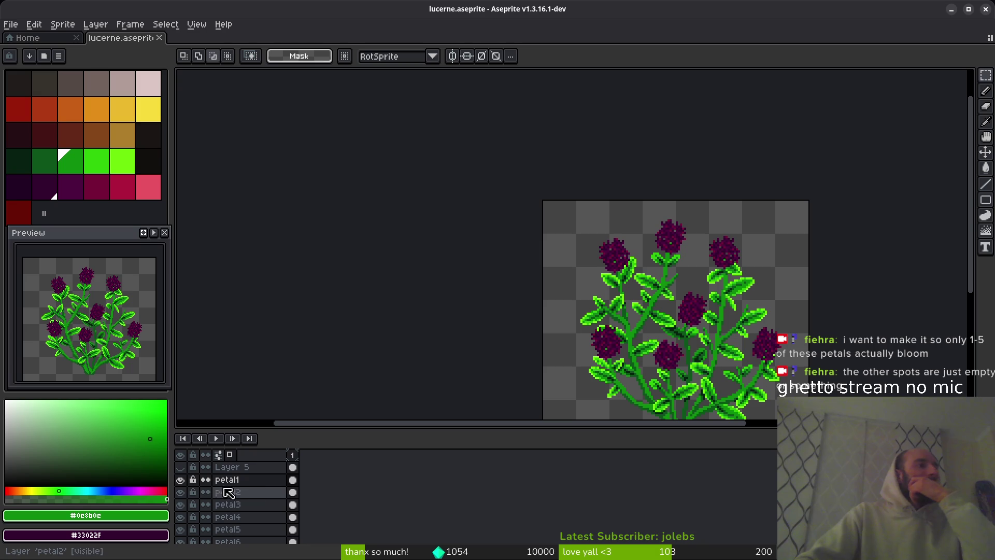
click(180, 479)
click(180, 517)
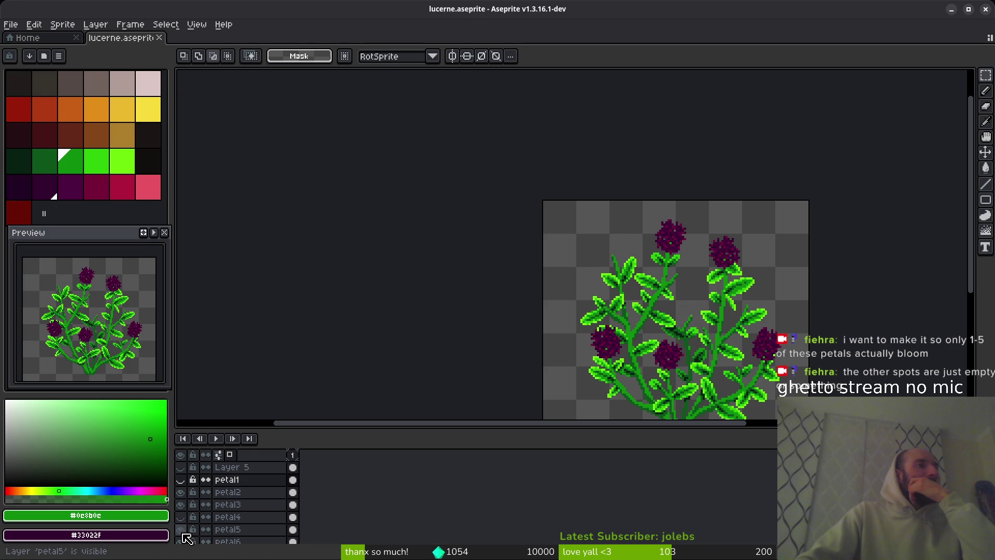
click(181, 529)
drag(679, 354, 665, 283)
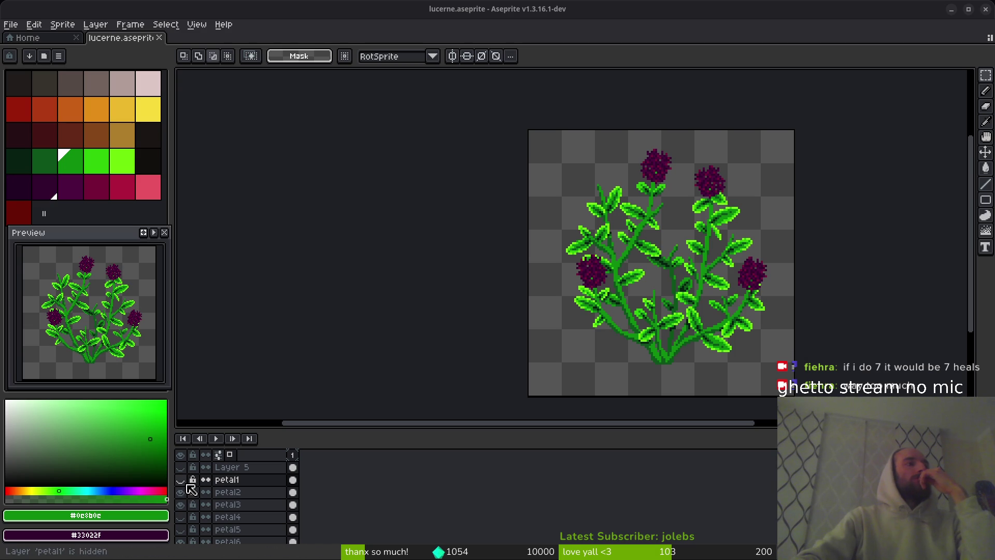
Show petal1, petal4, petal5 and petal3 again and hide Layer 5's ghost leaves.
click(181, 479)
click(181, 518)
click(180, 529)
click(180, 505)
click(180, 466)
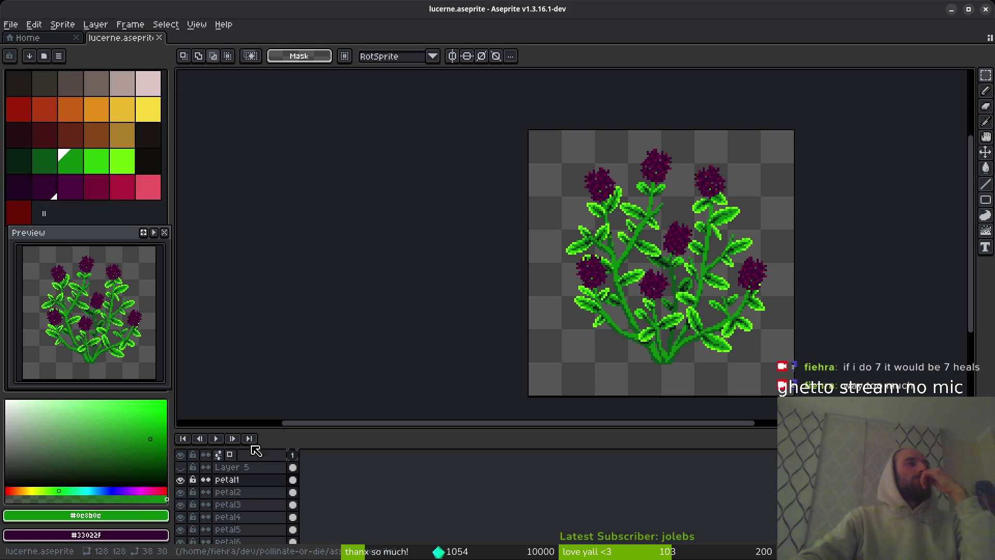
drag(642, 314, 598, 311)
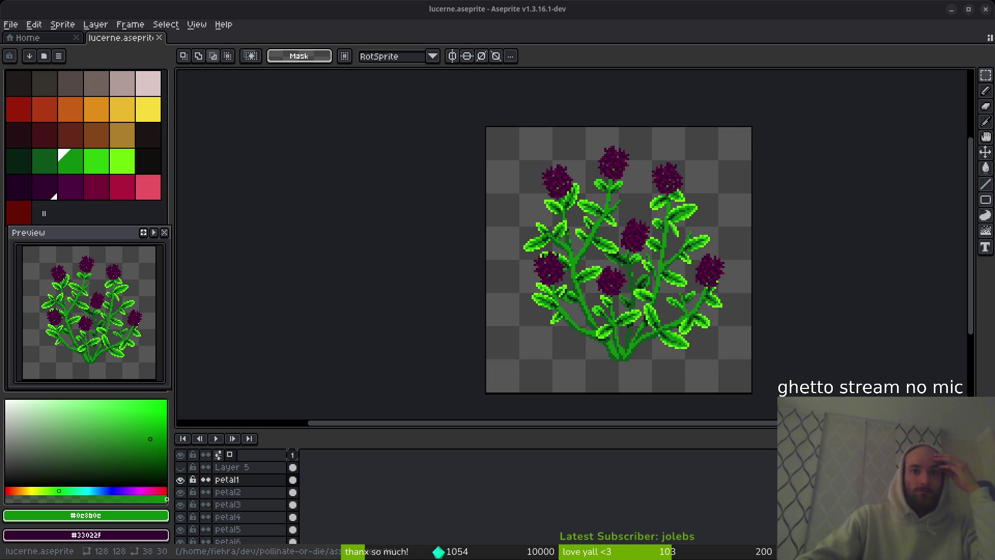
Pick crimson from the palette as the painting colour.
scroll(622, 234, up, 5)
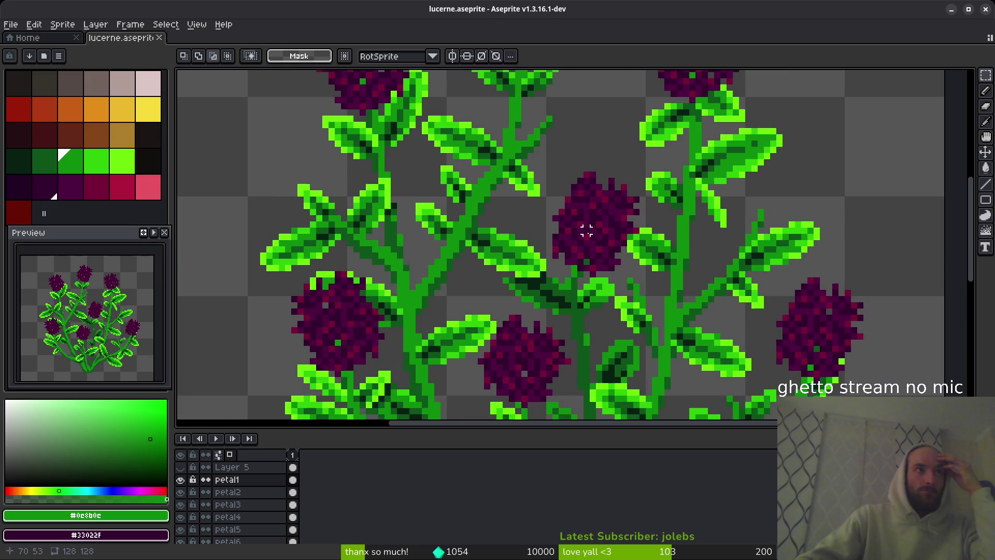
click(122, 186)
scroll(529, 233, down, 3)
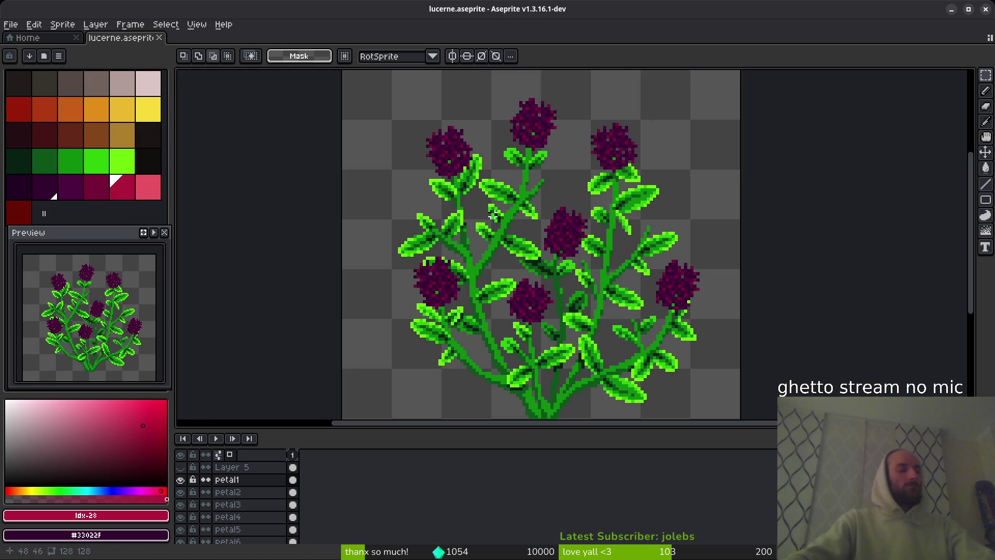
Lasso the top-middle flower and replace its #750d37 purple with crimson.
key(b)
mouse_move(556, 78)
mouse_down()
mouse_move(502, 90)
mouse_move(499, 202)
mouse_move(394, 318)
mouse_move(518, 233)
mouse_move(632, 174)
mouse_move(673, 135)
mouse_move(559, 80)
mouse_up()
scroll(568, 133, up, 2)
scroll(606, 171, up, 2)
key(i)
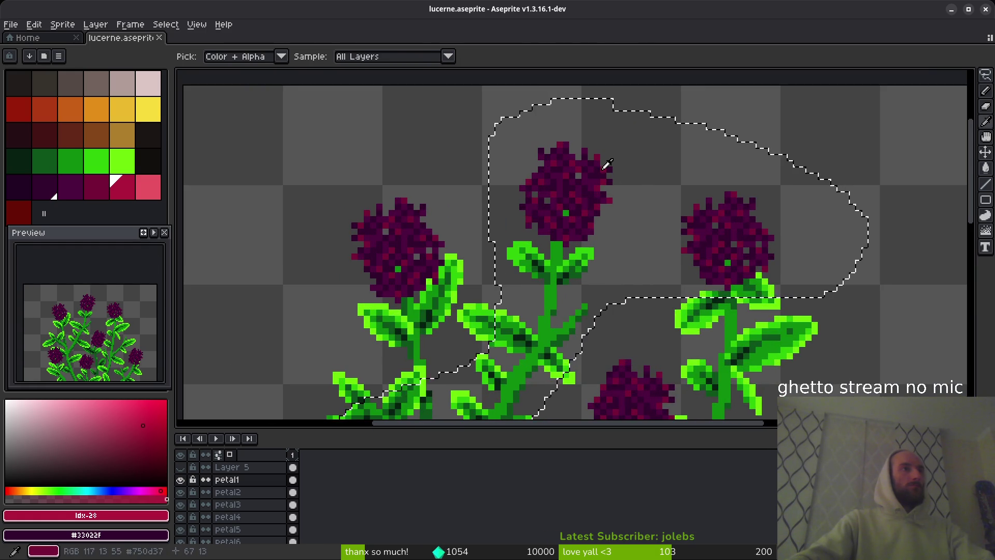
click(606, 165)
key(v)
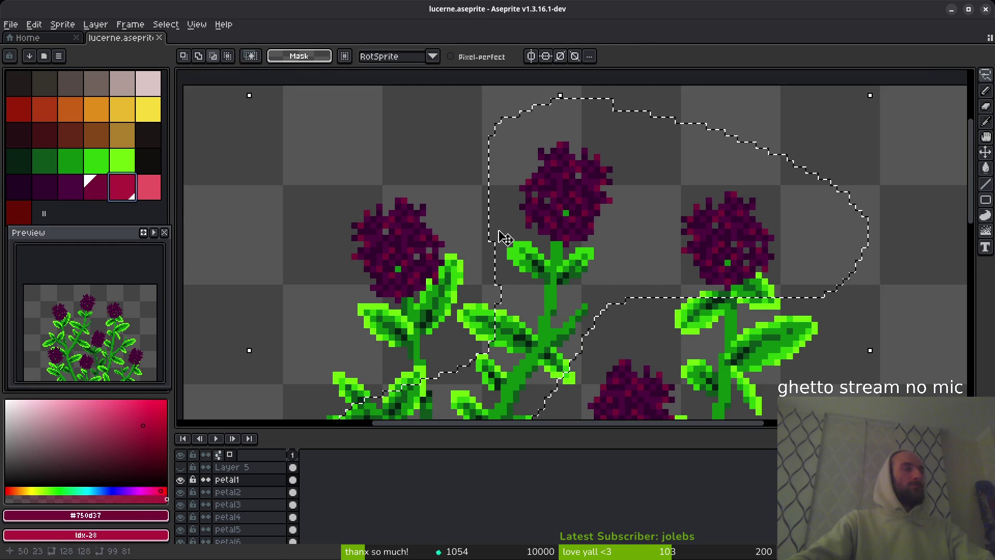
key(shift+r)
key(Return)
scroll(613, 201, up, 3)
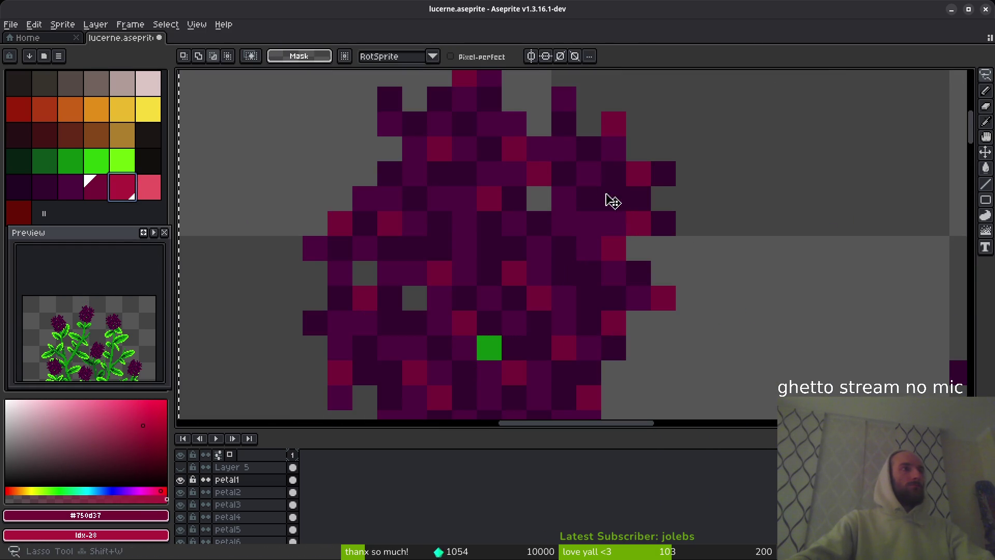
scroll(631, 217, down, 3)
Flatten the selected petal layers into one layer, then merge petal7 into it.
mouse_move(292, 480)
mouse_down()
mouse_move(295, 535)
mouse_move(307, 526)
mouse_up()
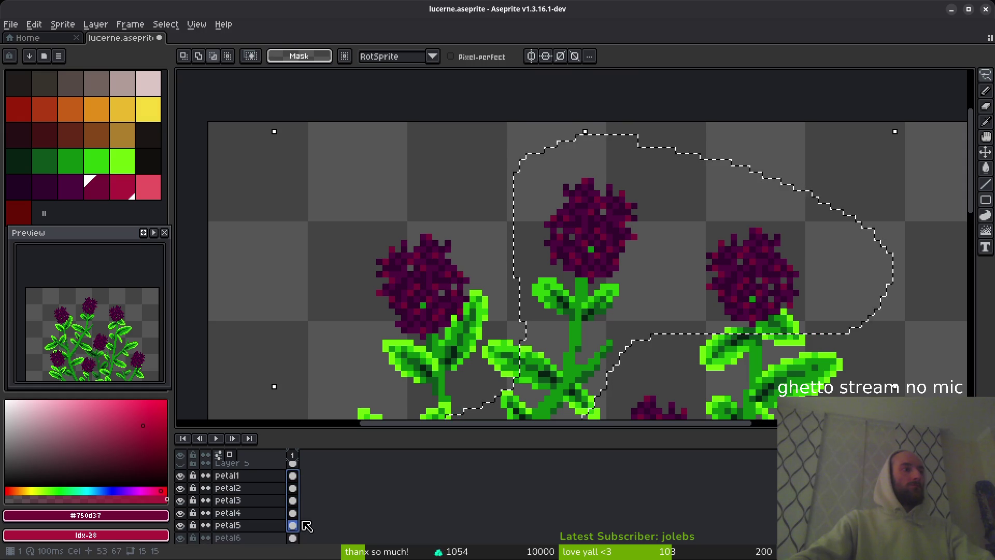
right_click(250, 501)
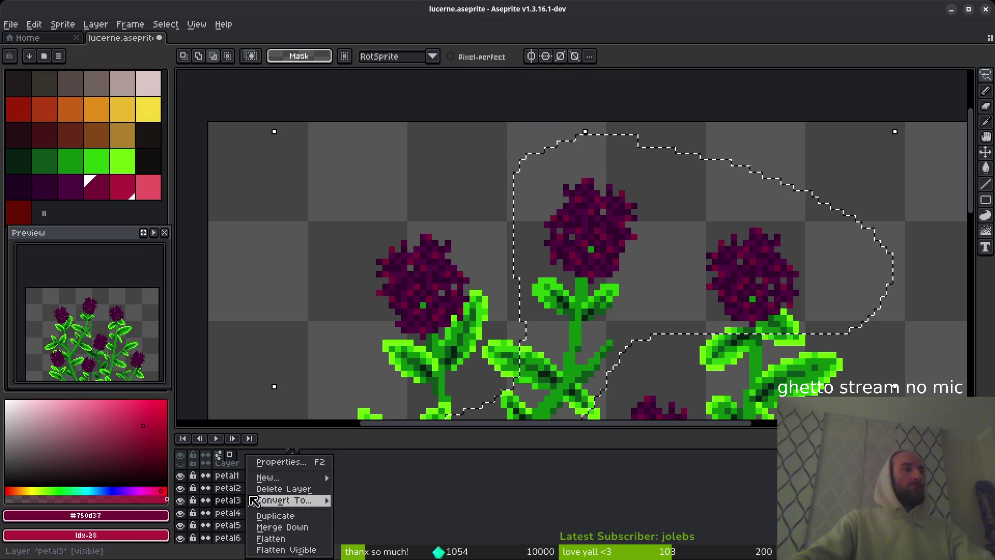
click(298, 551)
click(256, 489)
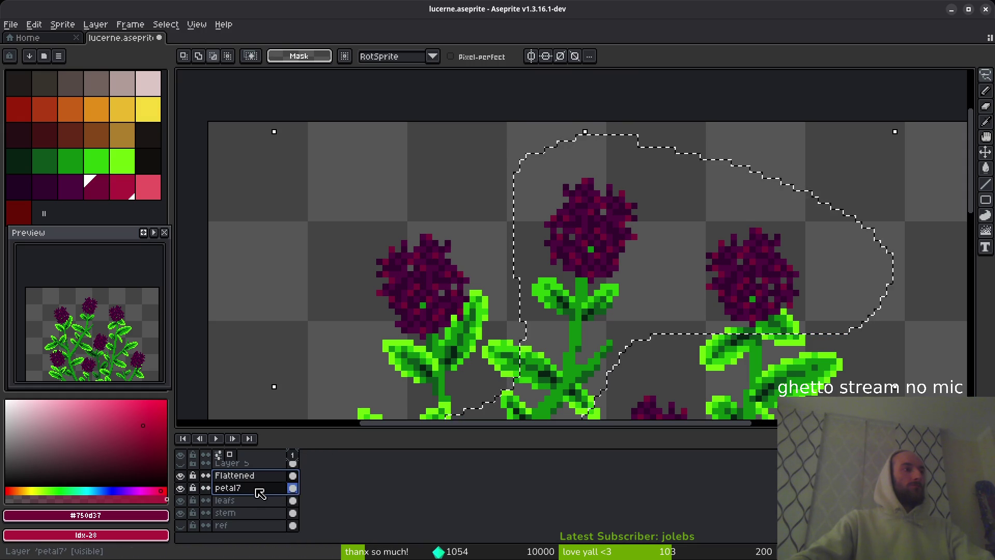
right_click(259, 492)
click(311, 536)
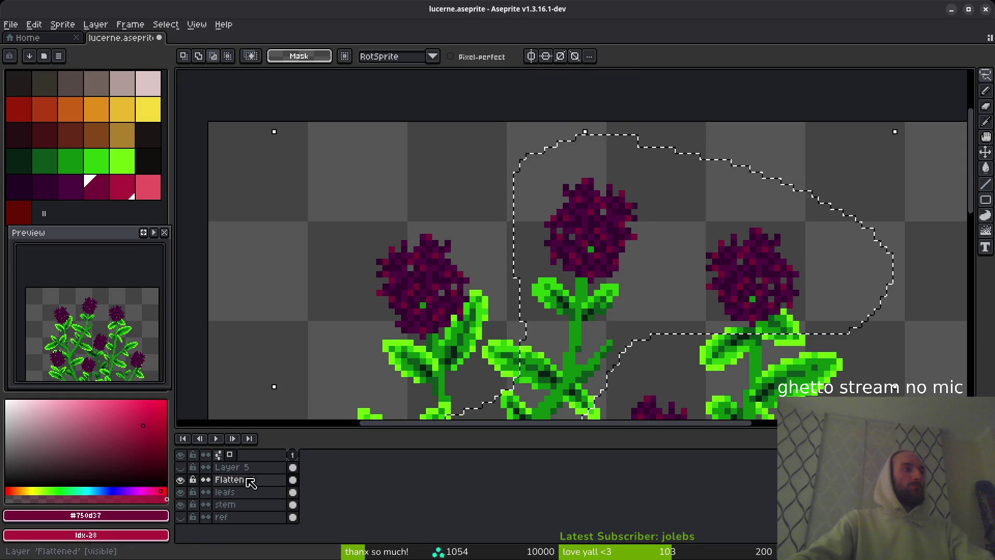
Rename the flattened layer to 'petals'.
double_click(251, 483)
text(petal)
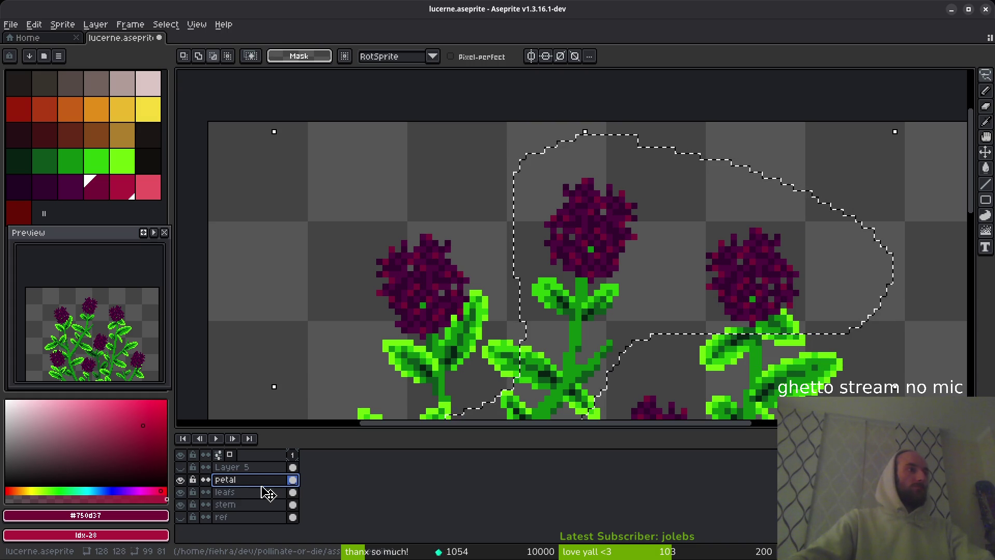
click(261, 484)
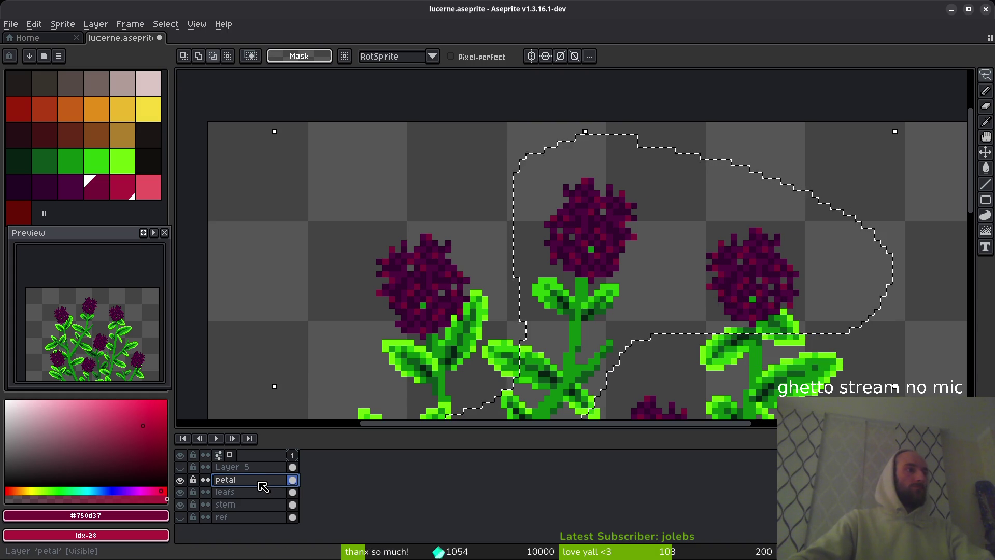
click(788, 318)
text(s)
key(Return)
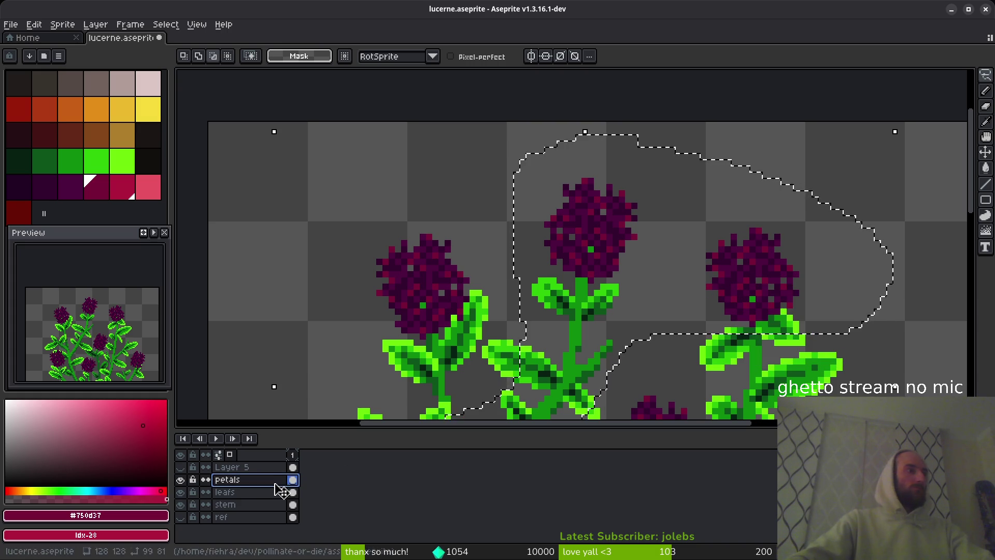
scroll(629, 309, up, 2)
Replace the first sampled petal purple with a crimson shade.
scroll(678, 185, down, 1)
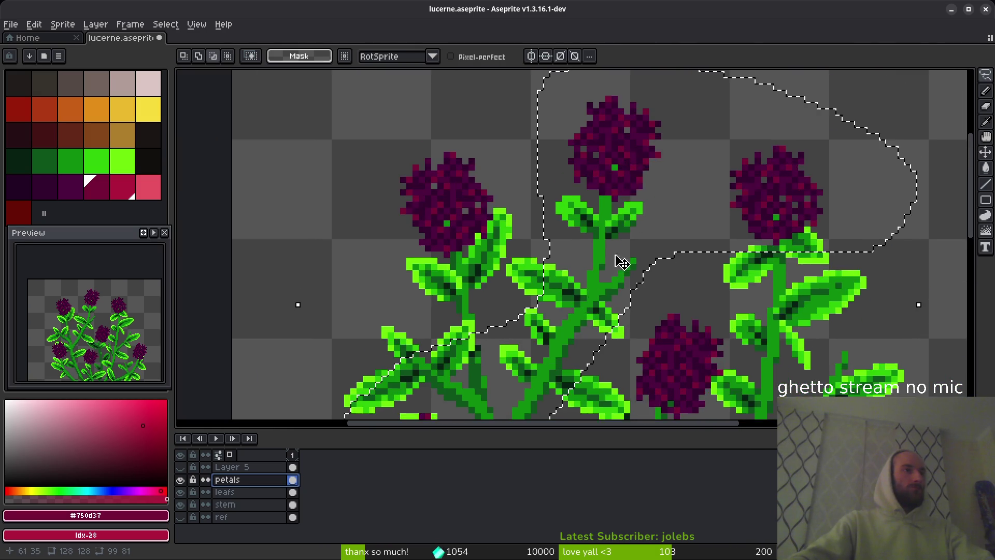
scroll(639, 216, up, 4)
key(i)
click(122, 187)
key(shift+r)
key(Return)
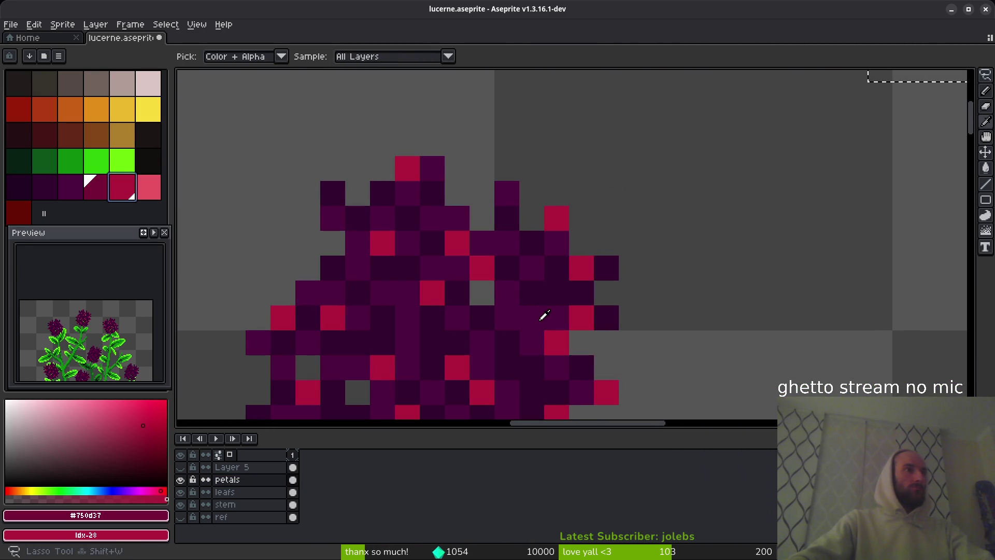
Replace the darker and darkest petal purples with crimson palette shades.
click(539, 317)
right_click(96, 188)
key(shift+r)
click(341, 92)
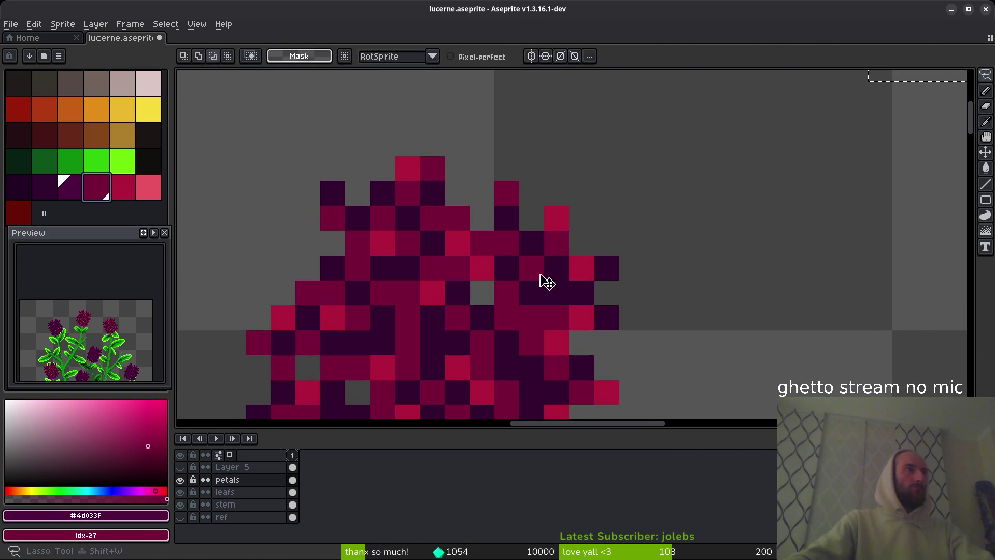
alt+click(461, 267)
right_click(70, 188)
key(shift+r)
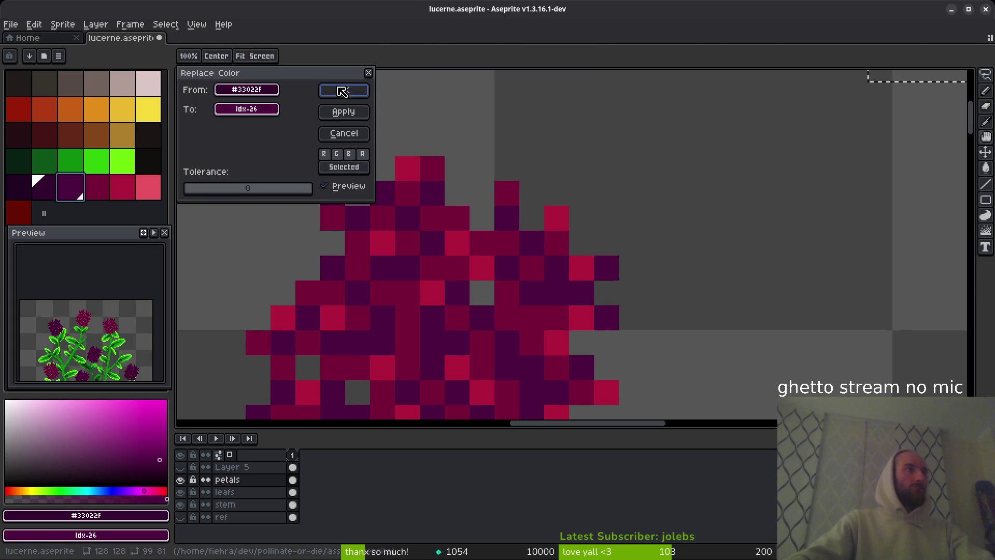
key(Return)
Save lucerne.aseprite and make the timeline area taller.
scroll(537, 259, down, 9)
key(ctrl+s)
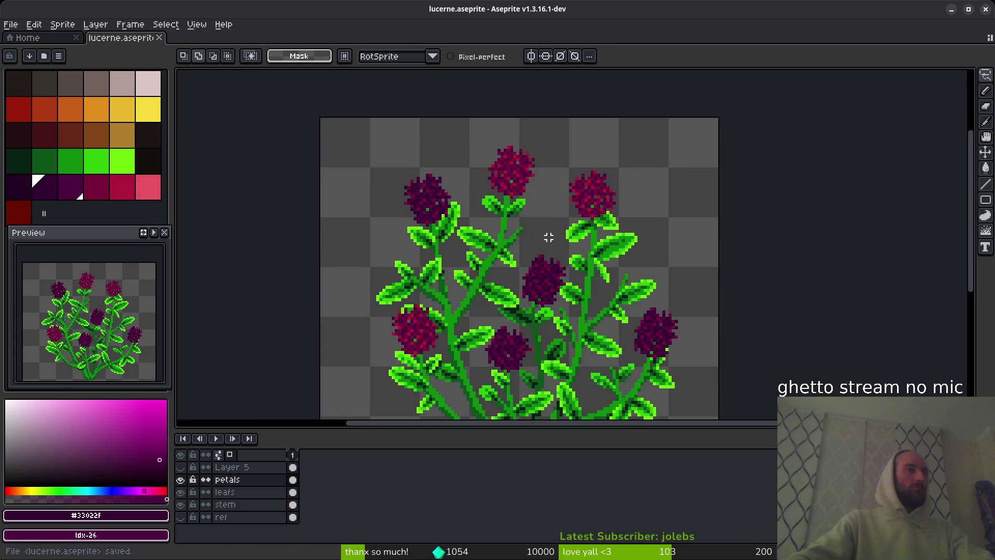
scroll(568, 284, down, 3)
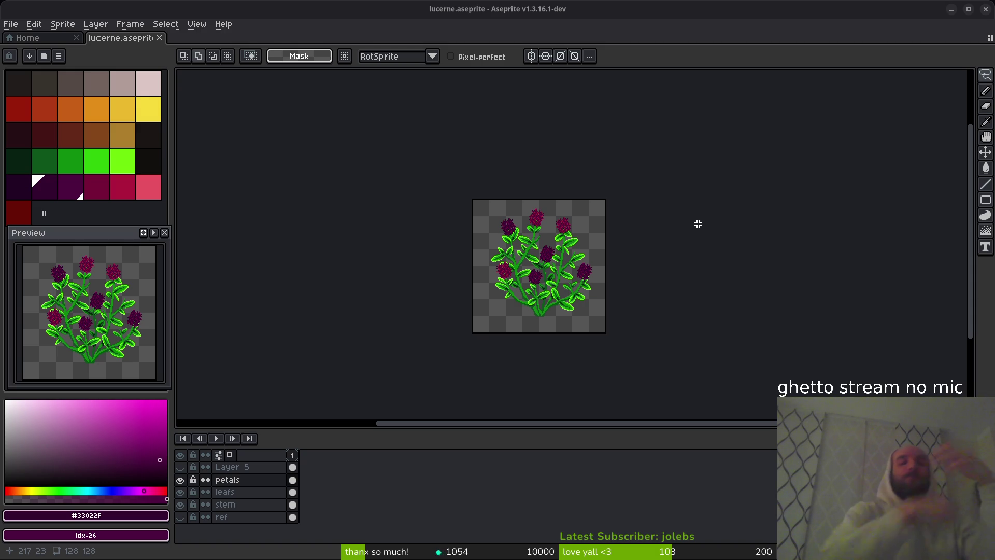
drag(474, 434, 460, 356)
Restore layers petal1–petal7, add a second frame, and link the leafs and stem cels across frames.
key(ctrl+y)
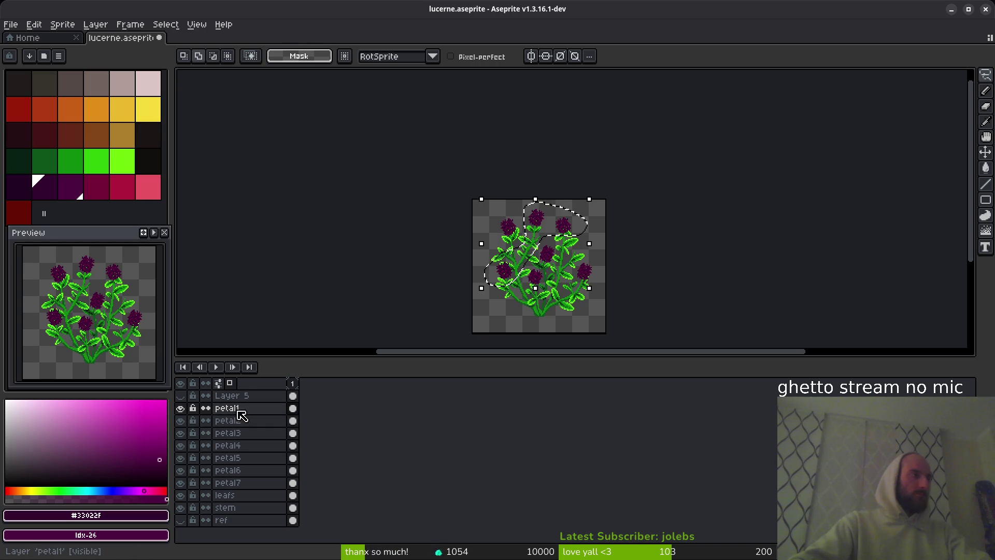
key(alt+n)
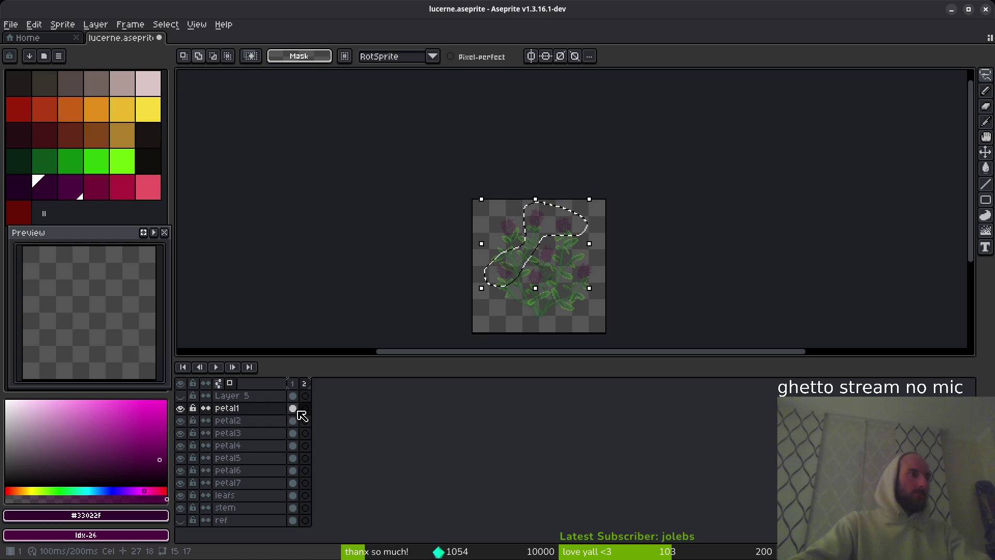
drag(294, 508, 301, 508)
click(304, 495)
right_click(302, 508)
click(339, 524)
Copy the petal7 and next two petal cels from frame 1 into frame 2.
click(293, 483)
key(ctrl+c)
click(306, 483)
key(ctrl+v)
click(292, 470)
key(ctrl+c)
click(305, 470)
key(ctrl+v)
click(293, 457)
key(ctrl+c)
click(305, 457)
key(ctrl+v)
Copy the remaining petal cels down to petal1 into frame 2, then deselect.
click(293, 445)
click(305, 445)
key(ctrl+v)
click(292, 432)
click(305, 432)
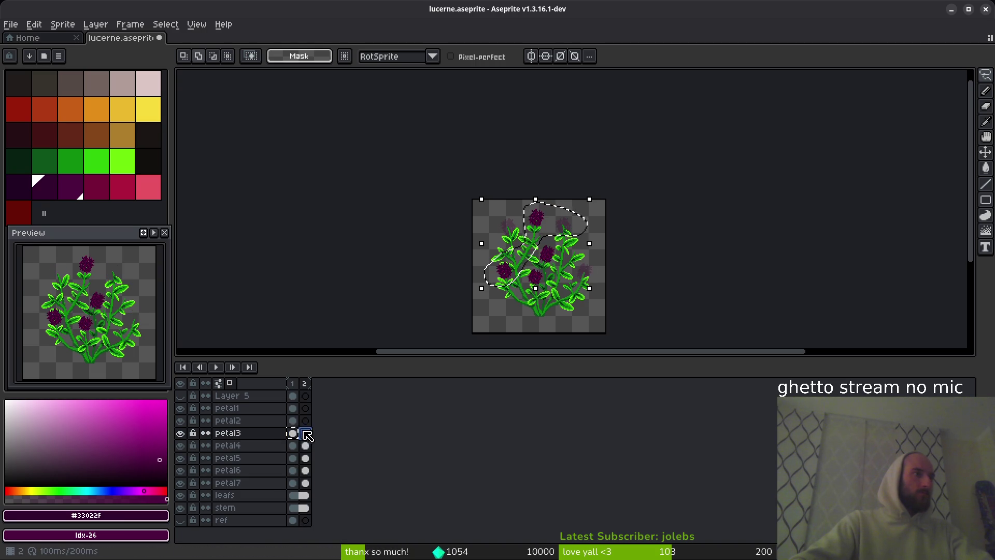
key(ctrl+v)
click(293, 421)
key(ctrl+c)
click(305, 421)
key(ctrl+v)
click(293, 408)
key(ctrl+c)
click(305, 407)
key(ctrl+v)
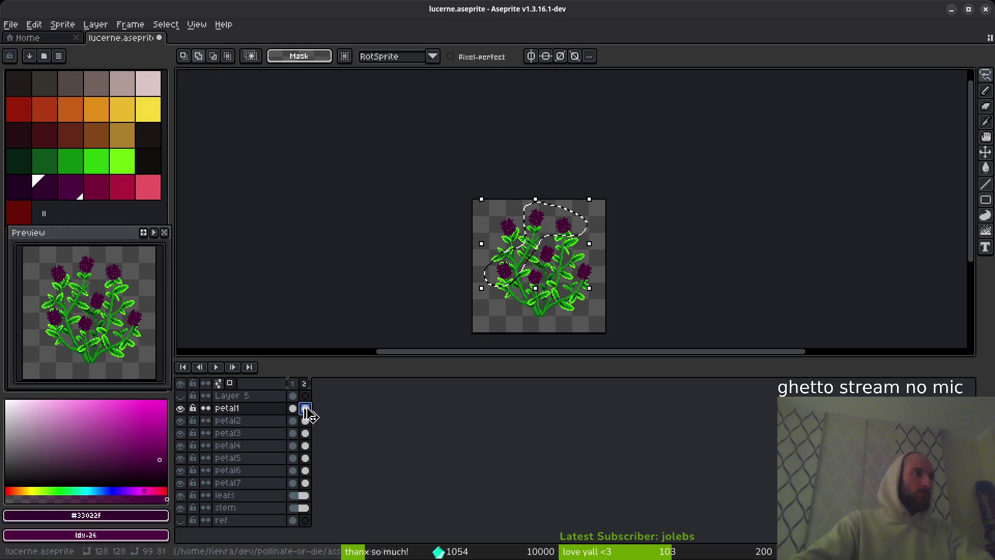
key(ctrl+d)
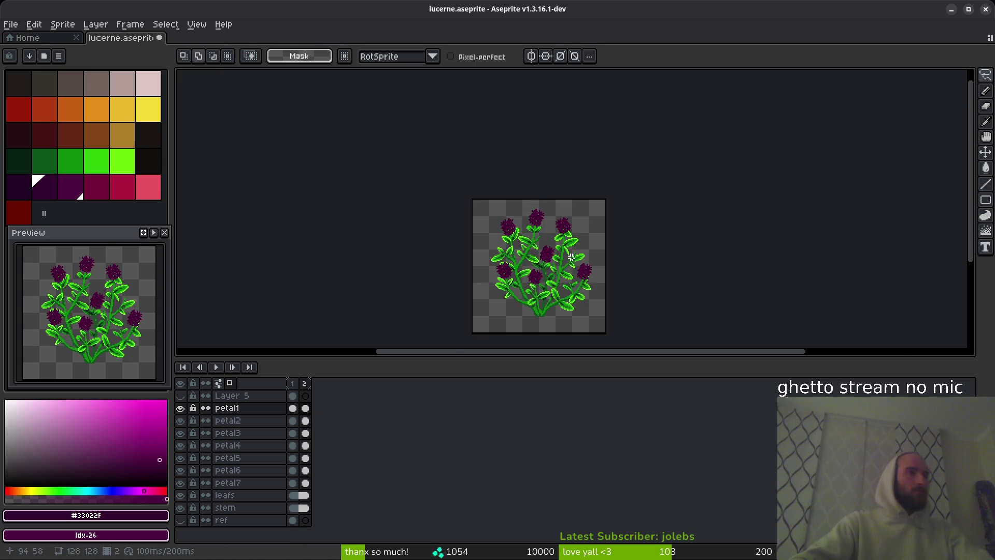
Replace the dark magenta petal colour with a redder shade.
scroll(551, 247, up, 4)
scroll(507, 244, down, 1)
scroll(469, 237, up, 1)
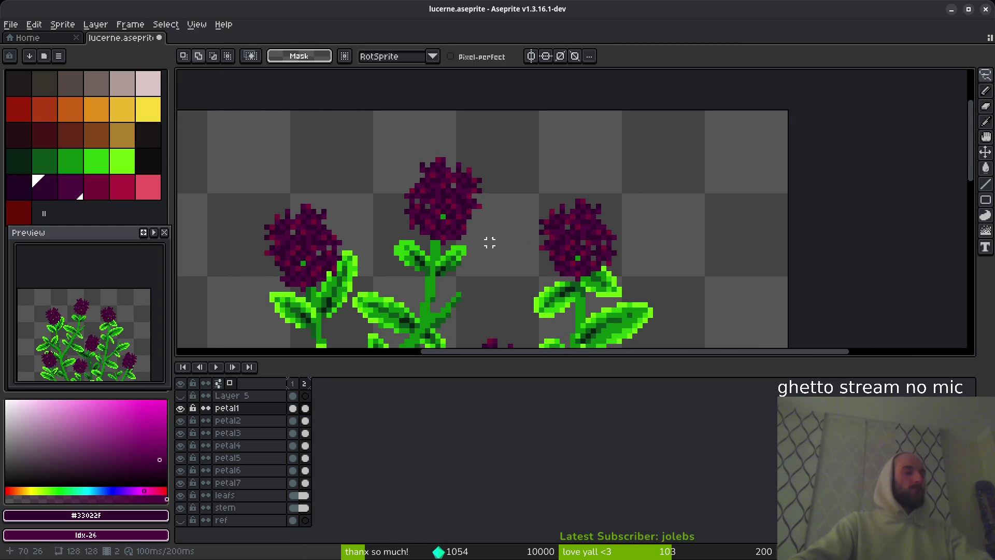
key(shift+r)
key(Escape)
scroll(473, 191, up, 2)
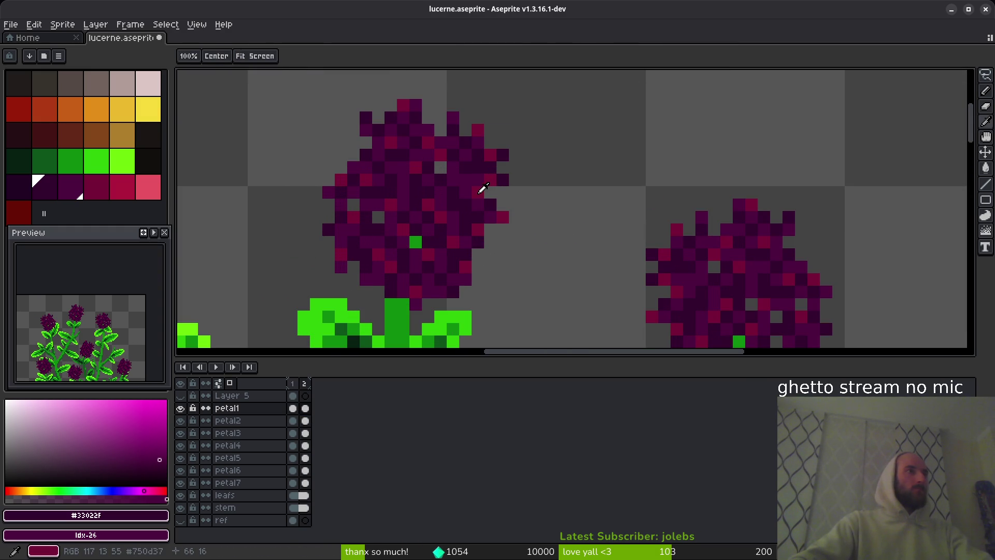
alt+click(482, 188)
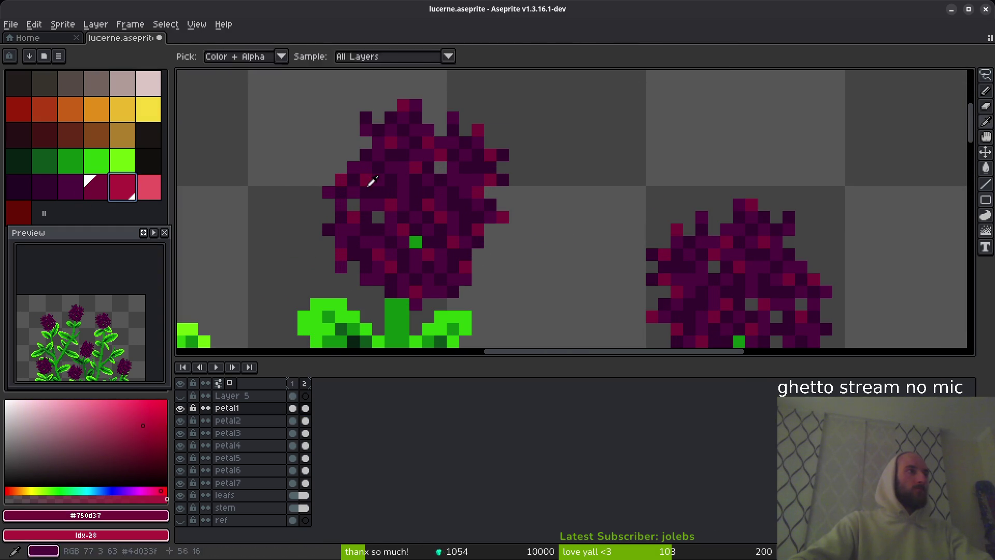
key(shift+r)
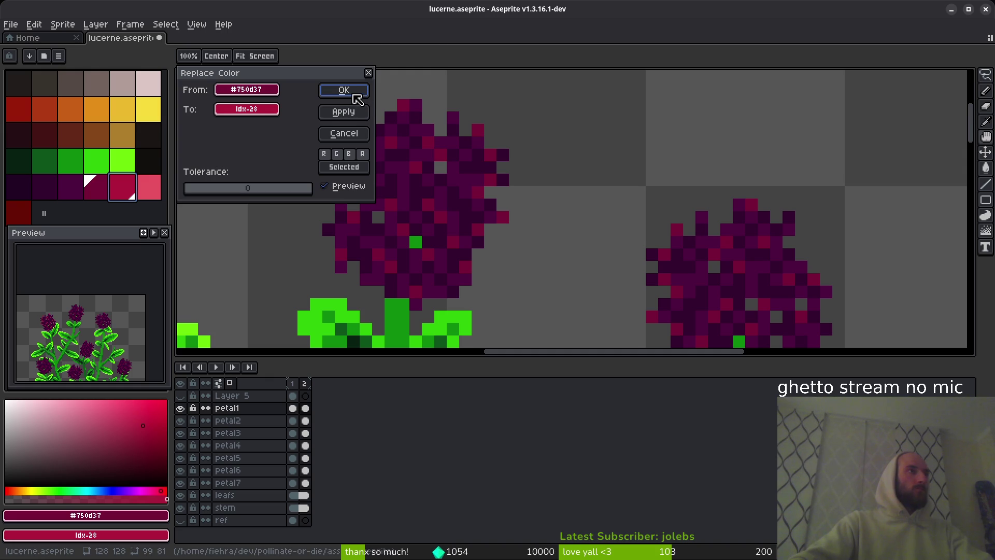
click(343, 90)
Swap the two darker purples on the petals for redder palette shades.
scroll(503, 238, down, 8)
scroll(503, 239, up, 4)
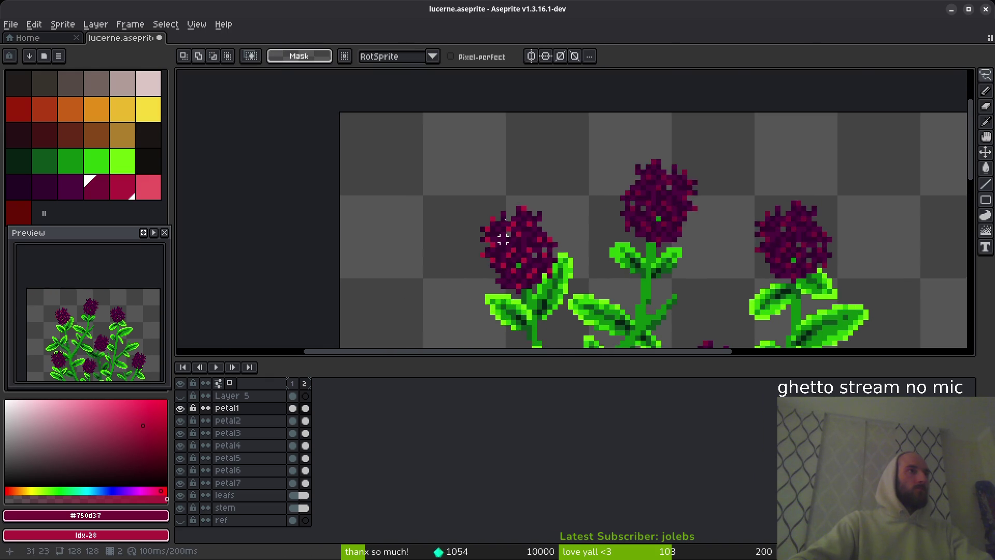
scroll(503, 239, up, 4)
alt+click(493, 231)
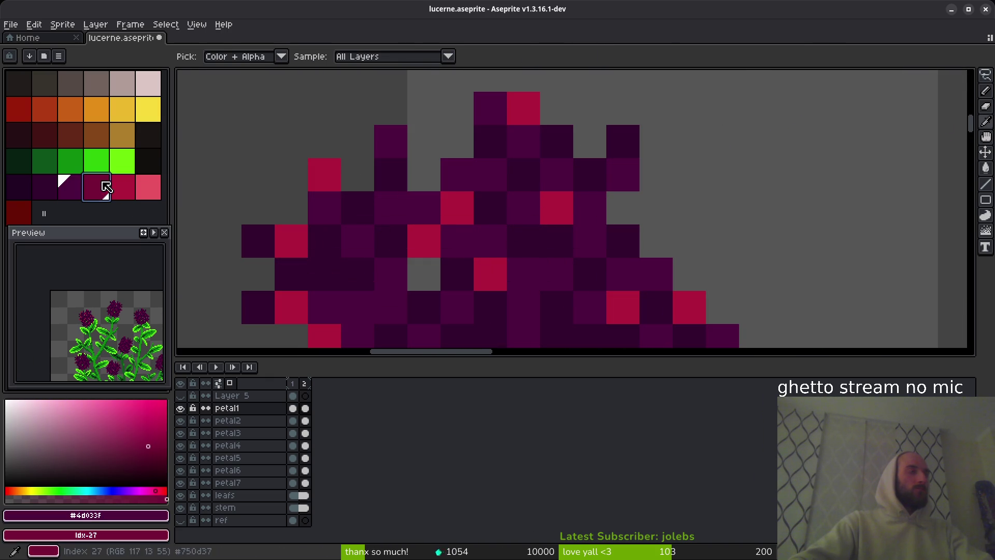
key(shift+r)
click(344, 91)
alt+click(395, 171)
right_click(62, 197)
key(shift+r)
click(342, 89)
scroll(501, 254, down, 3)
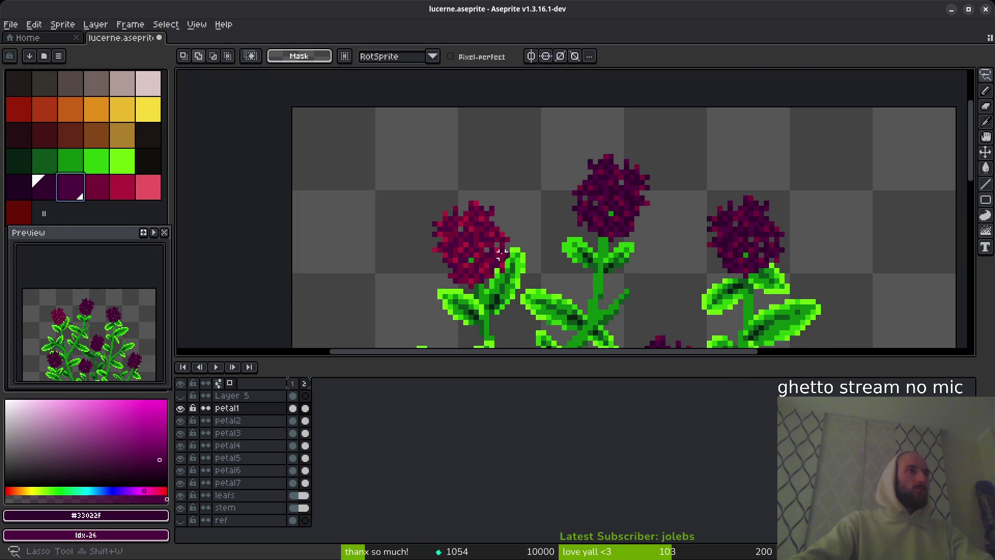
scroll(501, 254, down, 2)
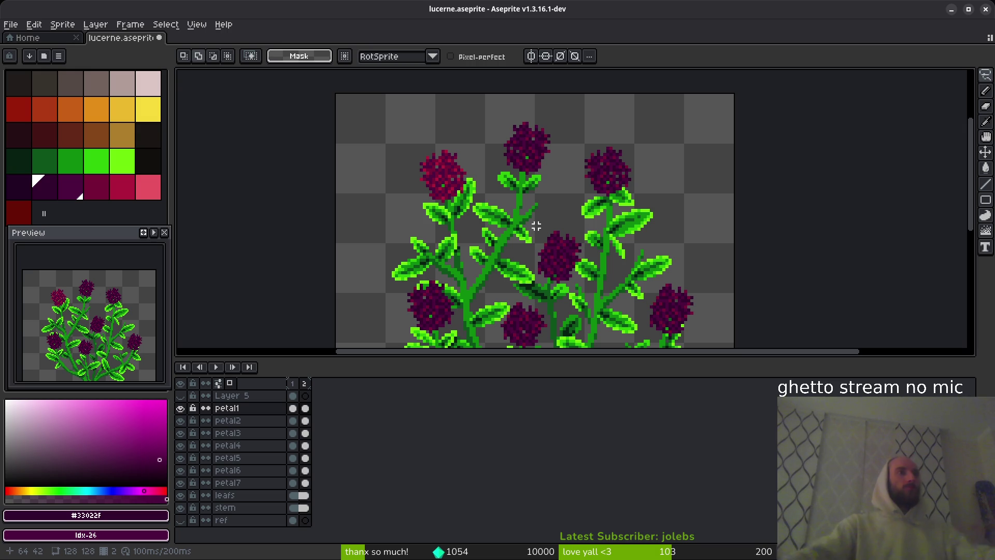
On petal2's frame 2, replace the red petal colour with palette index 28.
click(304, 420)
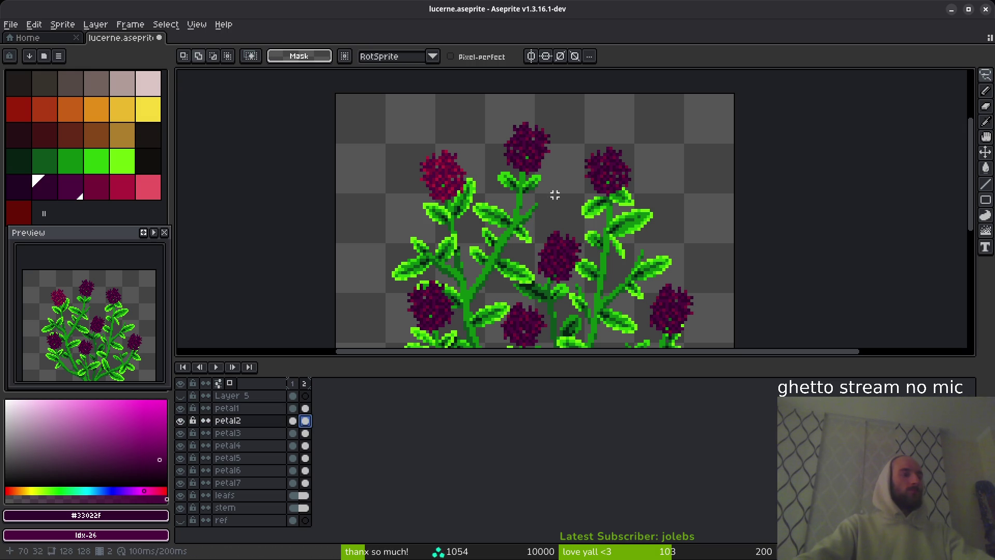
mouse_move(654, 120)
mouse_down()
mouse_move(674, 130)
mouse_move(668, 311)
mouse_move(715, 257)
mouse_up()
key(Delete)
key(ctrl+z)
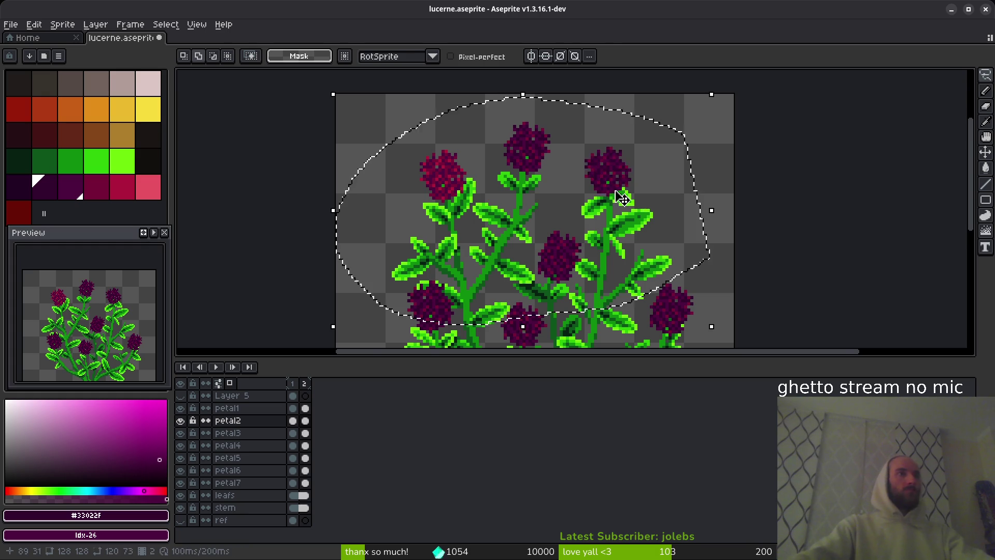
scroll(609, 205, up, 2)
scroll(607, 208, up, 1)
alt+click(576, 193)
right_click(122, 186)
key(shift+r)
click(344, 92)
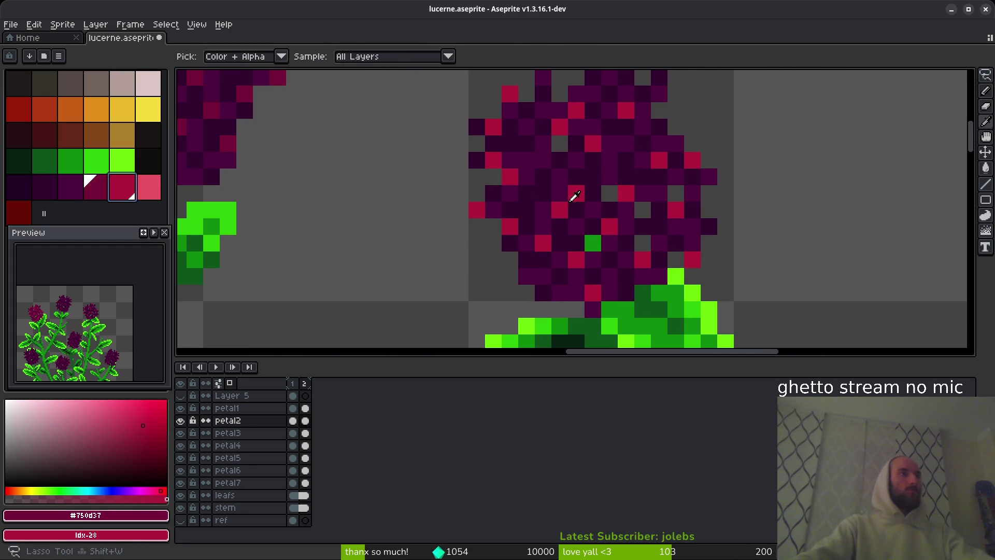
Recolour petal2's two darker purples with correspondingly darker red shades.
key([)
key(shift+r)
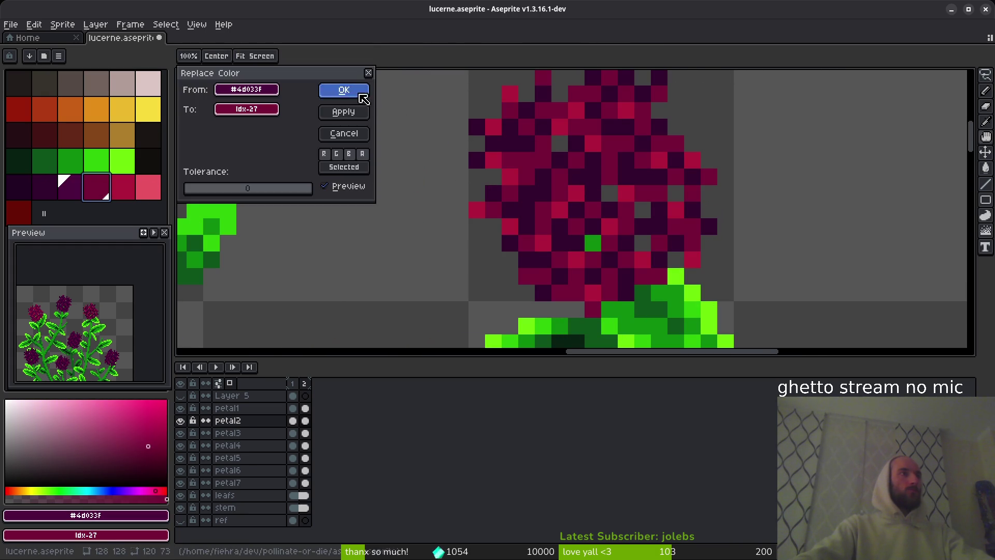
click(343, 90)
key(bracketleft)
key(shift+bracketleft)
key(shift+bracketleft)
key(shift+r)
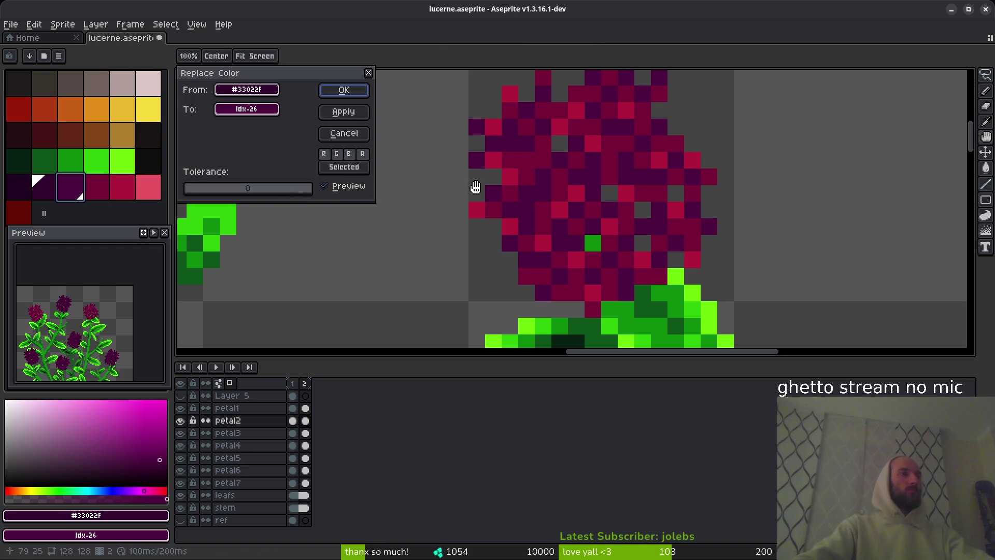
click(342, 90)
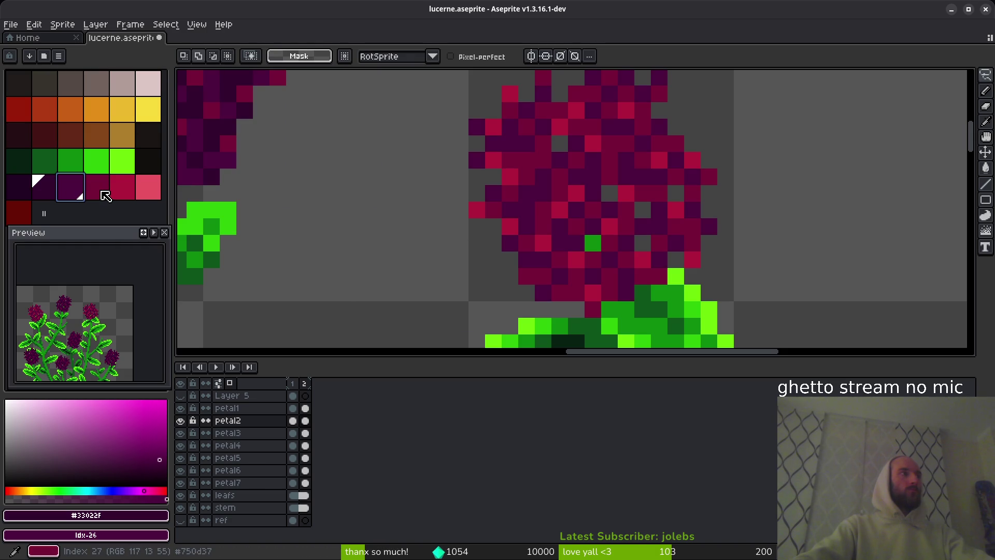
Reset source and replacement colours to palette indices 27 and 28, then save lucerne.aseprite.
click(98, 190)
right_click(124, 190)
scroll(543, 209, down, 4)
key(ctrl+s)
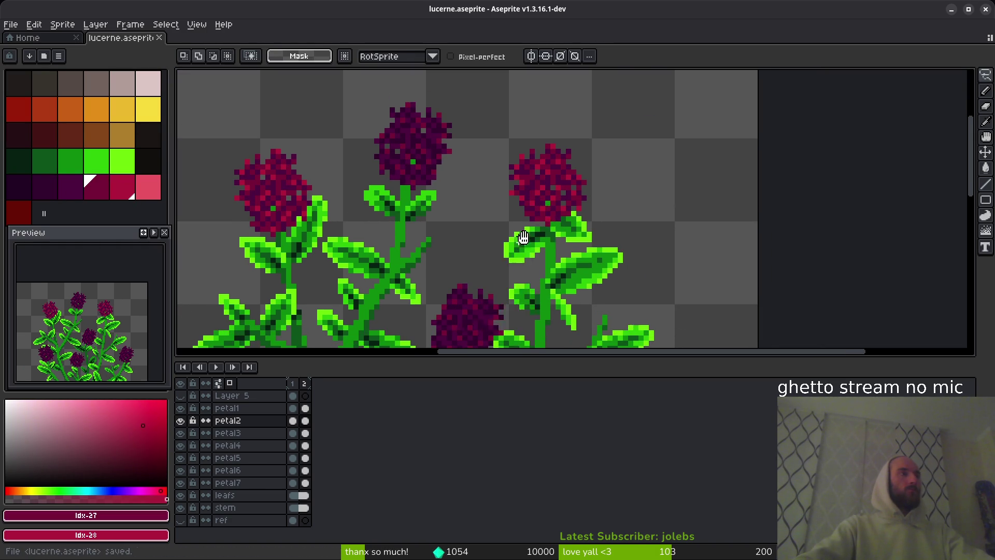
scroll(516, 217, up, 2)
On petal3's second frame, swap the petal colour and make the flower's dark purple redder.
click(305, 433)
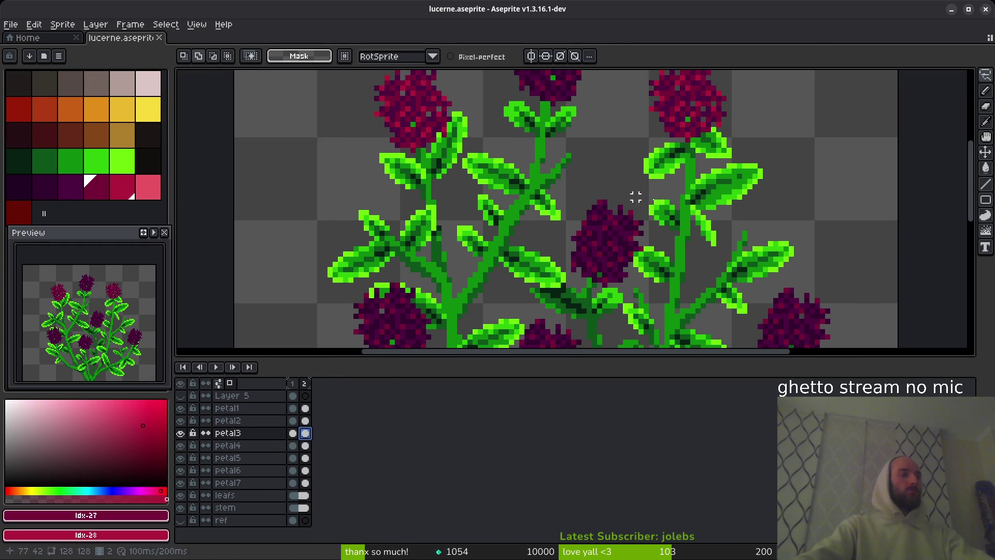
key(shift+r)
scroll(498, 223, up, 3)
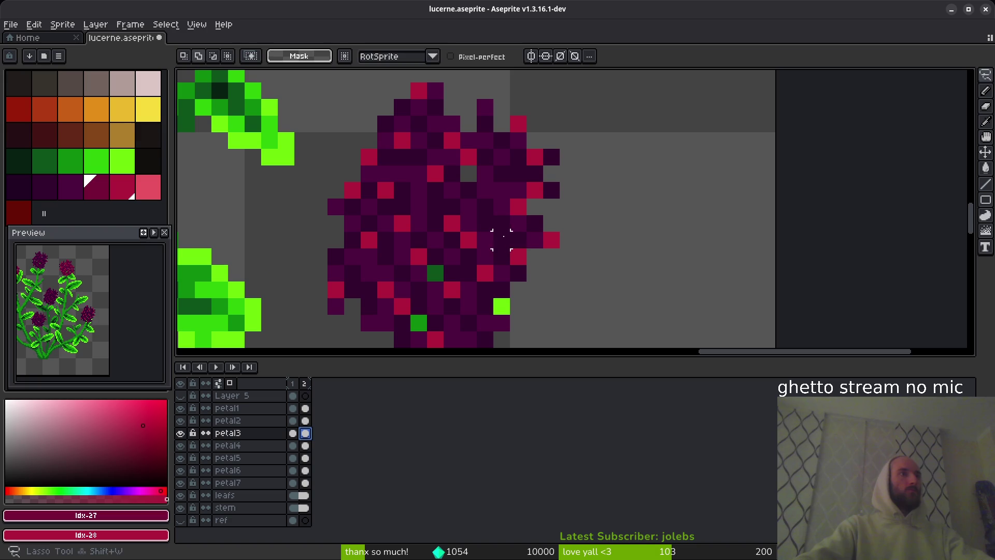
alt+click(527, 215)
key(shift+r)
click(343, 114)
Replace petal3's darkest purple with palette idx-26, then reset source/replacement to idx-27/idx-28.
right_click(71, 187)
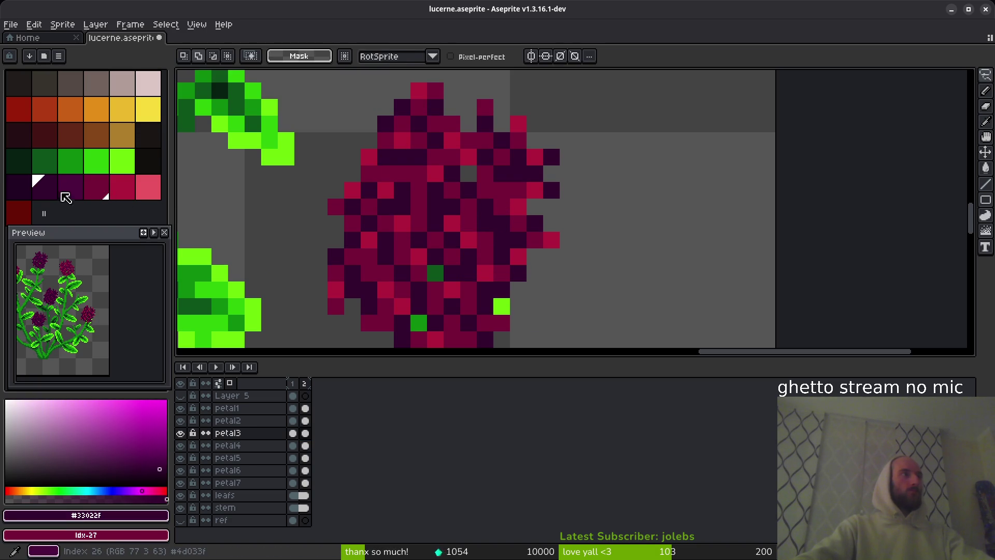
key(shift+r)
click(362, 96)
scroll(365, 207, down, 5)
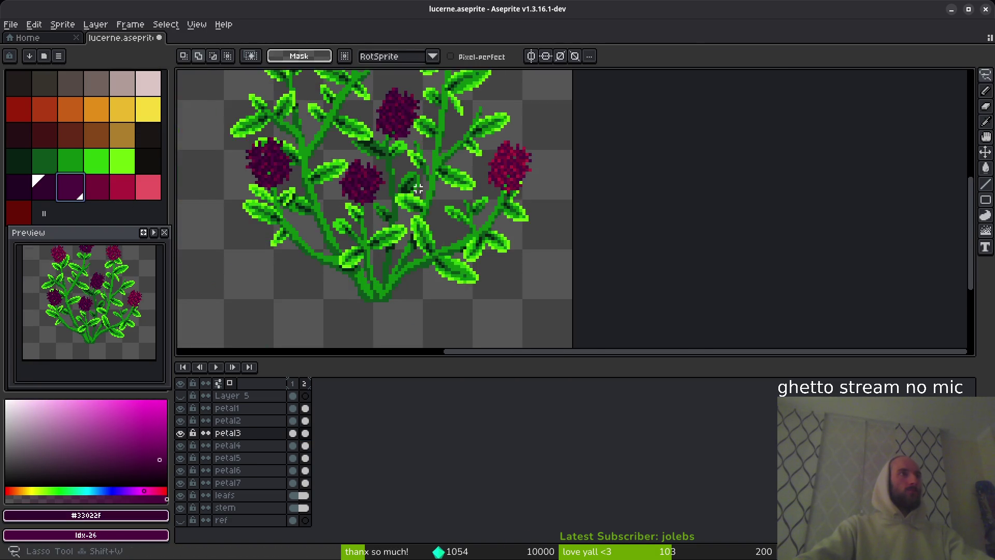
scroll(604, 191, up, 2)
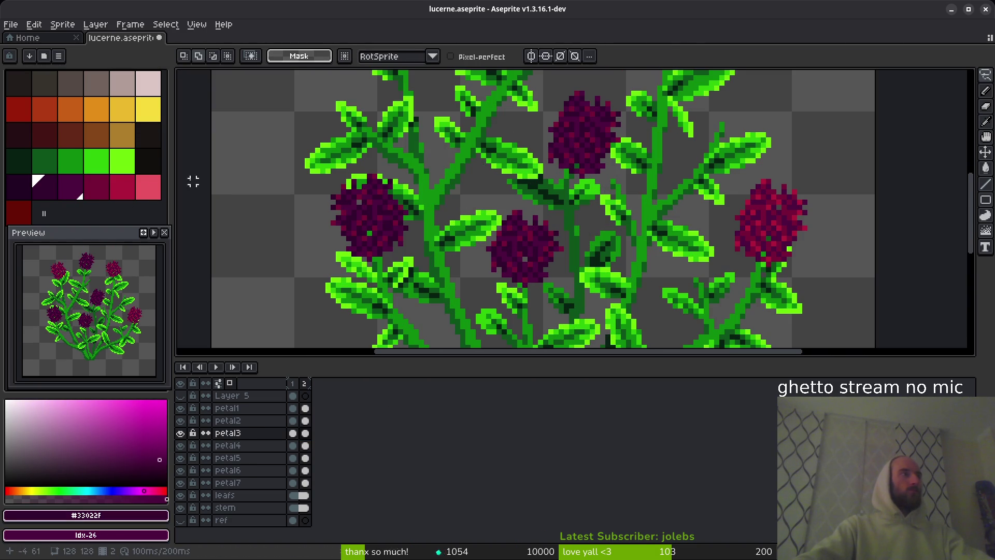
click(102, 194)
right_click(122, 187)
scroll(260, 204, right, 2)
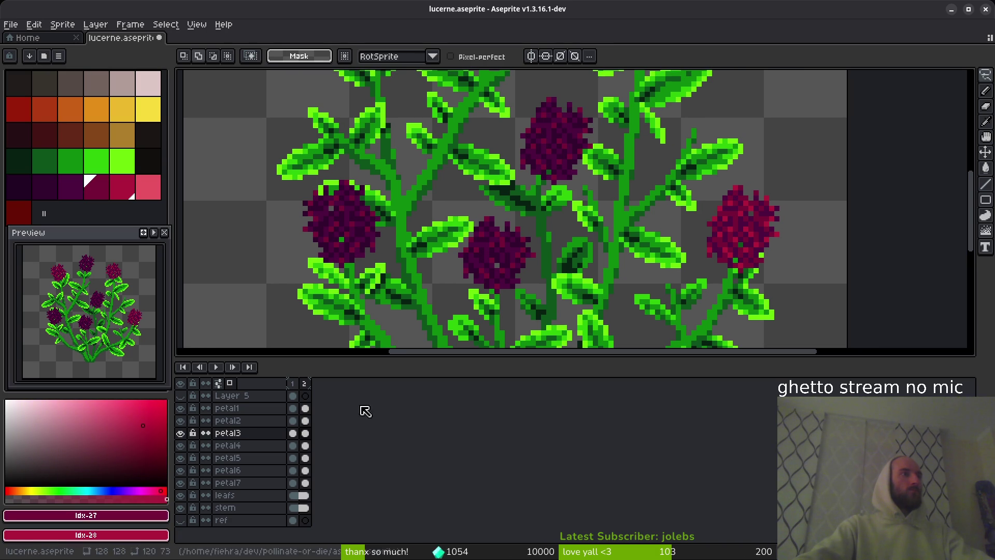
Recolour the petal4 flower on its second frame with the idx-27 to idx-28 swap.
click(305, 446)
key(shift+r)
click(339, 92)
scroll(613, 231, up, 2)
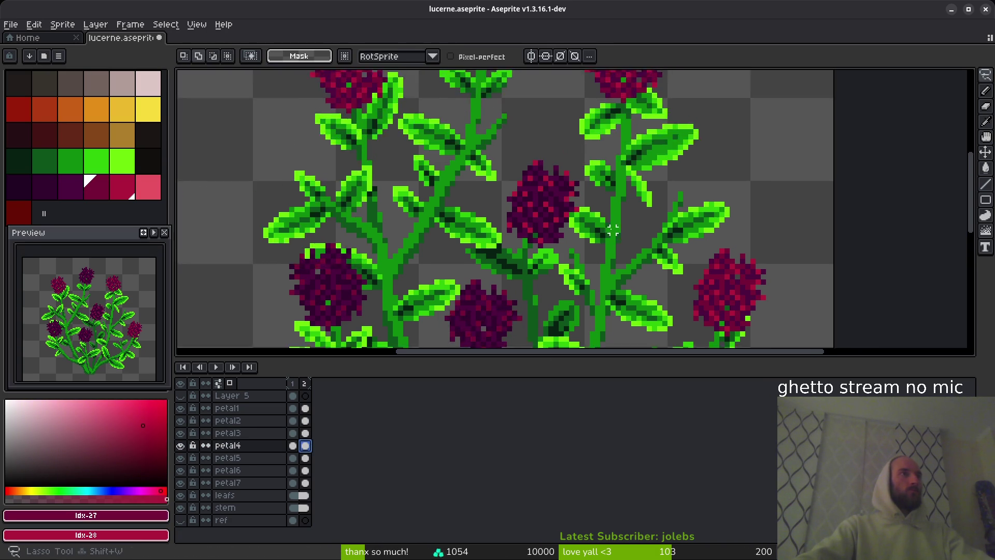
scroll(613, 230, up, 3)
Make petal4's dark purple petal pixels reddish.
key(i)
click(477, 147)
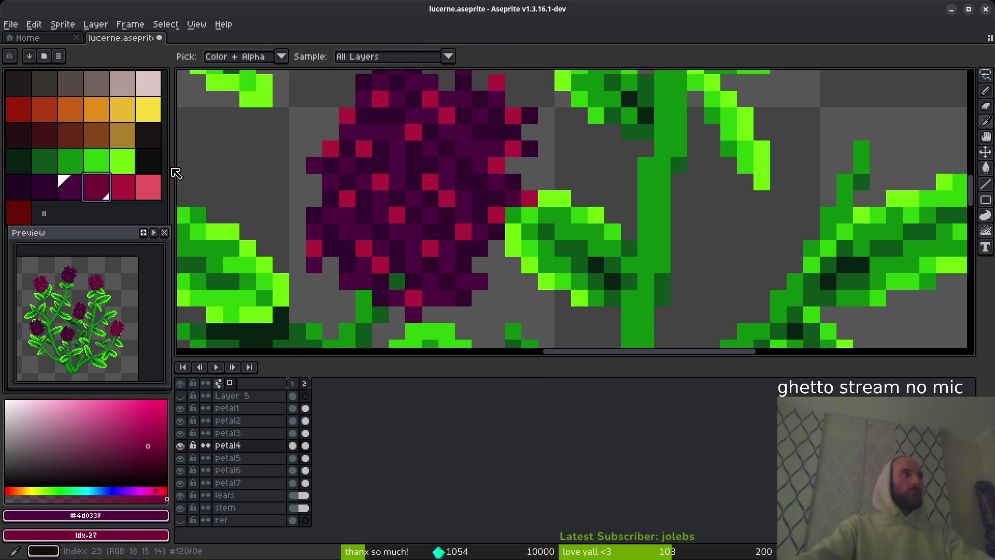
key(shift+r)
click(247, 109)
key(Escape)
key(Escape)
key(shift+w)
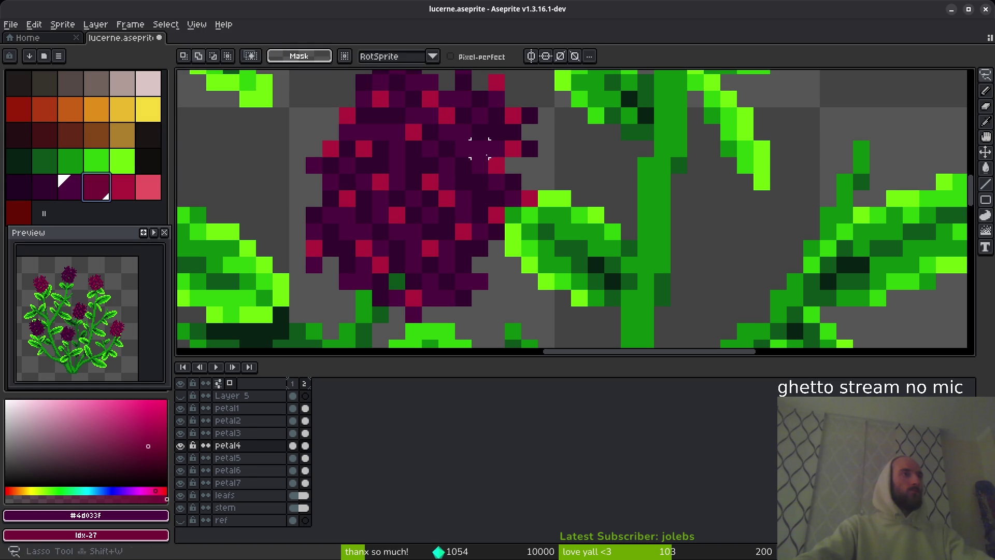
key(shift+r)
click(344, 89)
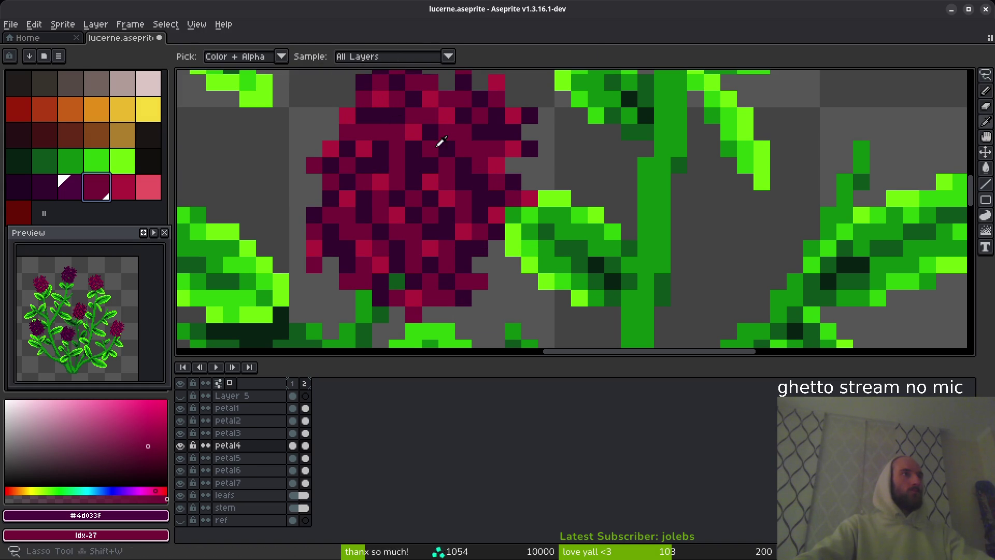
Recolour petal4's darker purple and reset the colours to idx-27 and idx-28.
click(454, 146)
key(shift+r)
click(344, 89)
key(minus)
key(minus)
click(101, 190)
right_click(124, 193)
drag(439, 226, 590, 214)
On petal5's second frame, swap the petal colour and make the dark purple redder.
click(307, 461)
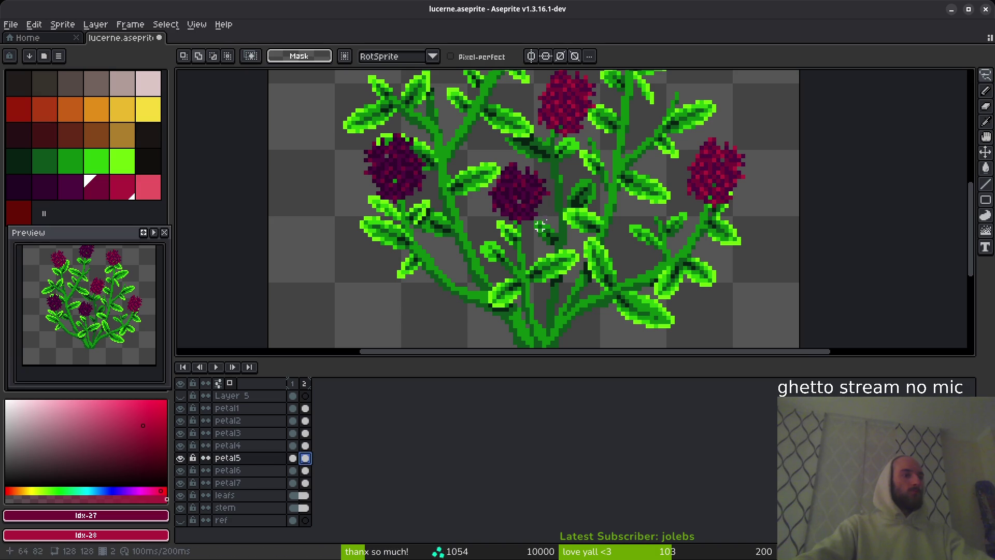
key(shift+r)
click(338, 91)
scroll(566, 195, up, 3)
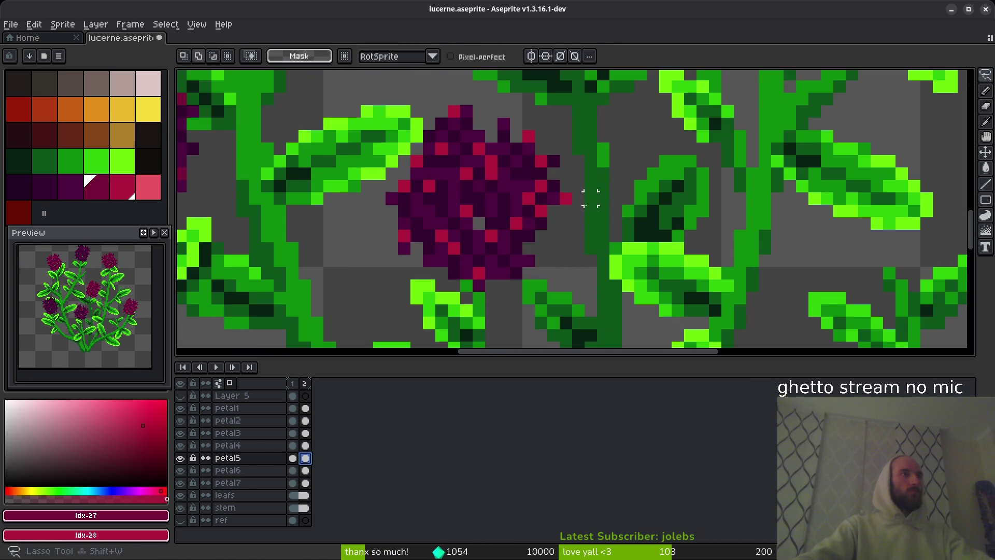
alt+click(518, 179)
key(shift+r)
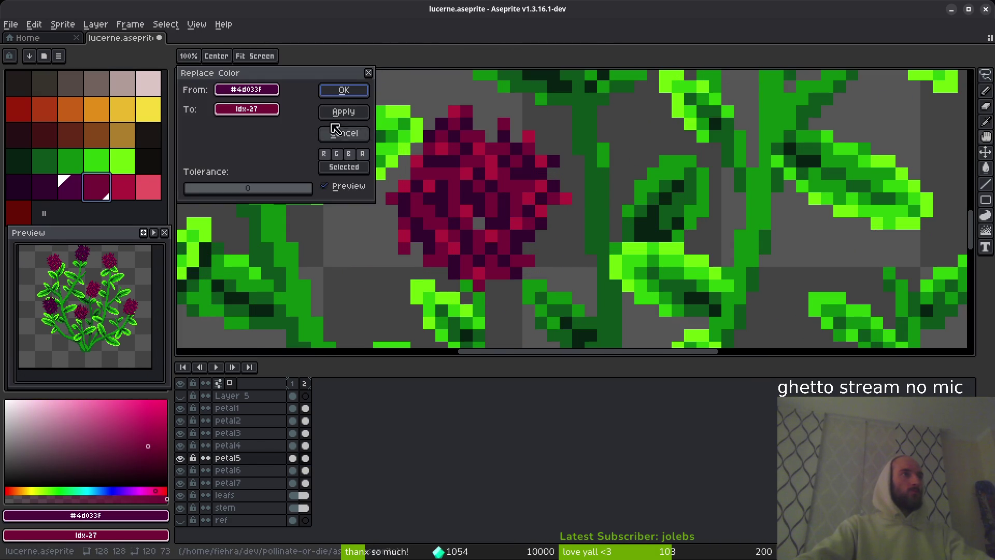
click(338, 90)
Replace petal5's darkest purple with palette idx-26, then reset colours to idx-27/idx-28.
key(bracketleft)
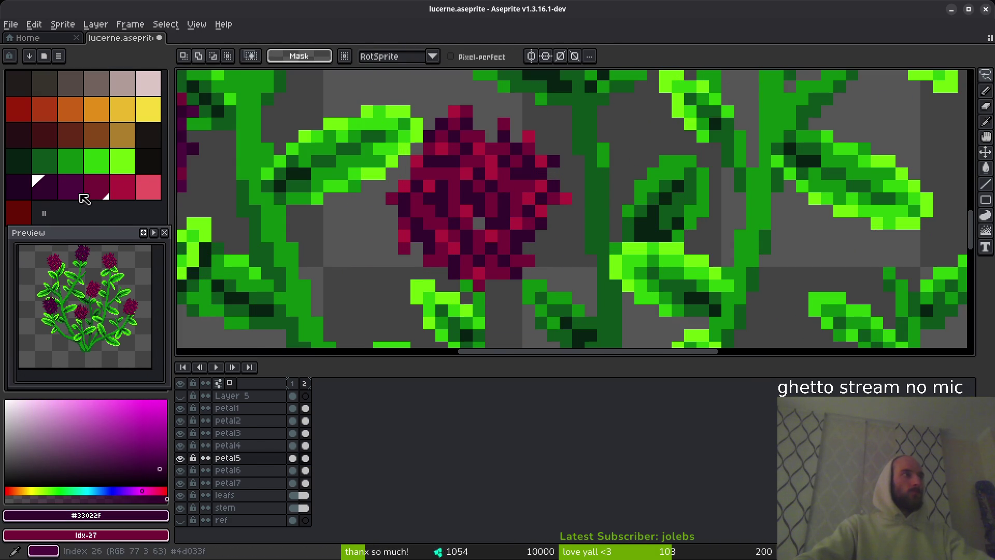
right_click(82, 196)
key(shift+r)
click(332, 94)
scroll(551, 233, down, 3)
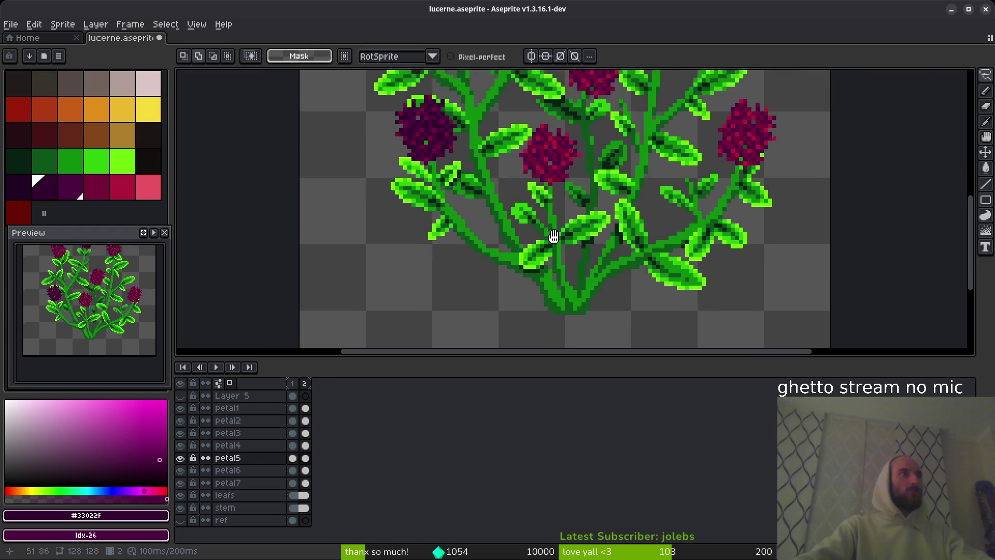
click(102, 199)
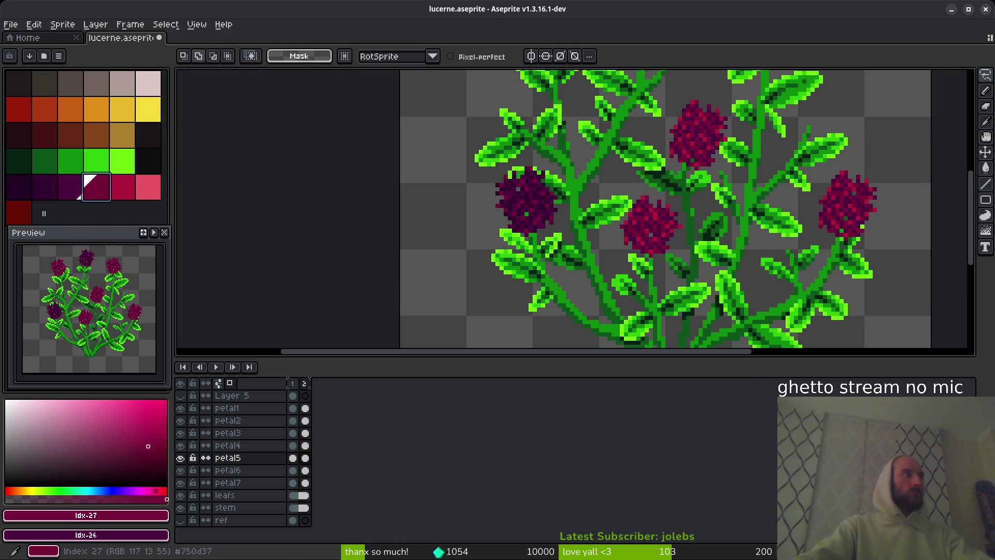
right_click(122, 189)
On petal6's second frame, replace the dark purple petal colour with magenta idx-27.
click(305, 470)
scroll(560, 262, up, 3)
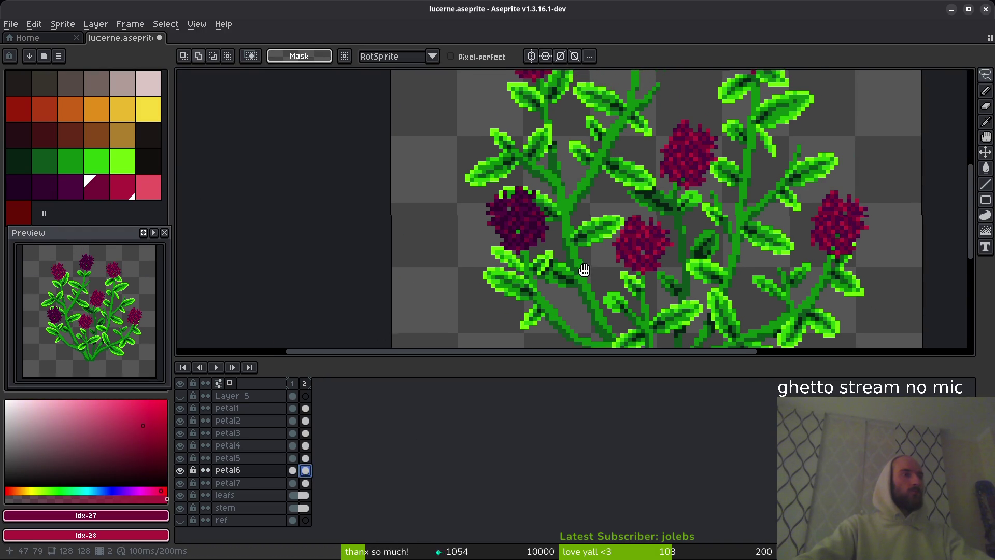
key(shift+r)
drag(593, 269, 582, 329)
scroll(548, 184, down, 2)
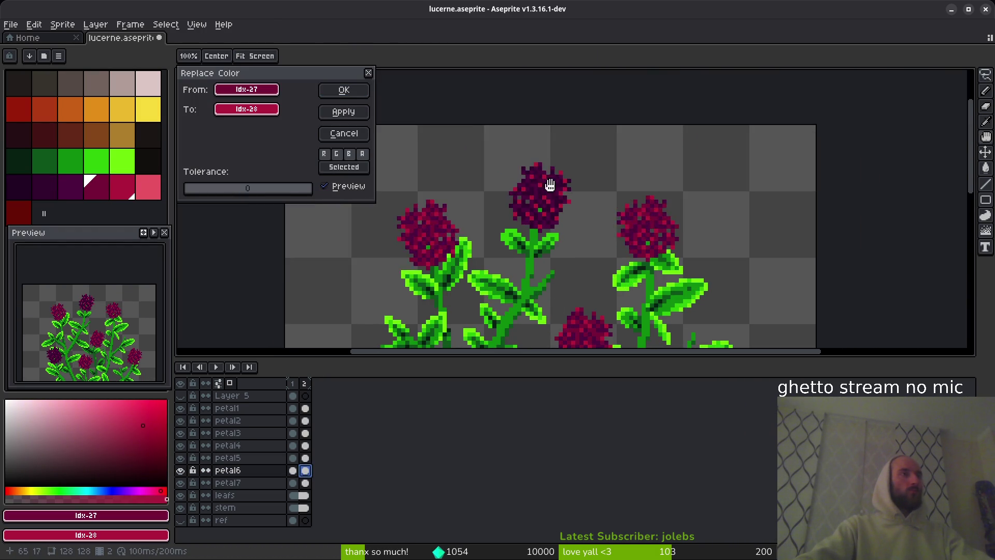
scroll(548, 184, up, 5)
click(357, 97)
scroll(595, 216, up, 2)
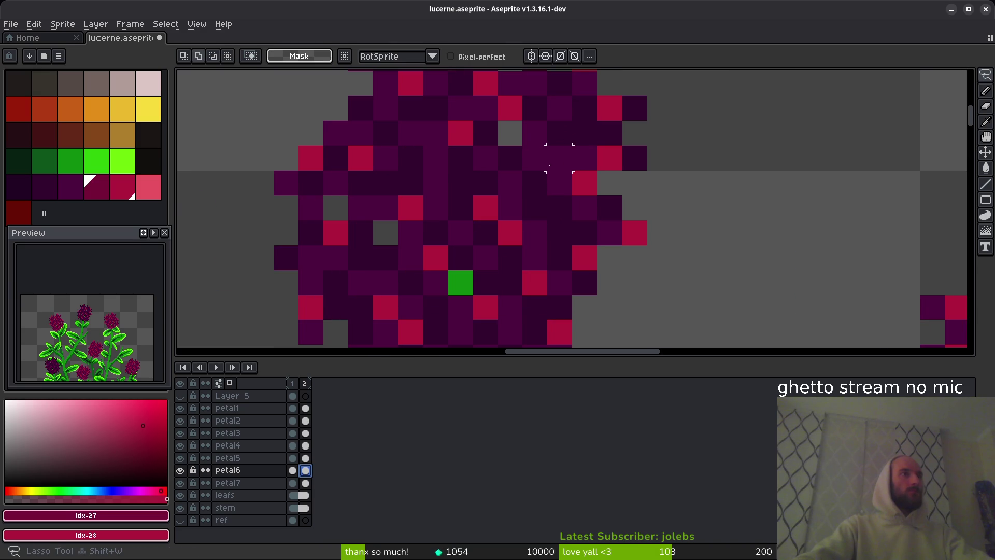
alt+click(555, 151)
key(shift+r)
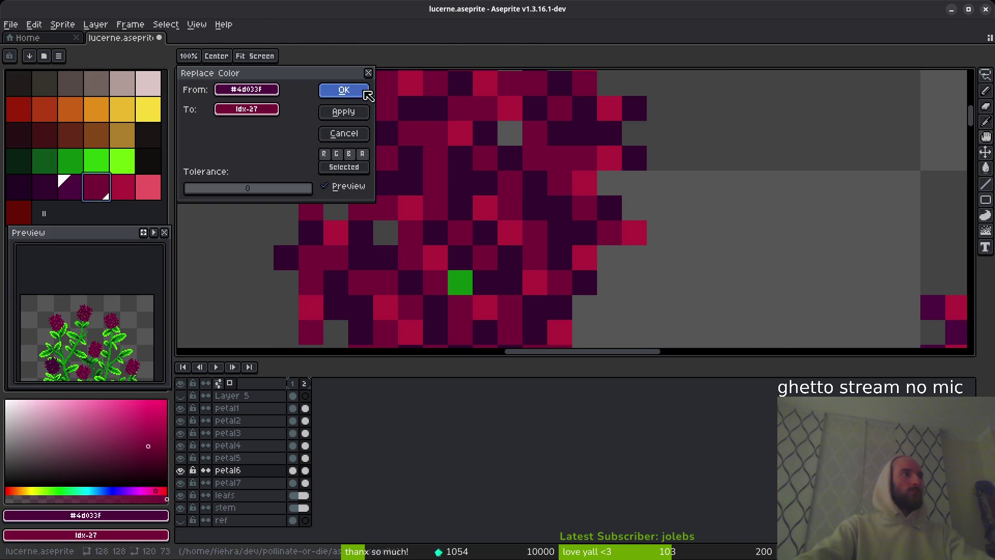
click(366, 93)
Recolour petal6's darker purple and set idx-27 as source, idx-28 as replacement.
alt+click(582, 229)
key(shift+r)
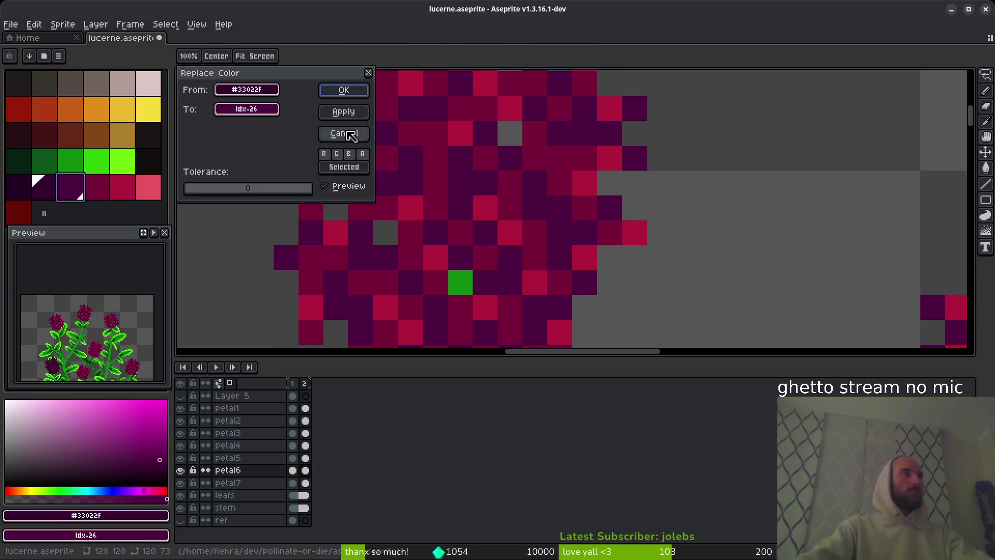
click(344, 89)
click(96, 186)
right_click(122, 186)
scroll(563, 156, down, 3)
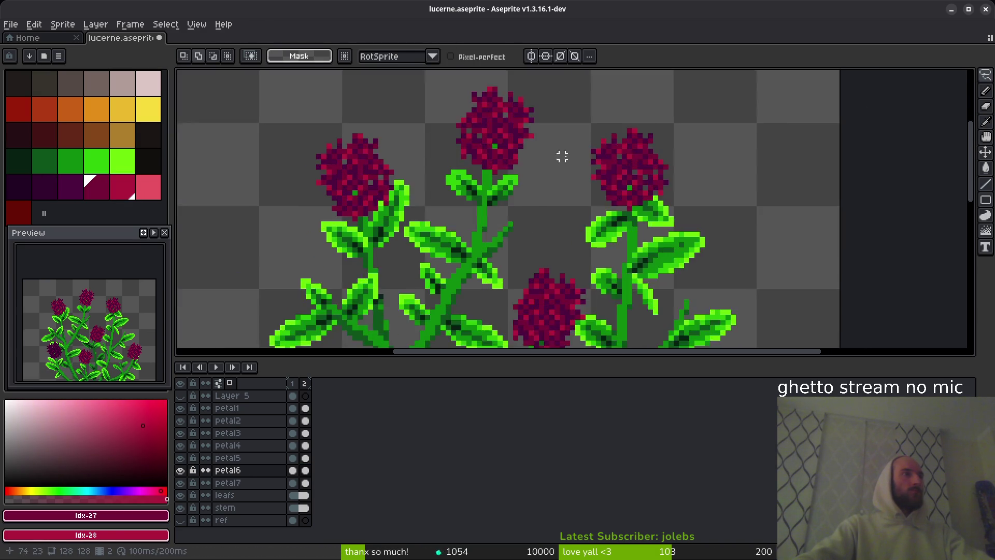
scroll(562, 156, down, 3)
Apply the idx-27 to idx-28 colour swap on the petal7 layer.
click(306, 482)
scroll(596, 163, down, 3)
key(shift+r)
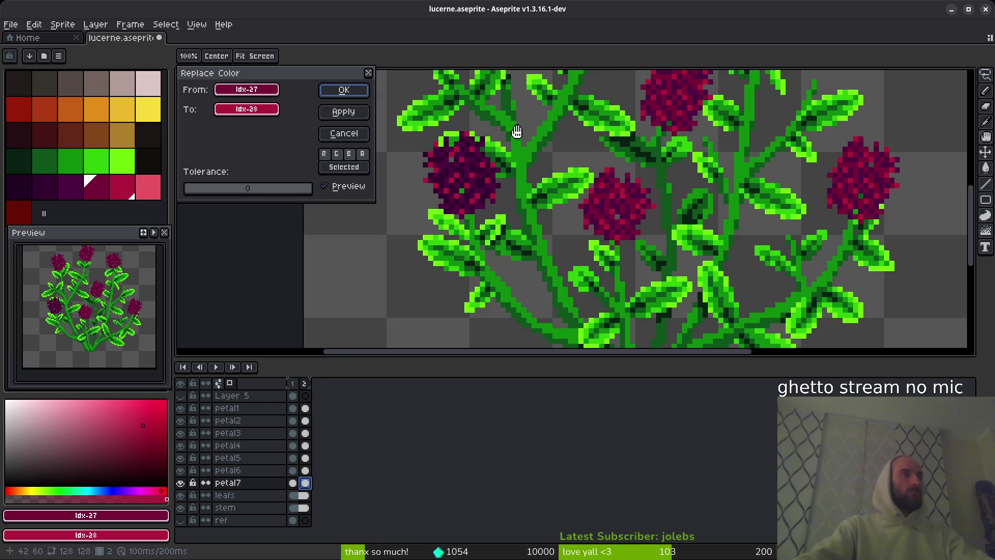
scroll(516, 131, up, 3)
click(341, 91)
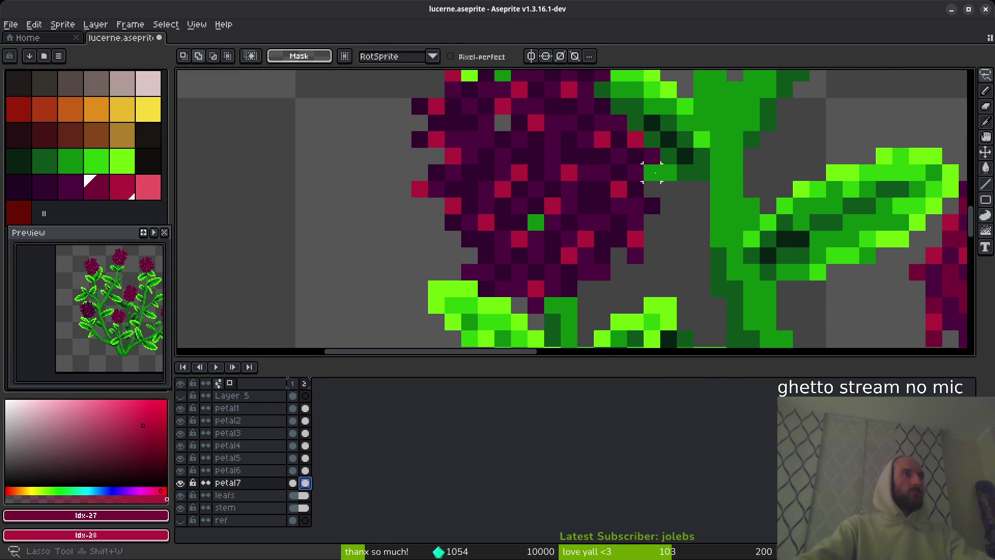
Replace petal7's dark purple with idx-27 and its darkest purple with idx-26.
click(624, 149)
right_click(97, 186)
key(shift+r)
click(357, 99)
click(599, 193)
right_click(71, 187)
key(shift+r)
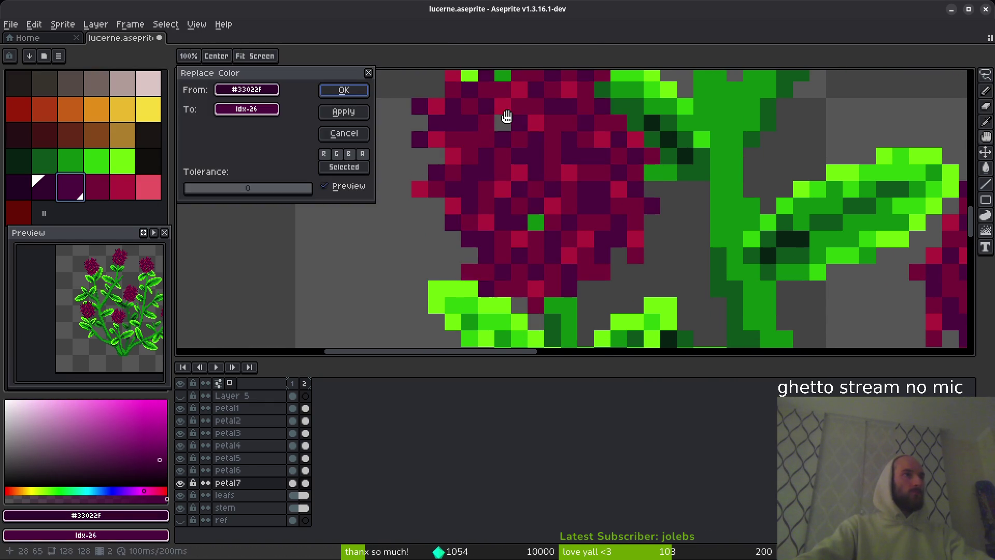
click(344, 90)
Save lucerne.aseprite.
key(ctrl+s)
scroll(592, 215, down, 3)
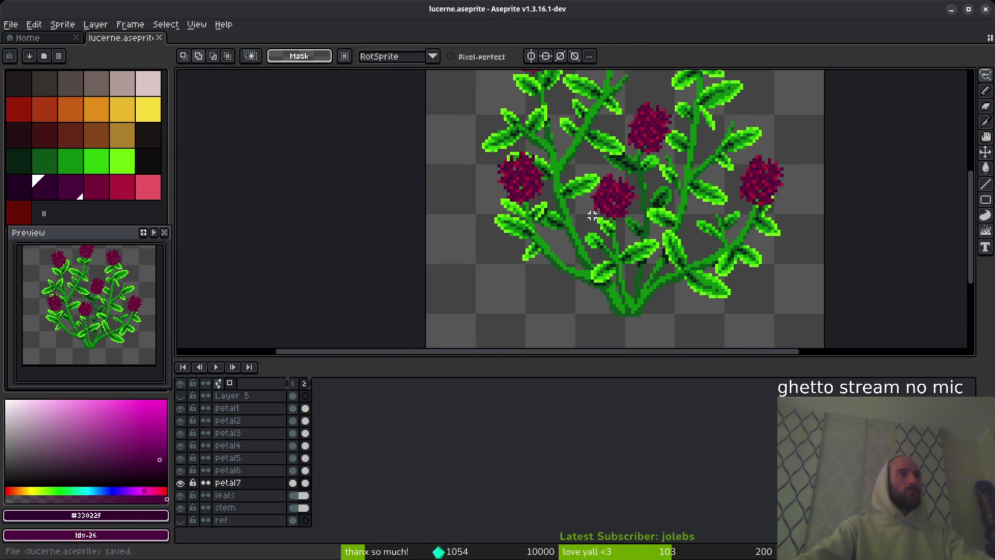
scroll(592, 215, down, 5)
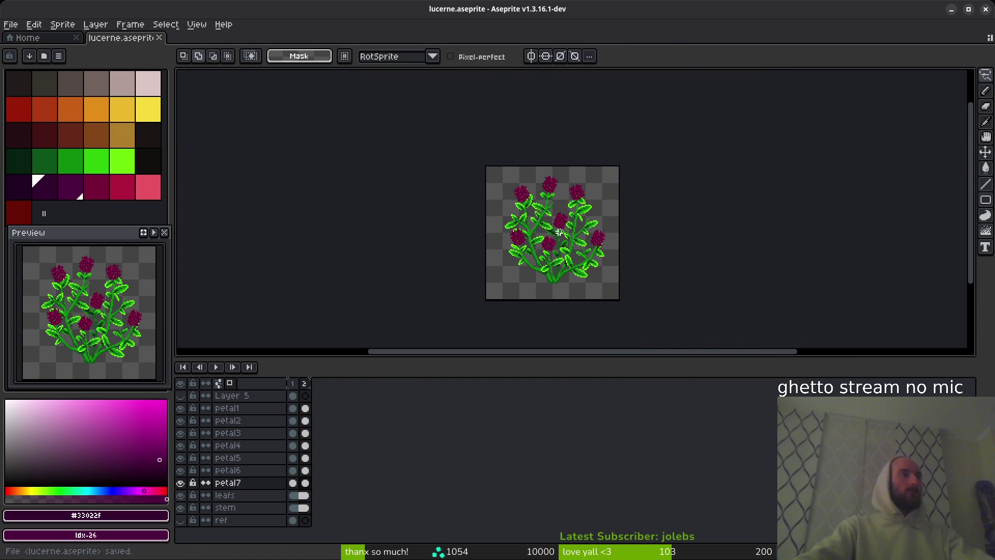
Save lucerne.aseprite again.
scroll(562, 228, up, 2)
scroll(555, 234, down, 2)
key(ctrl+s)
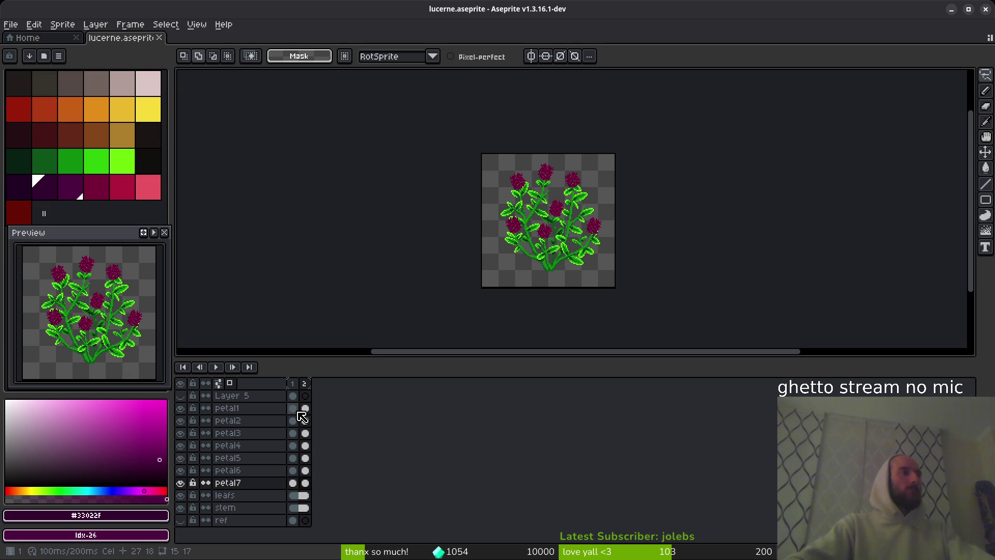
Add frames 3 and 4 and paste the frame 1–2 cels, petal1 to stem, into frame 3.
mouse_move(299, 412)
mouse_down()
mouse_move(309, 525)
mouse_move(311, 506)
mouse_up()
click(309, 507)
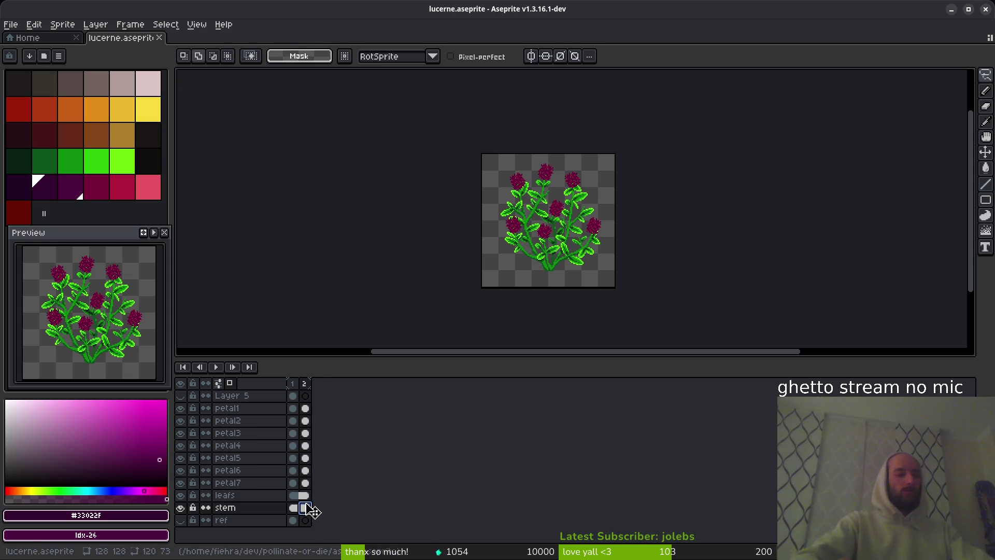
key(alt+b)
key(alt+b)
mouse_move(298, 412)
mouse_down()
mouse_move(306, 485)
mouse_move(318, 503)
mouse_up()
click(318, 414)
key(ctrl+v)
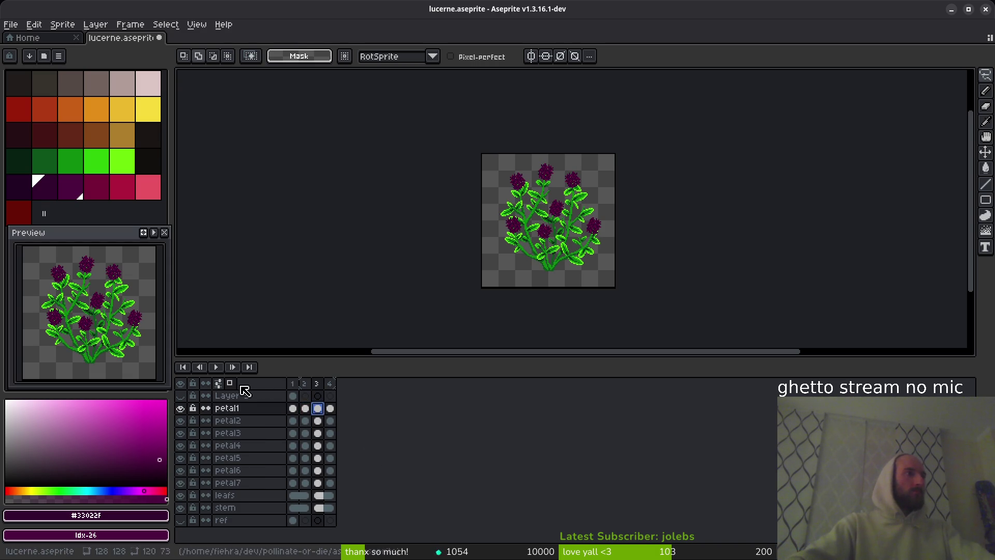
Rename Layer 5 to 'markers'.
click(240, 396)
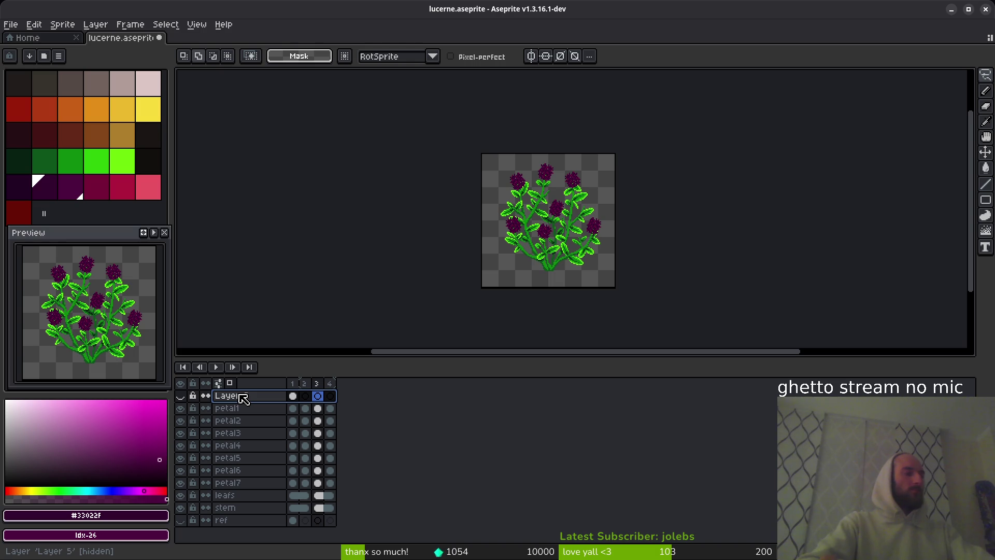
double_click(243, 398)
text(markers)
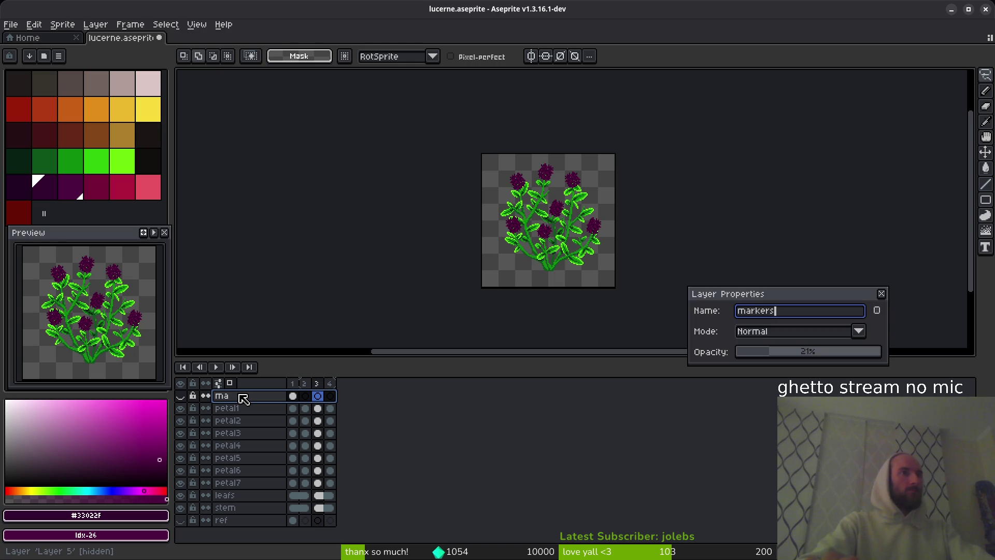
key(Return)
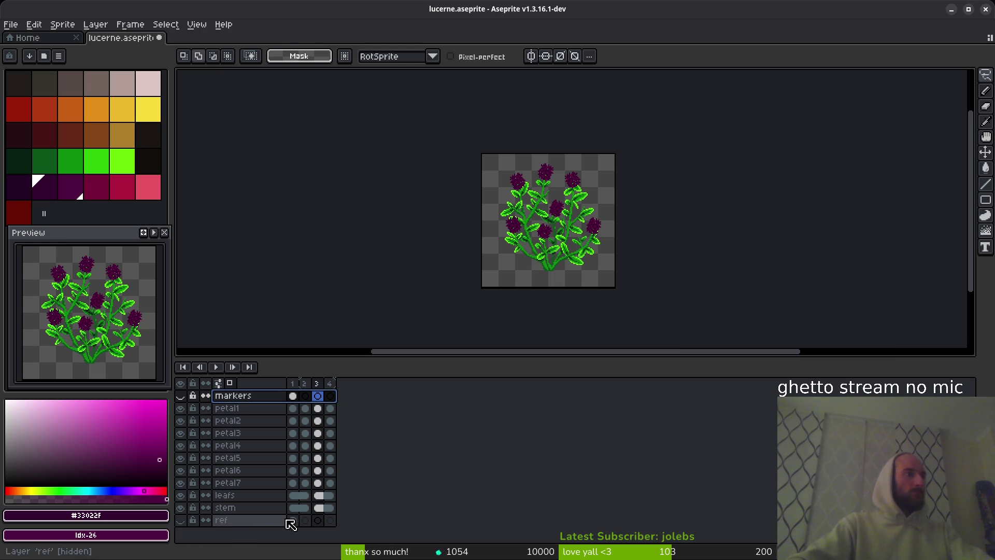
click(319, 408)
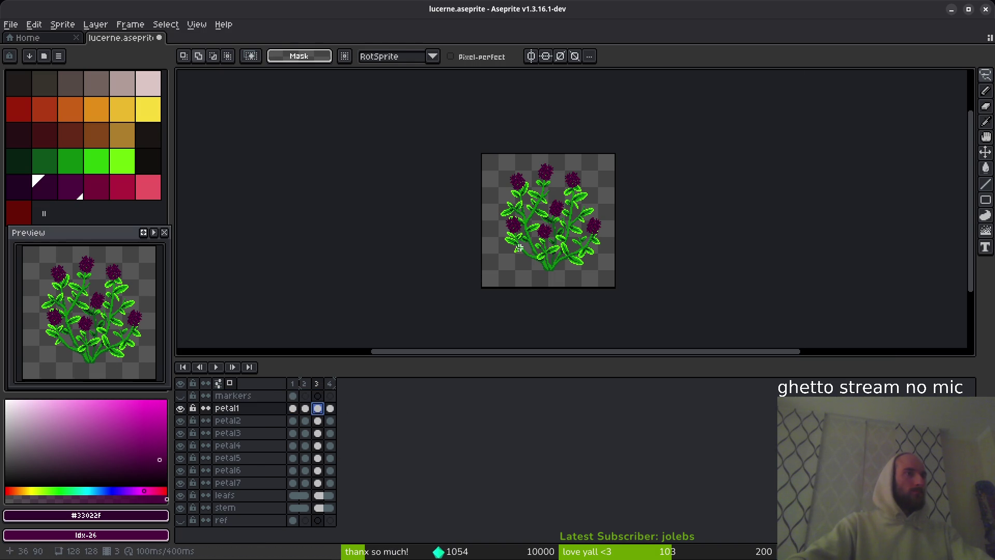
Replace the magenta in frame 3's petal1–petal7 cels with yellow idx-11.
scroll(518, 248, up, 5)
scroll(573, 220, down, 3)
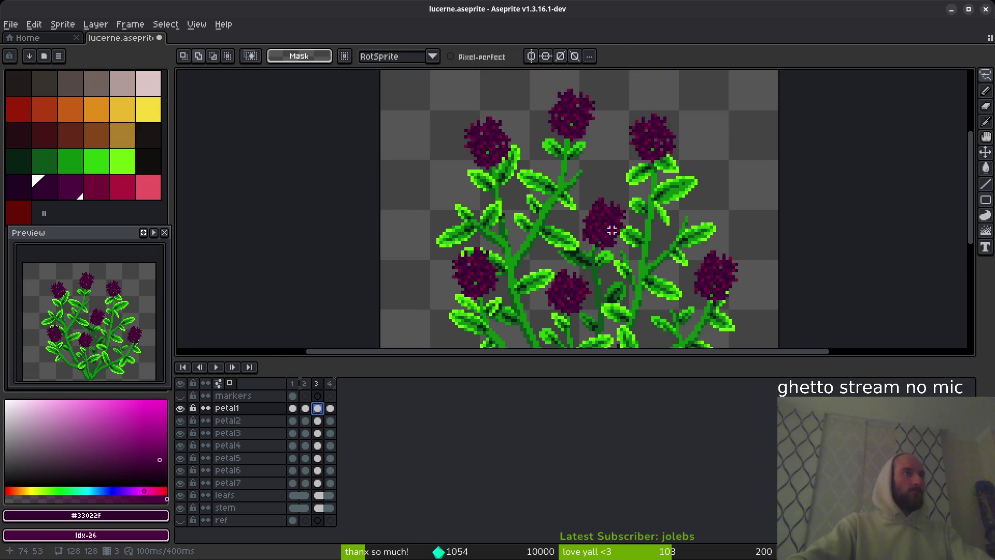
scroll(612, 230, up, 3)
alt+click(588, 235)
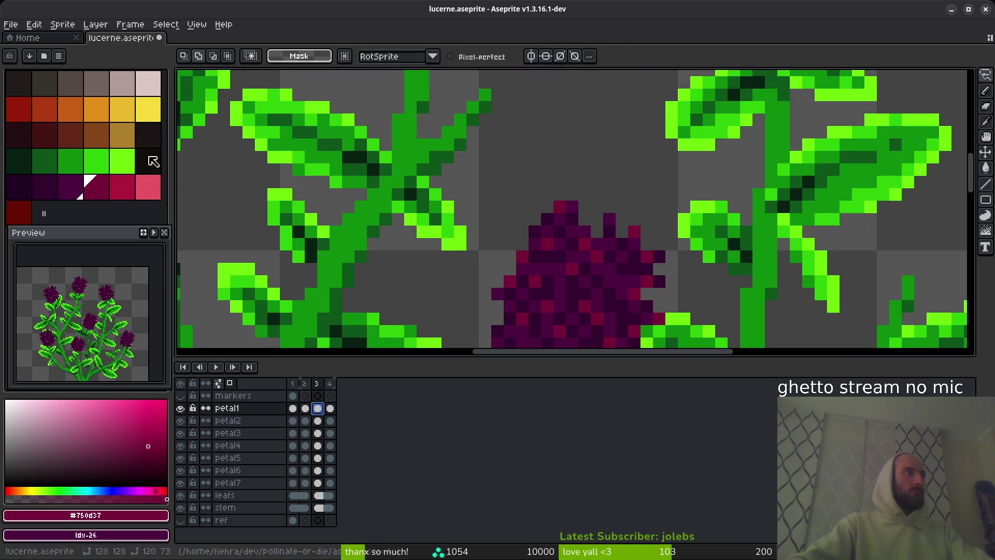
right_click(139, 111)
scroll(513, 212, down, 3)
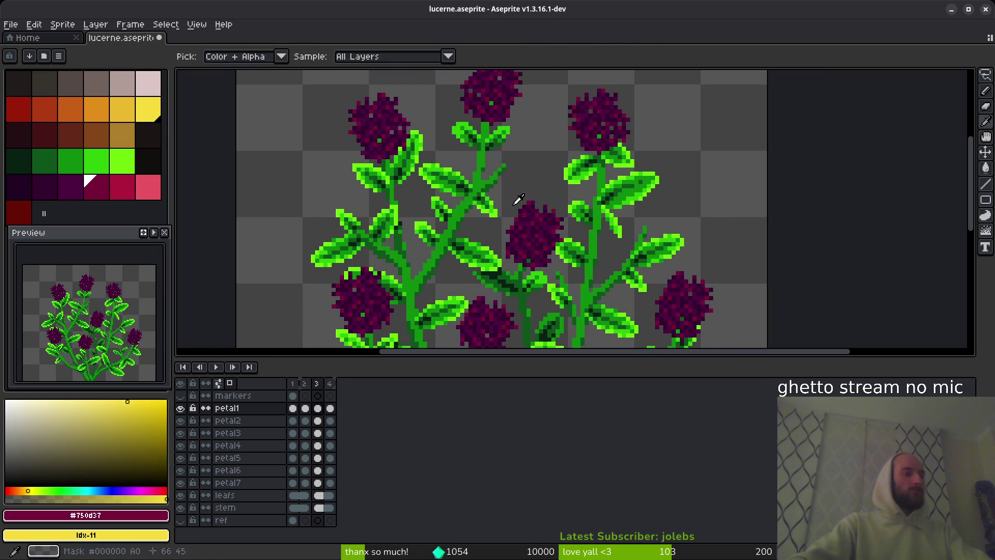
drag(326, 412, 317, 482)
drag(466, 245, 492, 245)
key(shift+r)
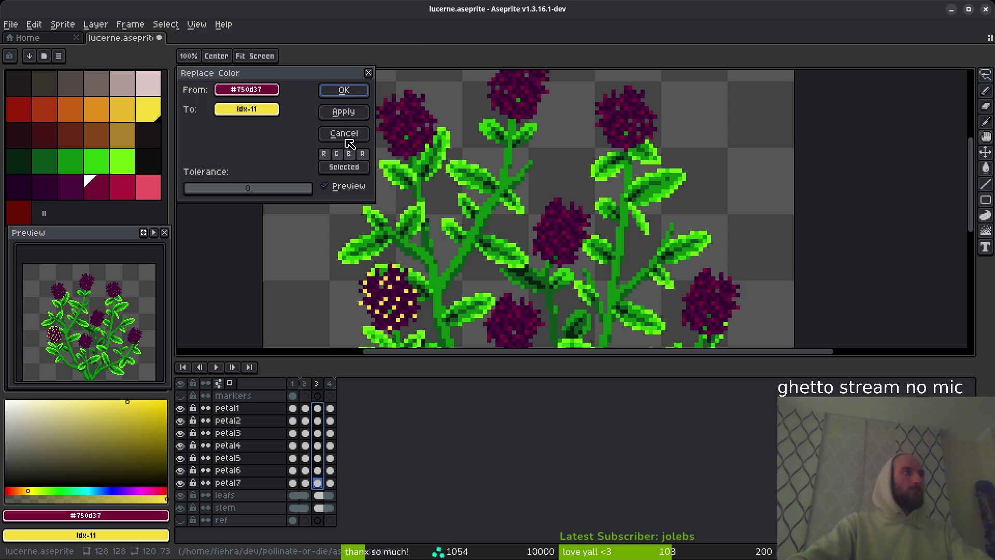
click(344, 92)
scroll(570, 197, up, 3)
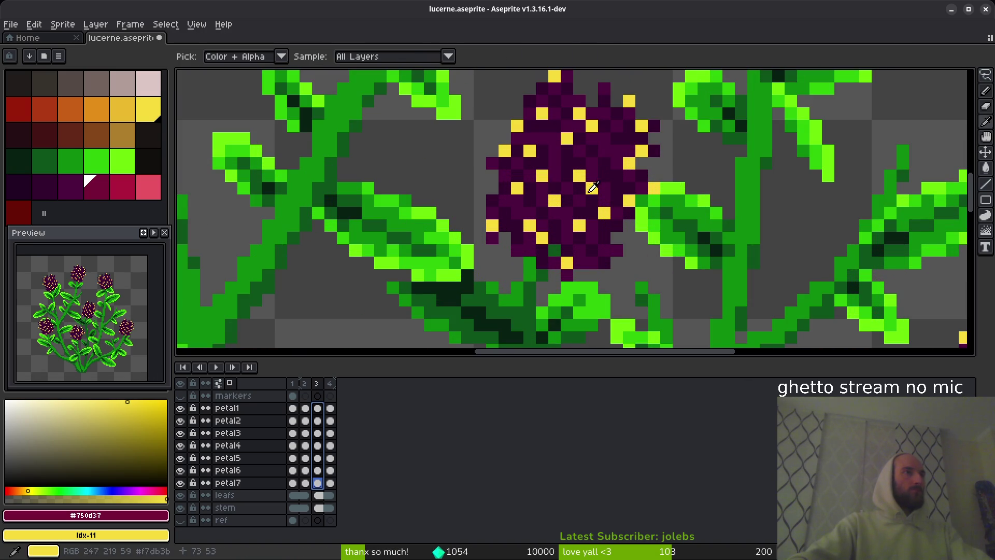
Replace the dark purple in frame 3's petal cels with yellow idx-10.
click(585, 196)
right_click(122, 108)
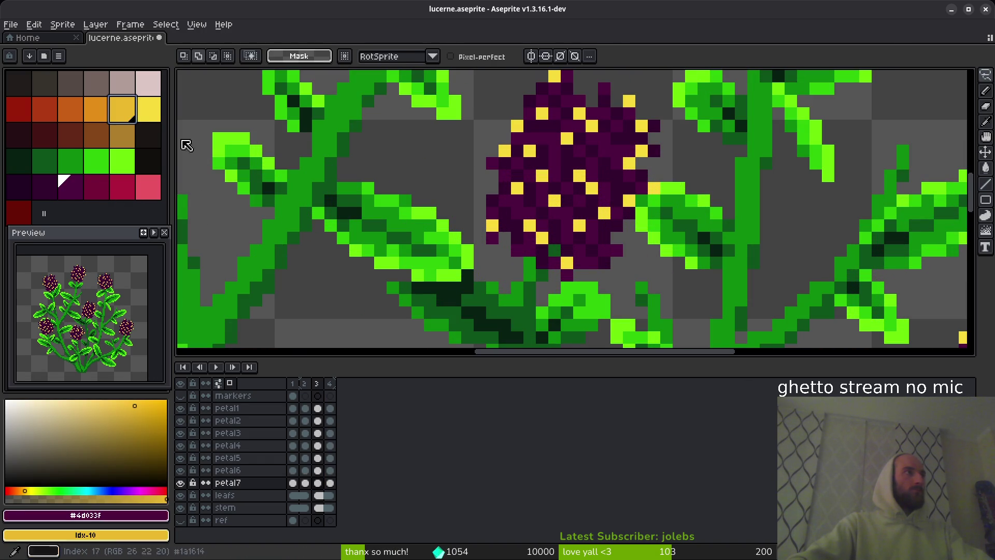
drag(317, 408, 321, 487)
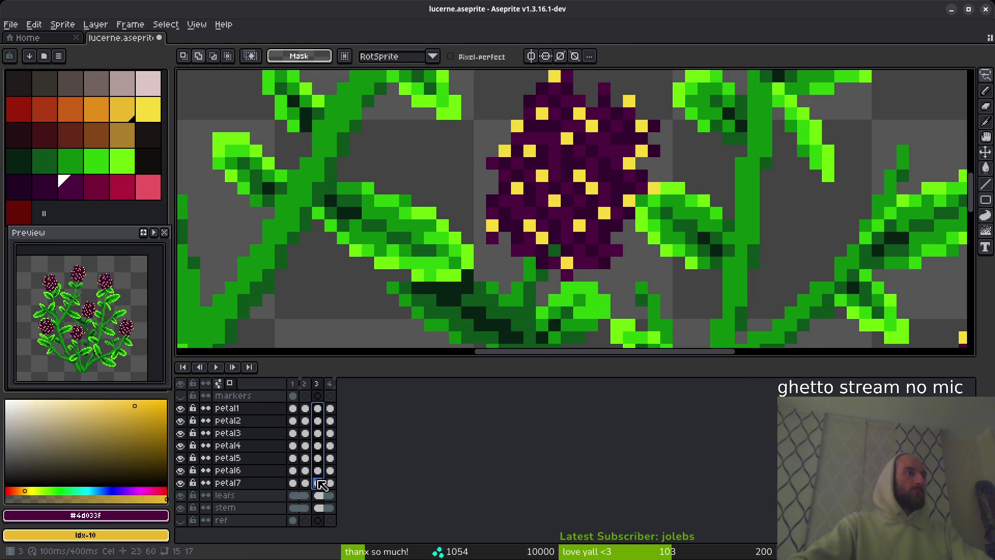
scroll(481, 240, down, 3)
key(shift+r)
key(Return)
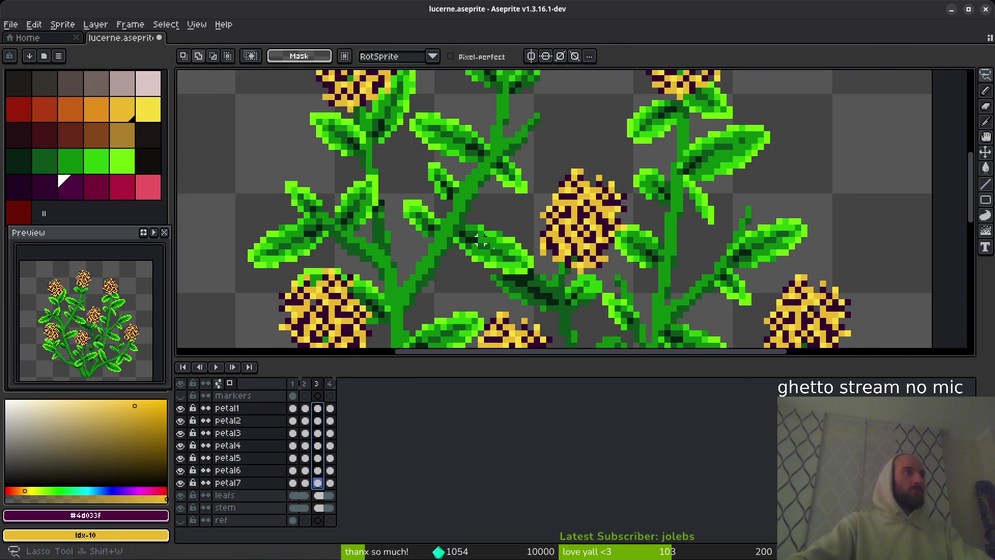
scroll(481, 240, down, 2)
scroll(584, 289, up, 3)
Replace the darkest purple in frame 3's petal cels with orange idx-9, then clear the selection.
alt+click(556, 284)
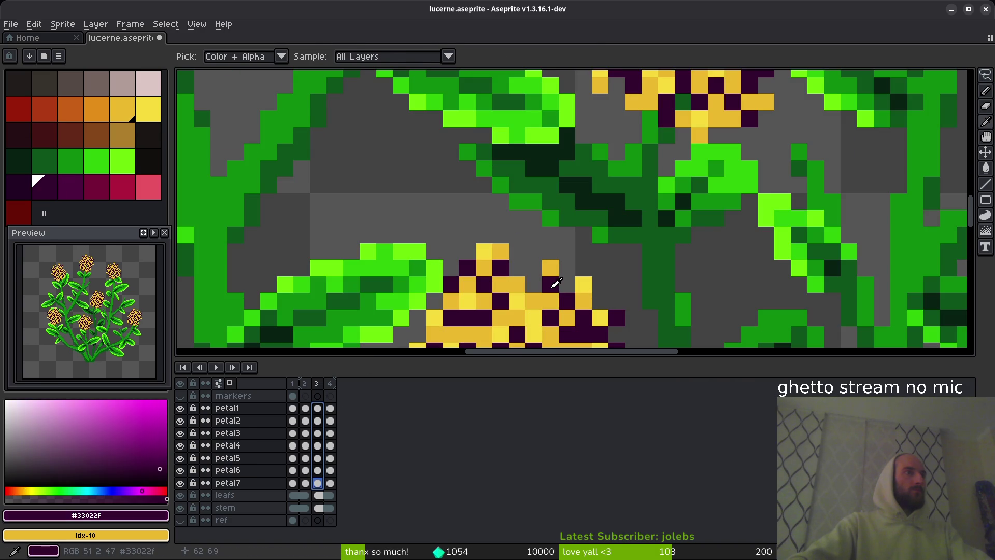
right_click(96, 108)
drag(321, 411, 318, 483)
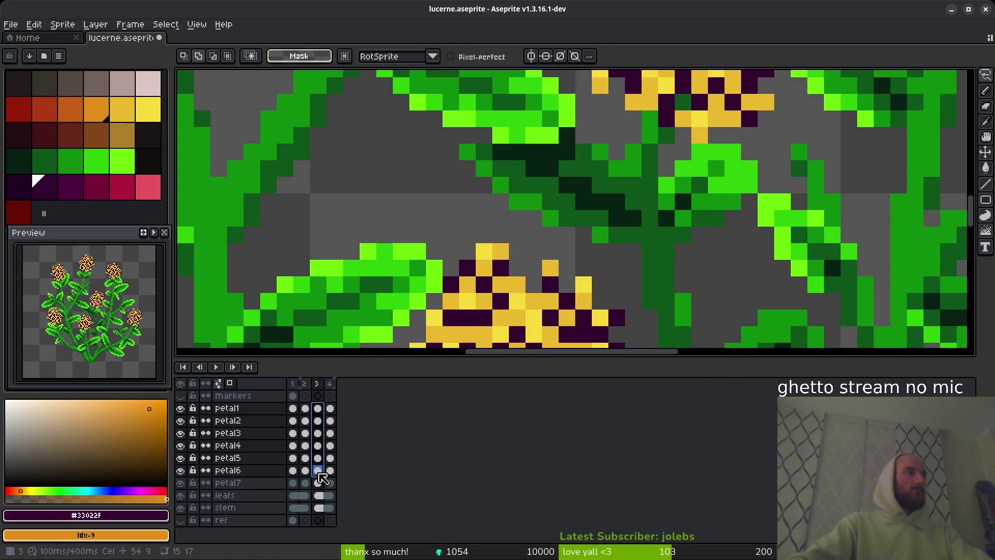
scroll(473, 193, down, 1)
key(shift+r)
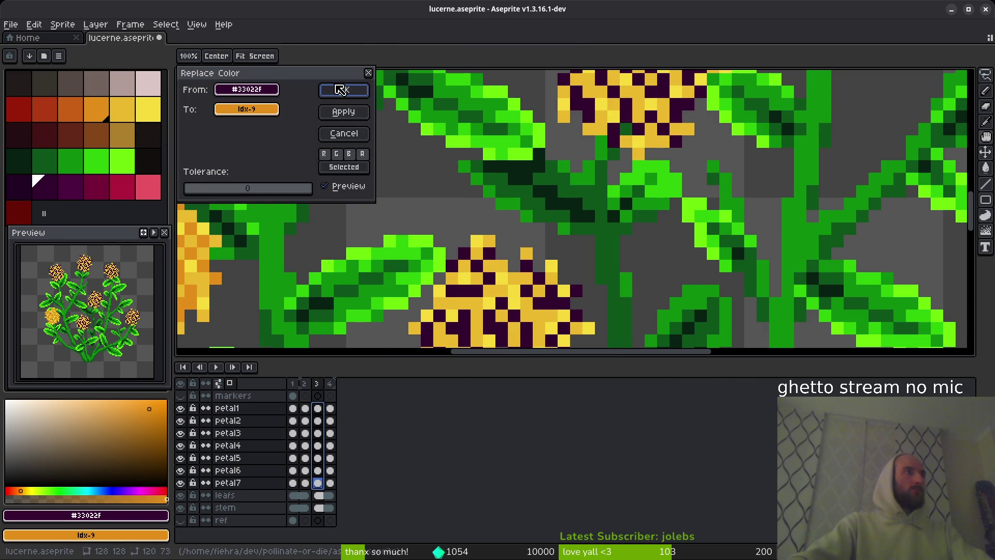
click(338, 89)
scroll(476, 258, down, 3)
key(Escape)
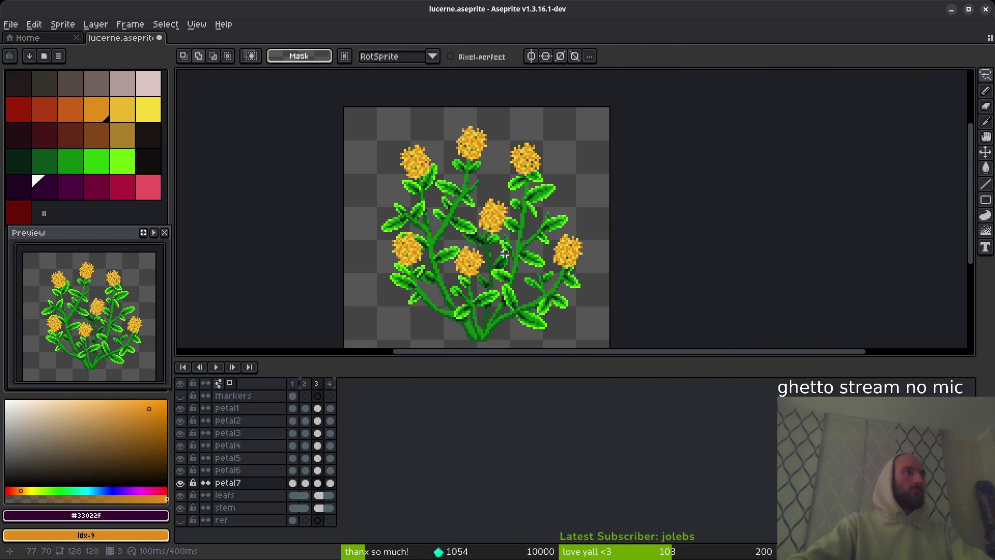
scroll(497, 221, down, 3)
Replace #b1193b with orange in frame 4 of petal layers petal1 through petal7.
scroll(495, 223, up, 3)
key(Right)
drag(330, 408, 330, 482)
key(Escape)
scroll(520, 187, up, 4)
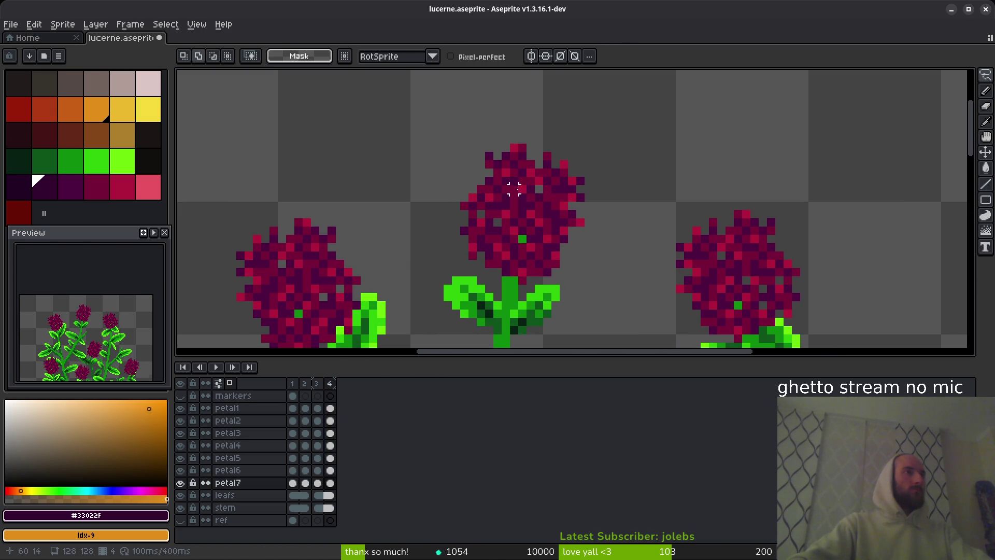
key(i)
click(520, 141)
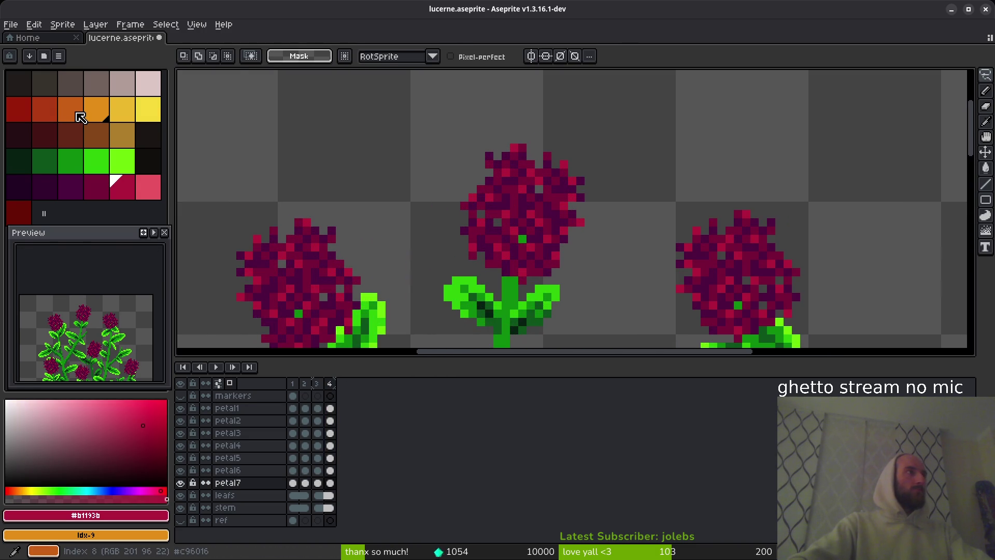
right_click(98, 115)
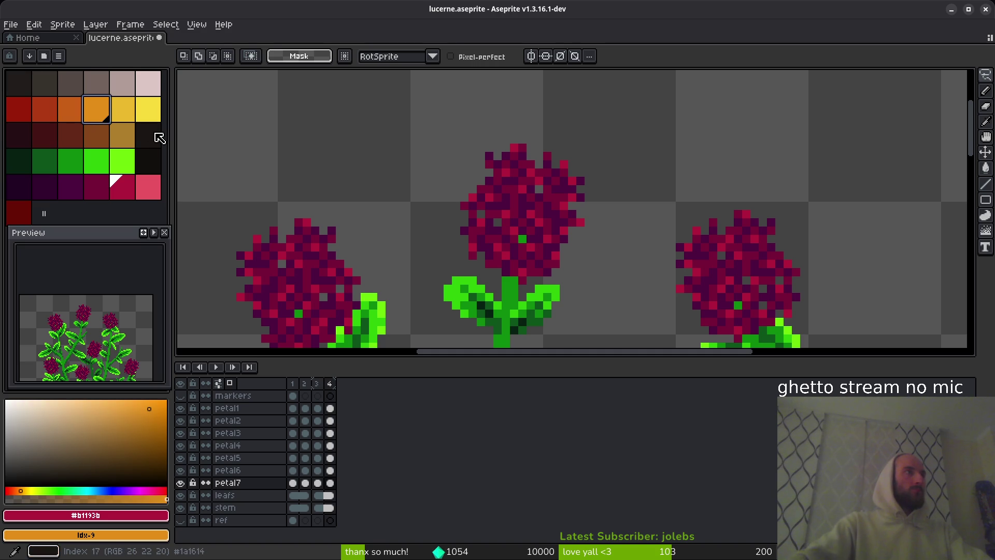
key(alt)
drag(330, 408, 329, 482)
key(shift+r)
scroll(479, 174, down, 2)
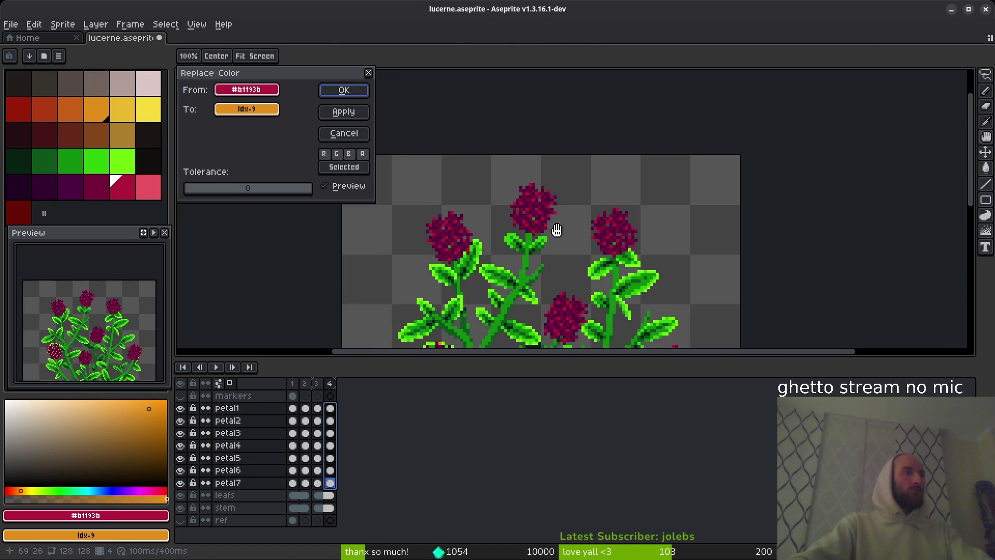
scroll(545, 195, up, 1)
click(344, 89)
Replace the dark petal colour #750d37 with a darker orange in frame 4's petal cels.
scroll(459, 253, up, 2)
scroll(459, 253, up, 3)
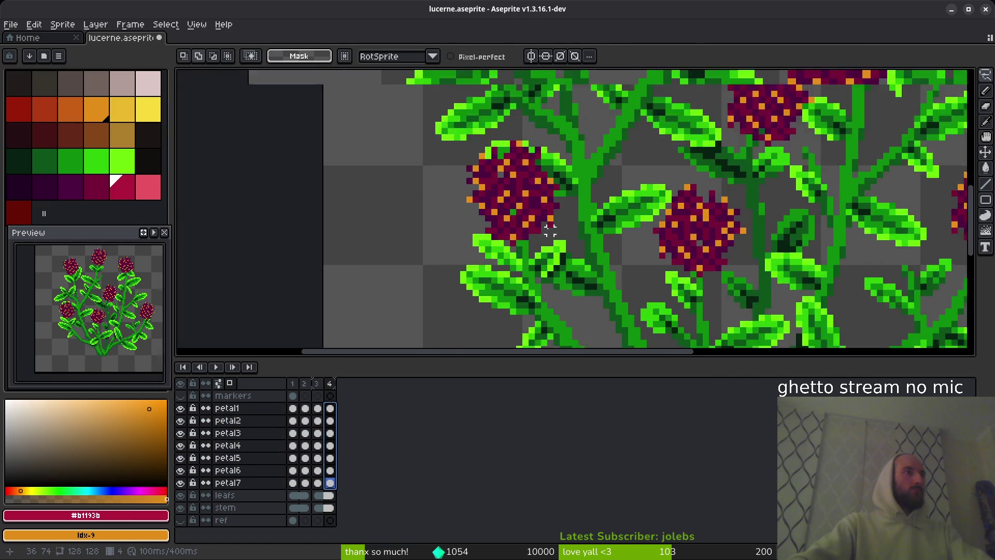
key(alt)
alt+click(549, 177)
right_click(77, 111)
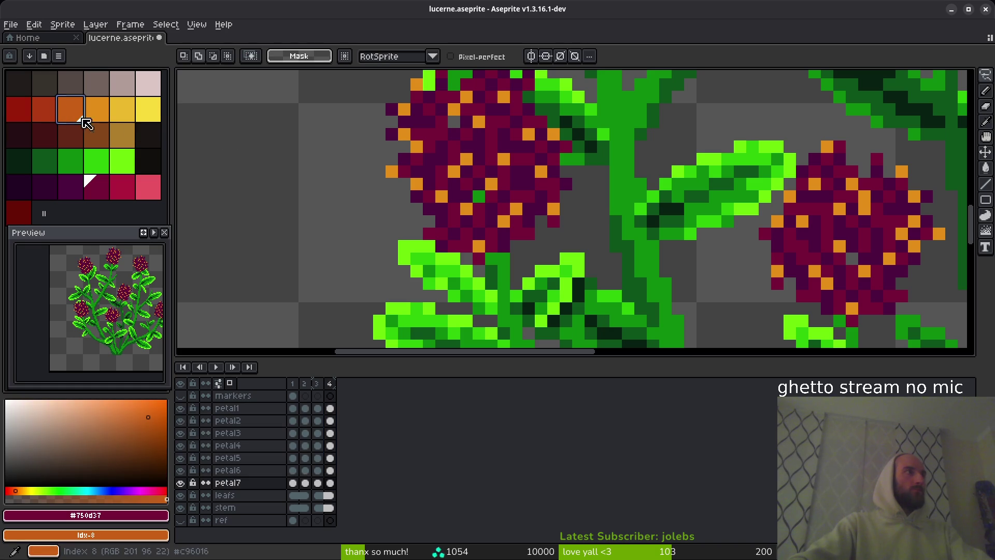
drag(330, 408, 332, 483)
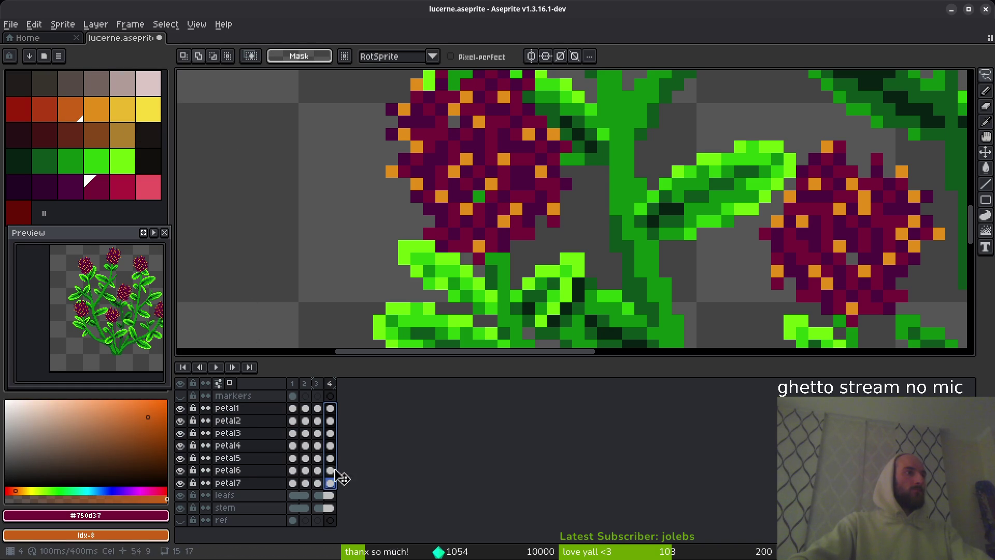
scroll(681, 126, down, 2)
key(shift+r)
click(358, 90)
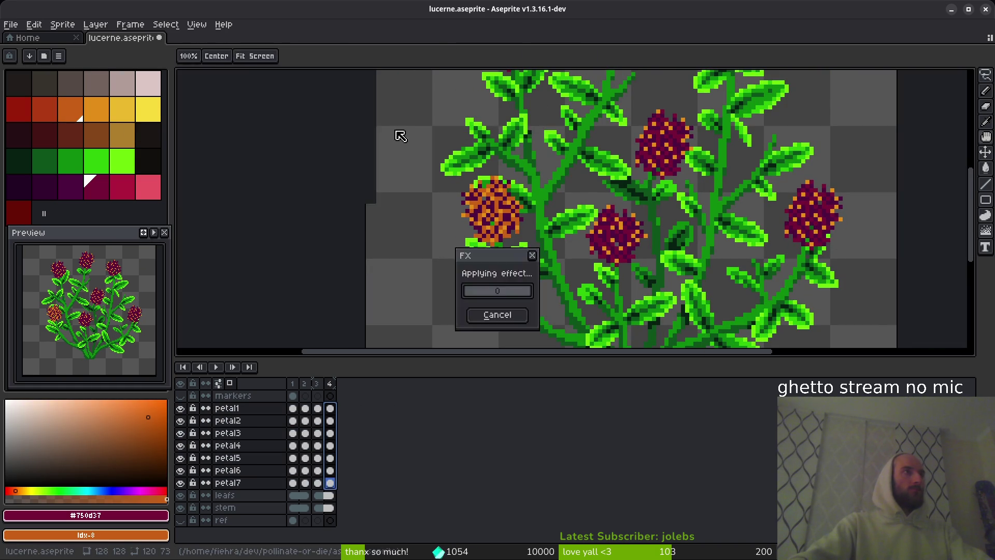
Replace the darkest petal colour #4d033f with red-orange in frame 4's petal cels.
scroll(521, 227, up, 2)
alt+click(464, 193)
right_click(45, 106)
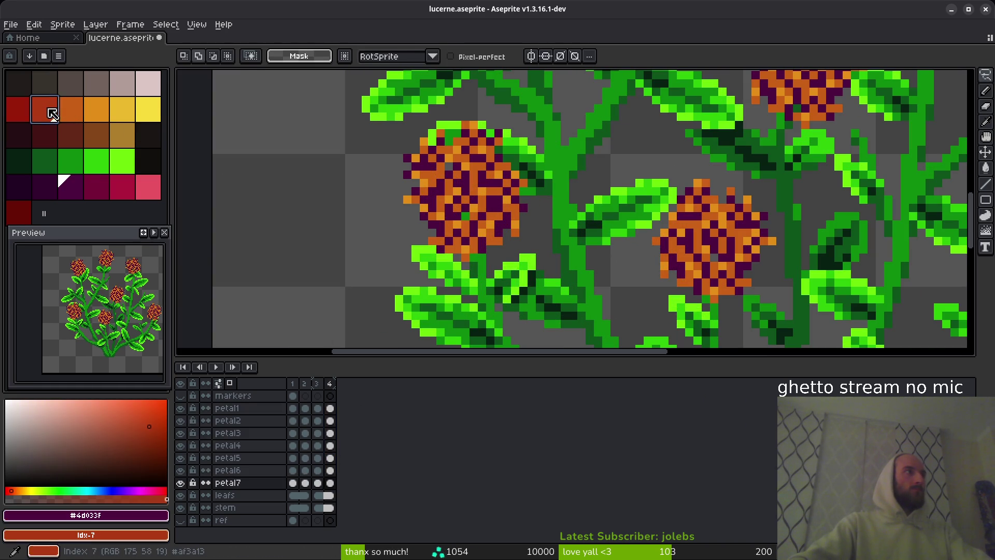
drag(332, 412, 331, 482)
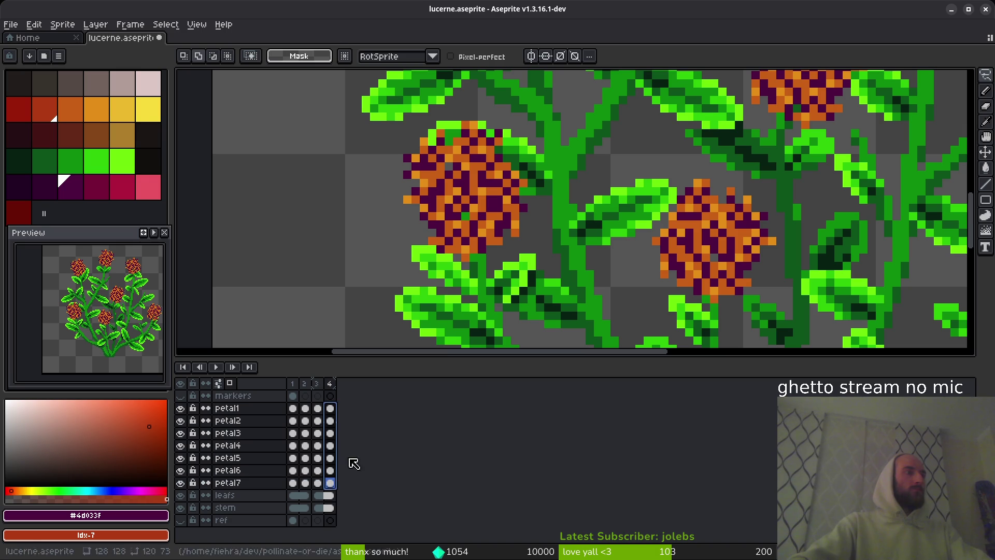
key(shift+r)
click(344, 91)
scroll(533, 199, down, 6)
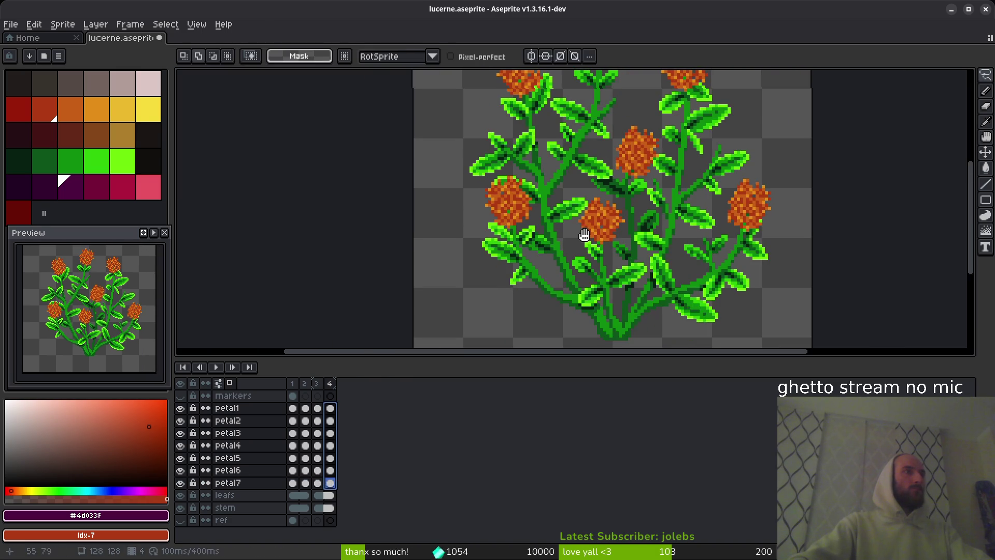
Compare frames 3 and 4 to check the newly orange flower heads.
key(Left)
key(Right)
key(Left)
key(Right)
key(Left)
key(Right)
key(m)
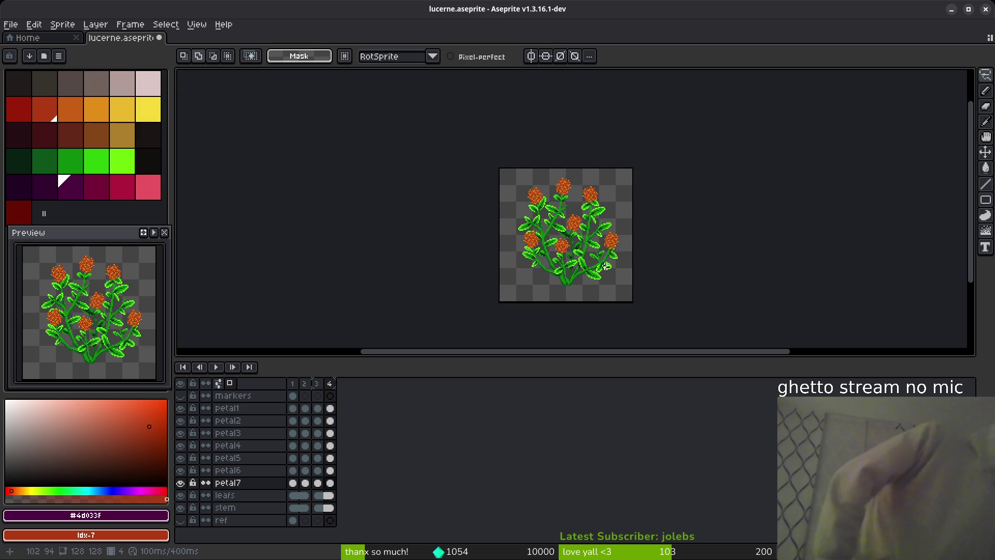
Save the lucerne sprite and bring up the sprite sheet export preview.
key(ctrl+s)
drag(575, 256, 581, 257)
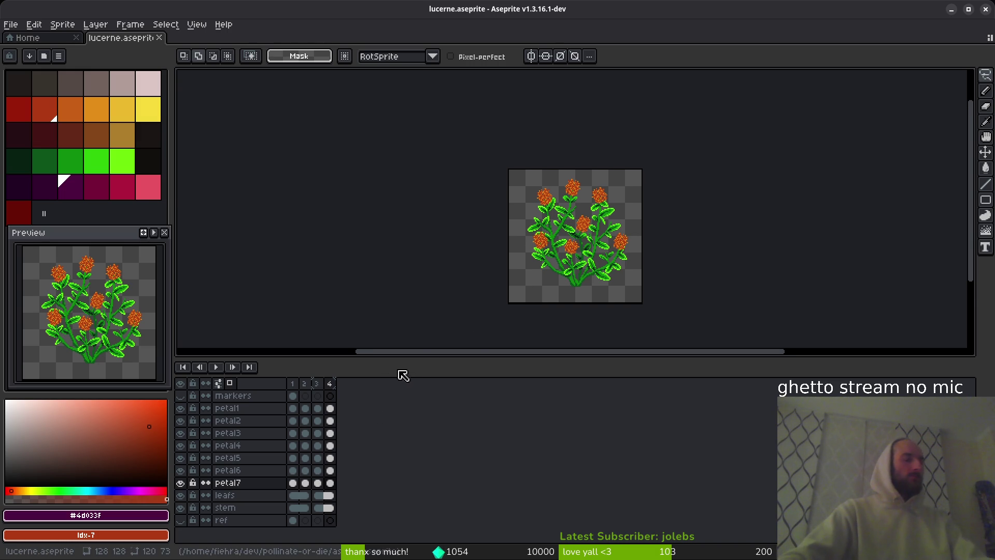
key(ctrl+e)
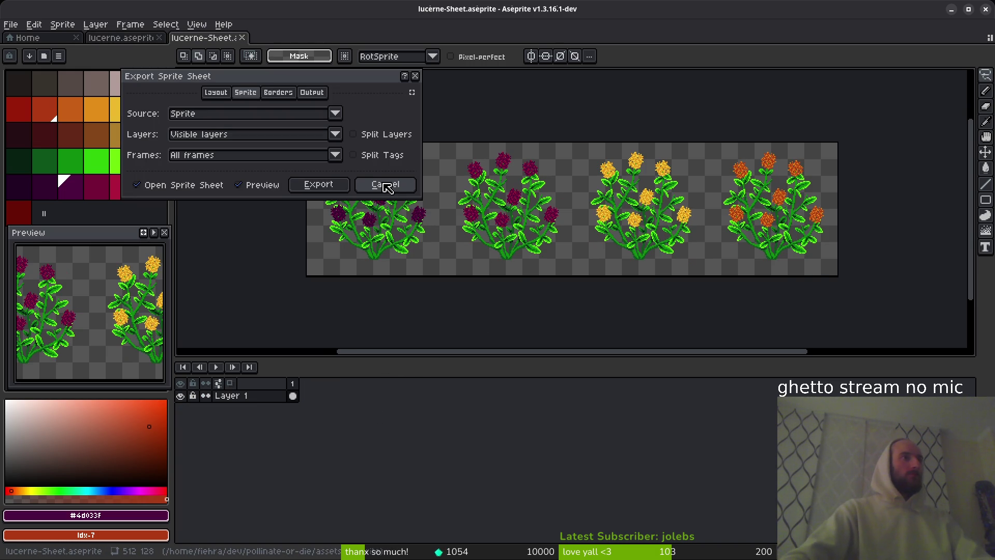
Hide the leafs, stem and other petal layers, then preview petal1 alone as a four-frame sheet.
click(386, 185)
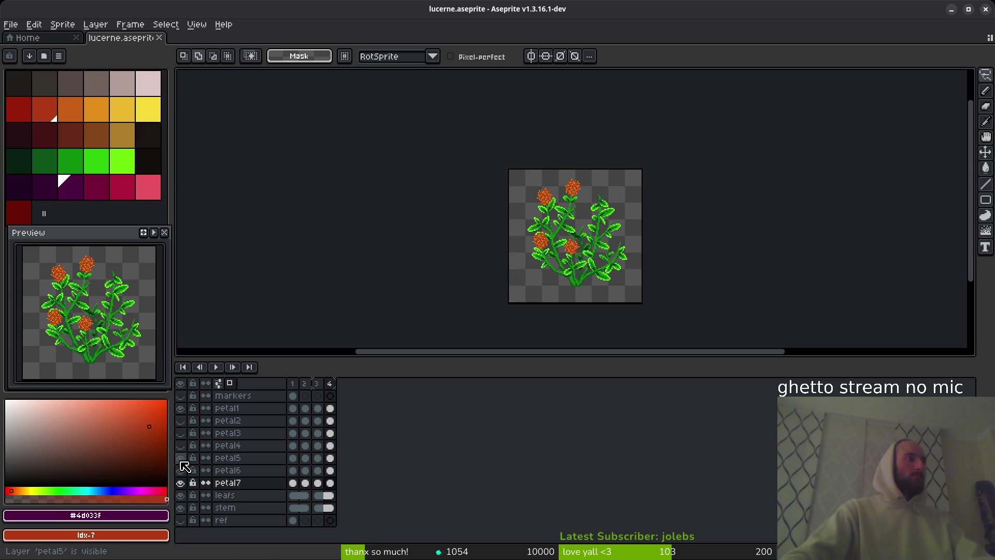
drag(181, 496, 195, 497)
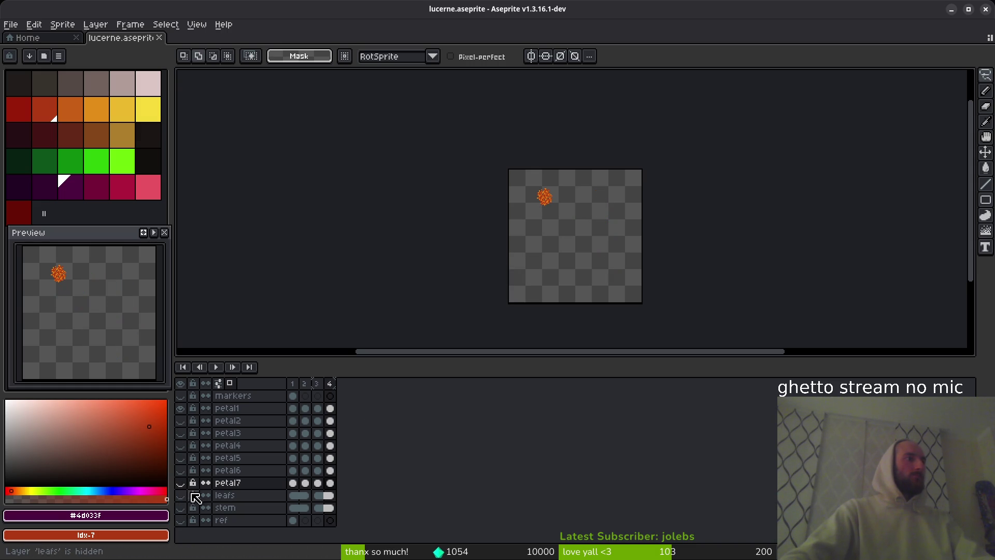
key(ctrl+e)
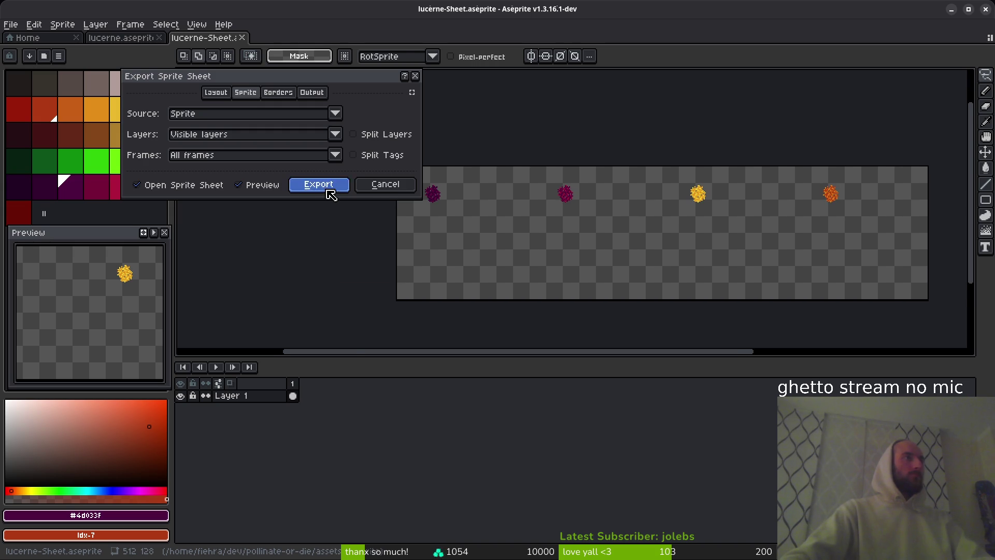
Export the petal1 sheet to art/objects/lucerne/petal1.png, overwriting the existing file.
click(319, 184)
key(ctrl+alt+shift+s)
click(250, 47)
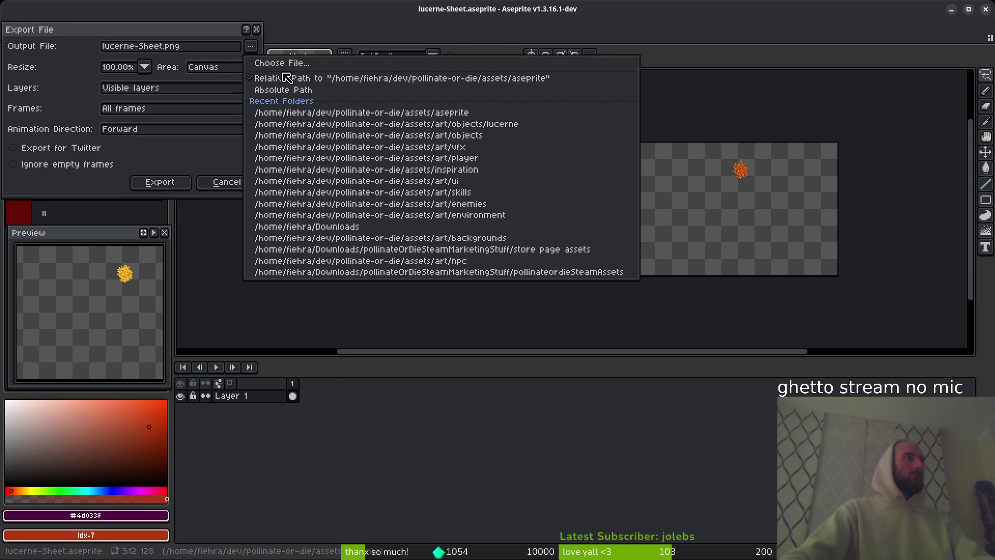
click(274, 62)
click(55, 50)
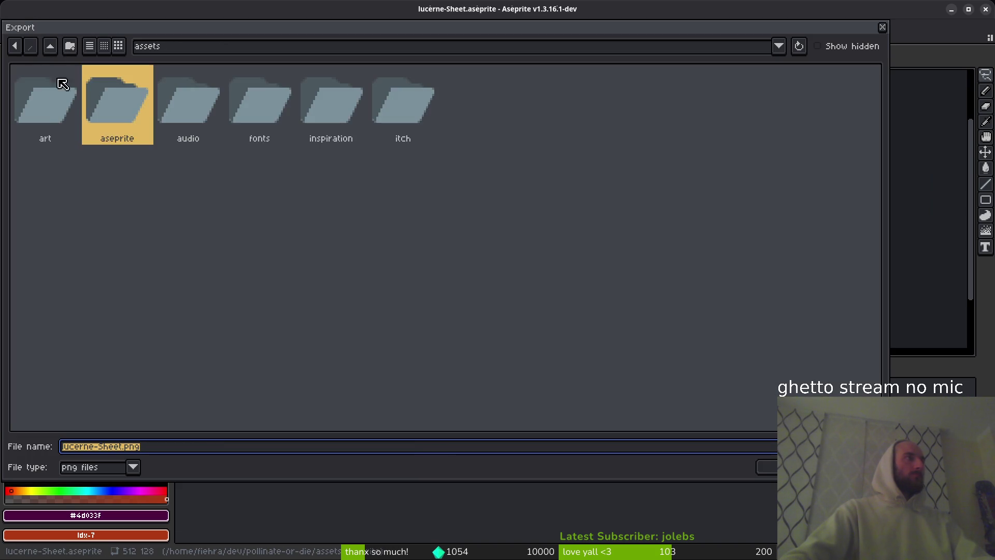
double_click(52, 104)
double_click(687, 105)
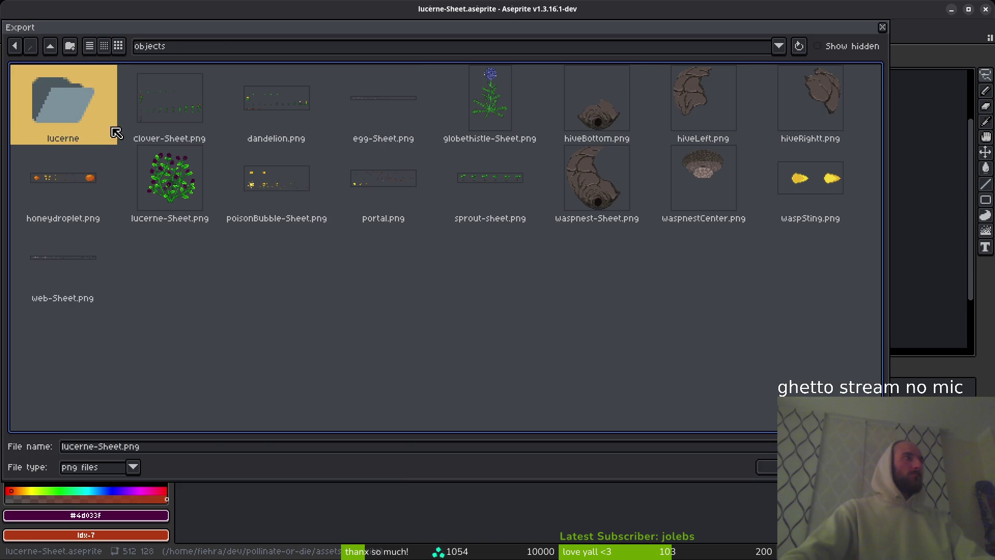
double_click(85, 107)
click(45, 108)
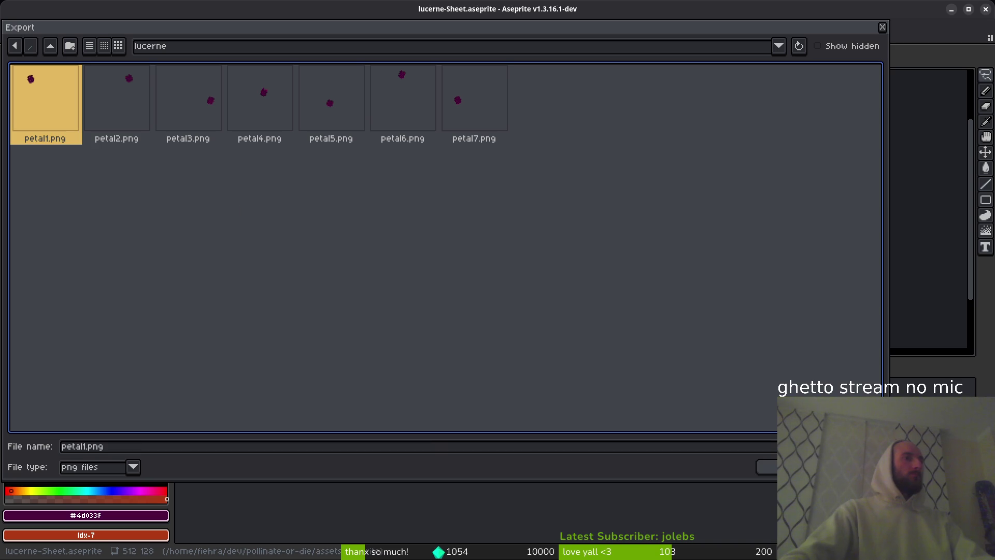
click(766, 467)
click(438, 312)
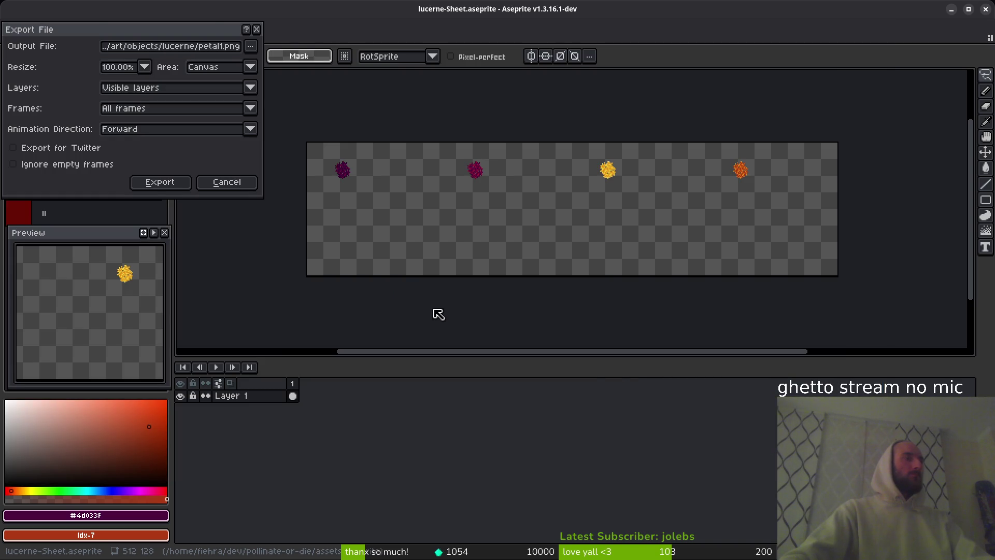
click(160, 185)
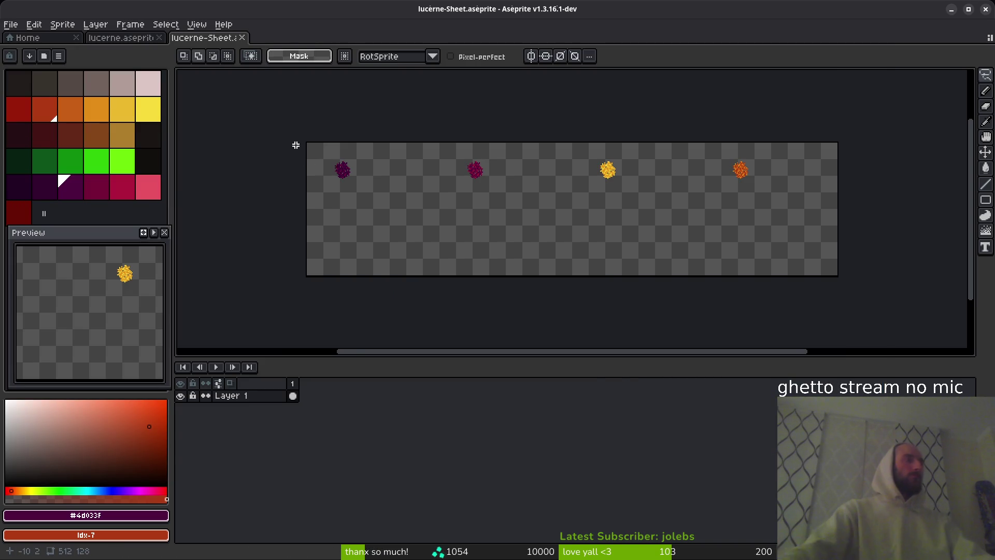
With only petal2 visible, export its sheet over art/objects/lucerne/petal2.png.
key(ctrl+w)
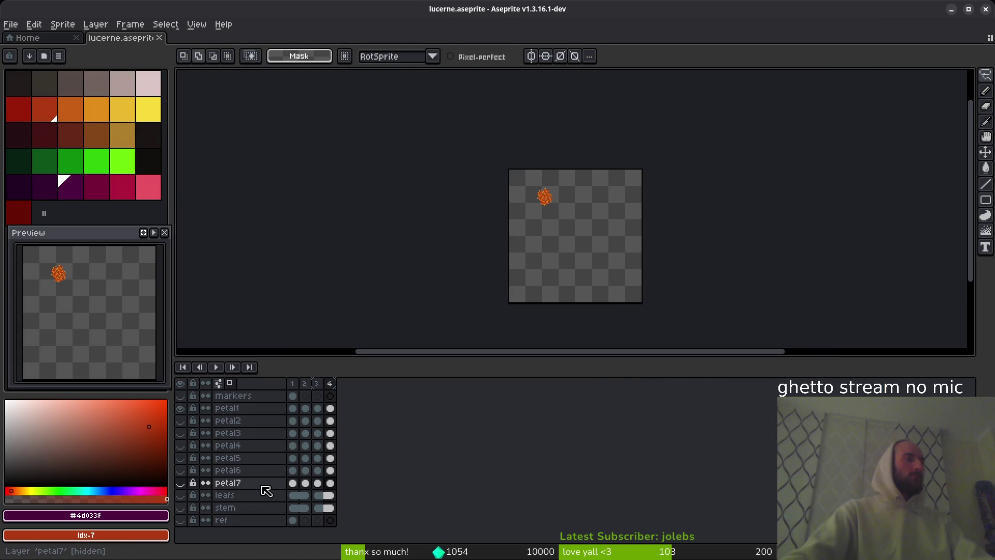
click(242, 420)
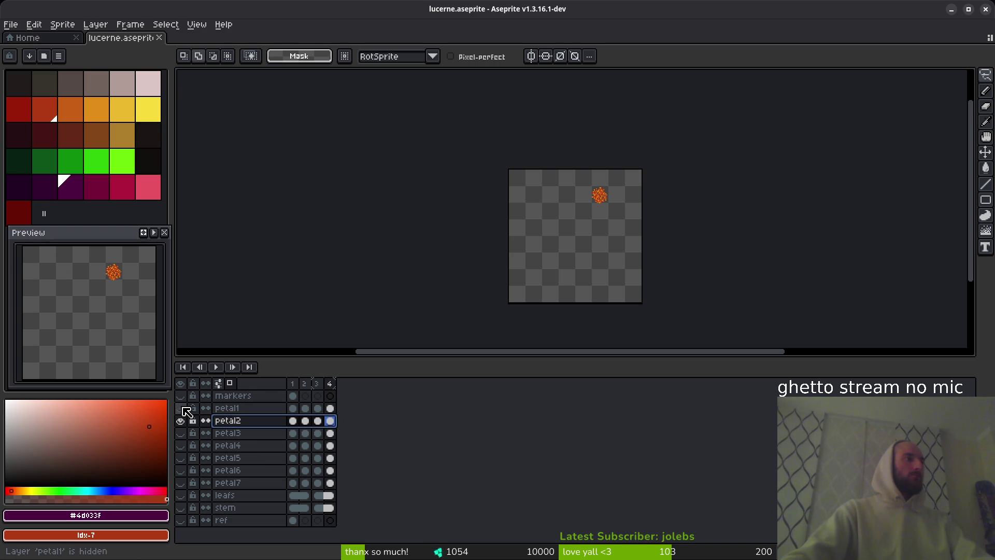
key(ctrl+e)
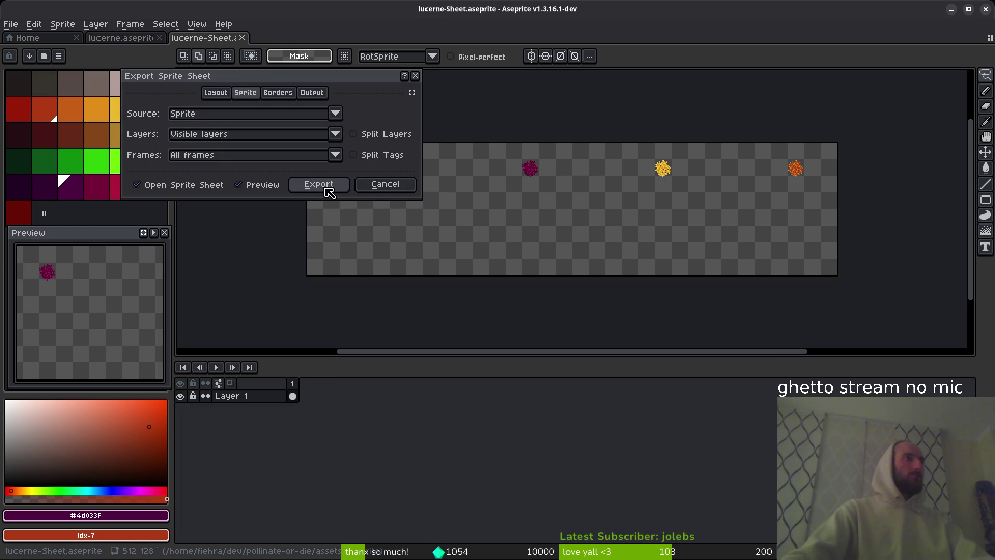
click(318, 185)
key(ctrl+alt+shift+s)
click(251, 47)
click(268, 63)
double_click(66, 109)
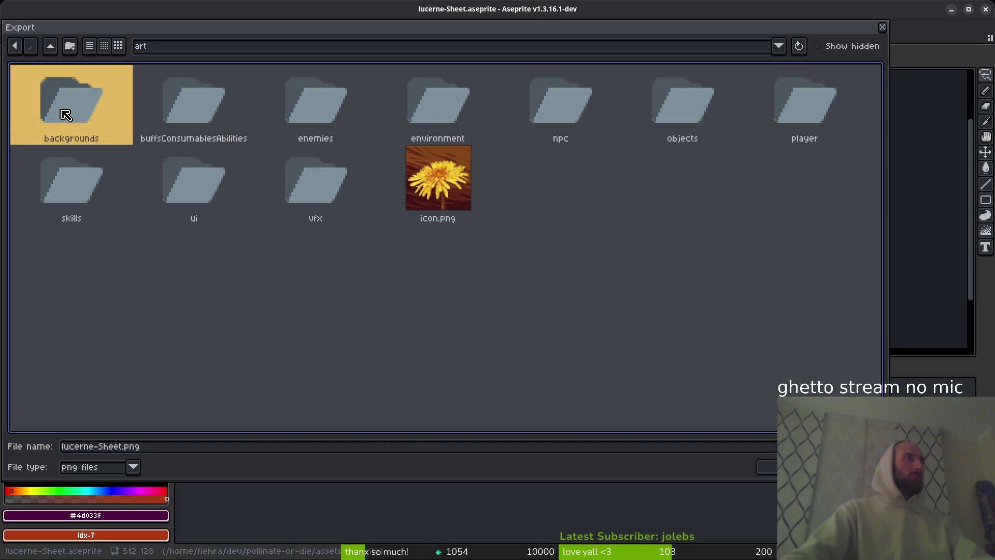
double_click(663, 114)
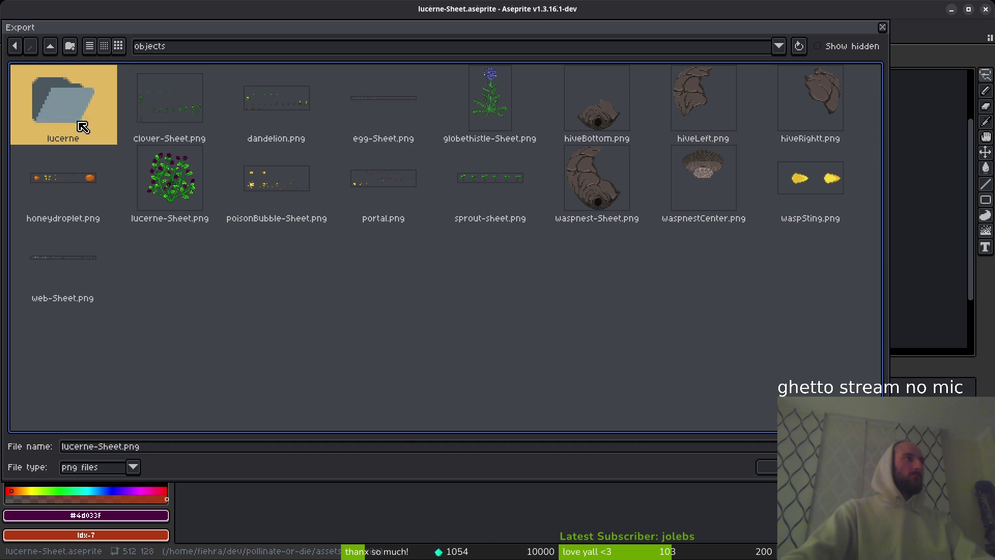
double_click(62, 107)
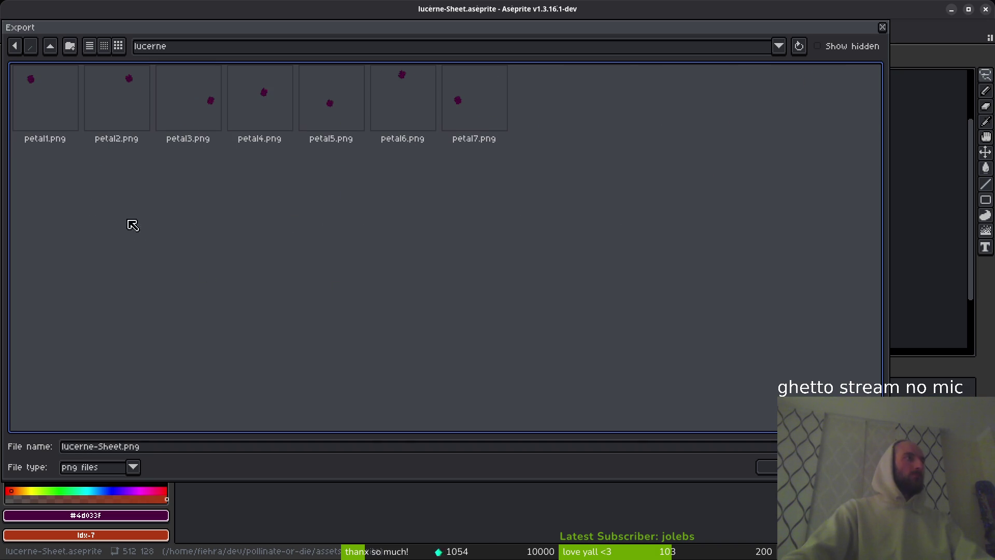
click(104, 102)
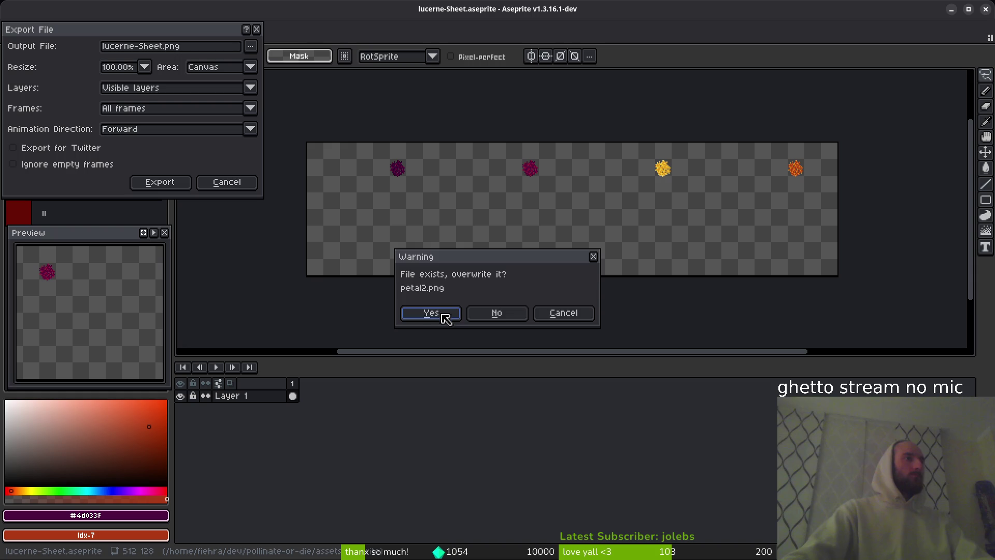
click(431, 313)
click(178, 185)
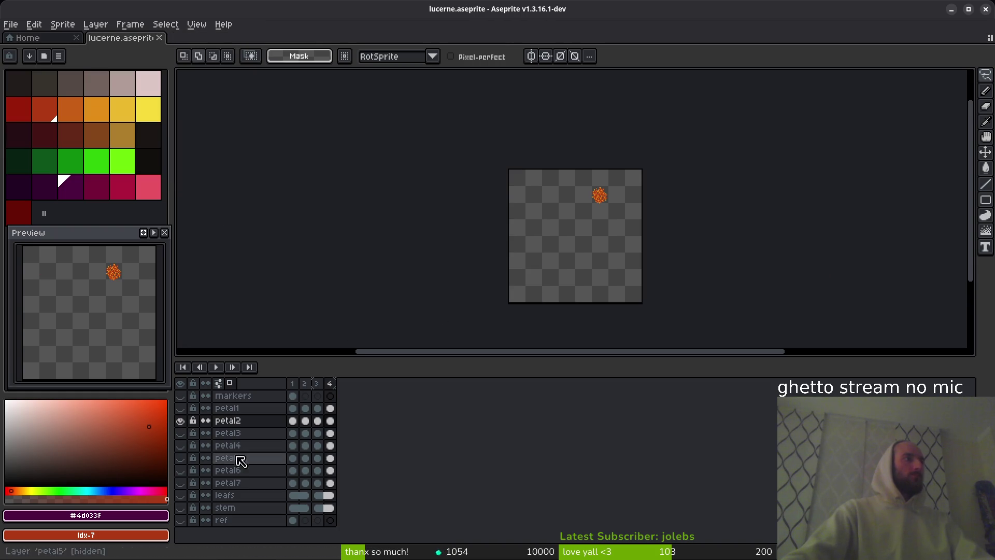
Generate the petal3 sprite sheet and export it over assets/art/objects/lucerne/petal3.png.
key(ctrl+e)
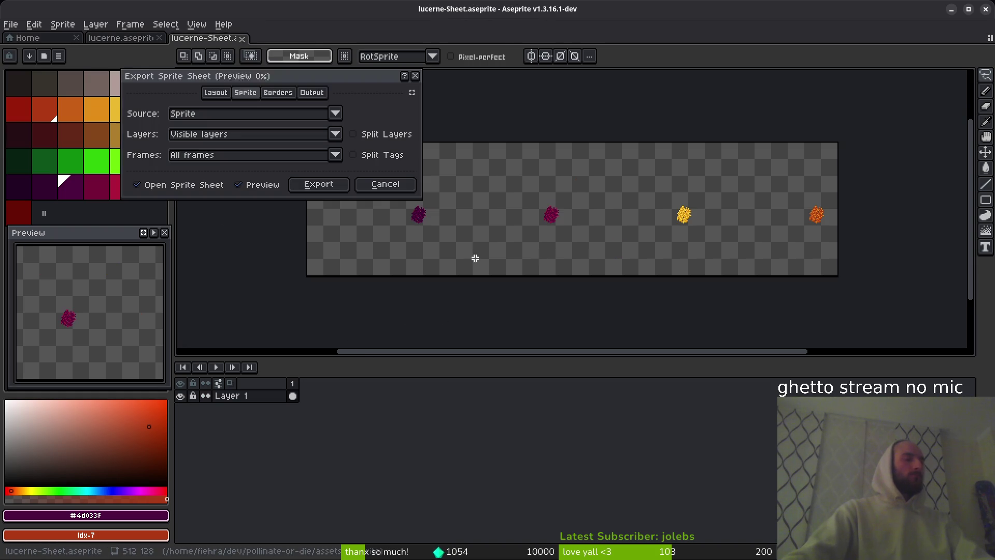
click(320, 187)
key(ctrl+shift+e)
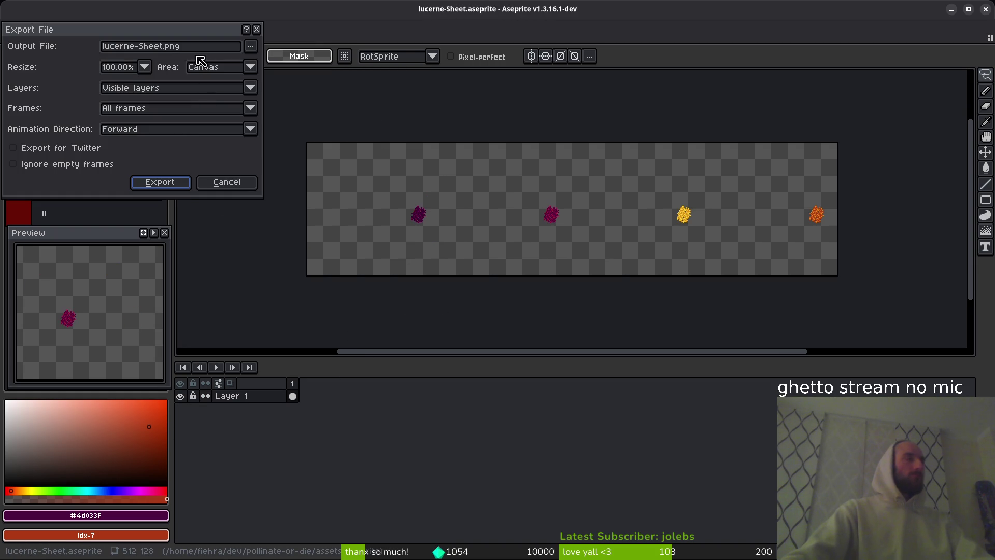
click(171, 184)
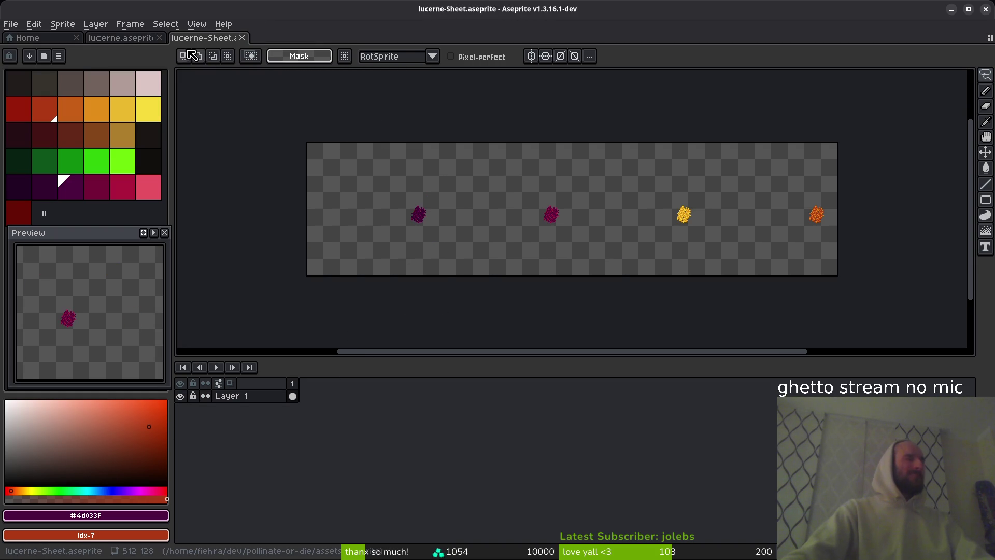
key(ctrl+alt+shift+s)
click(218, 46)
click(262, 65)
click(50, 46)
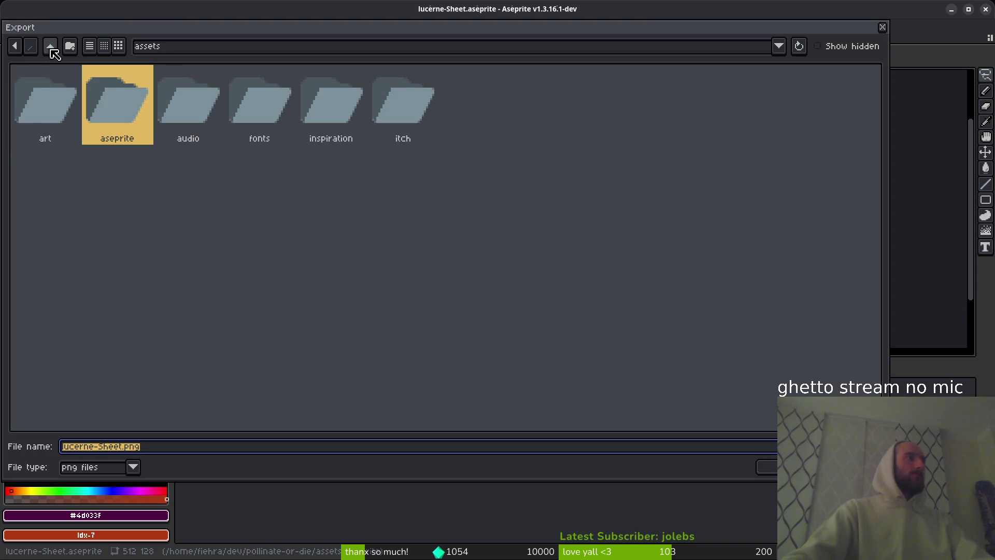
double_click(44, 104)
double_click(654, 100)
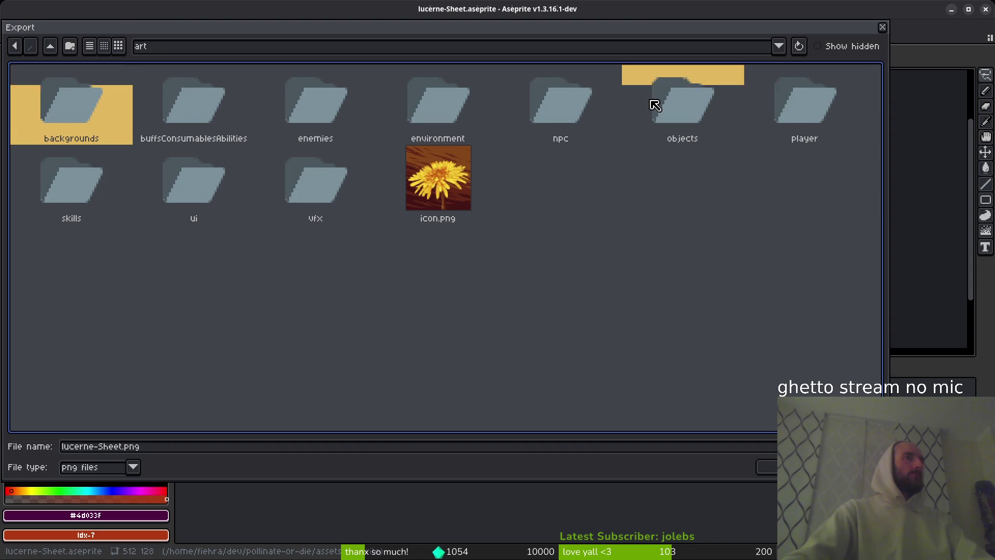
double_click(53, 104)
click(202, 105)
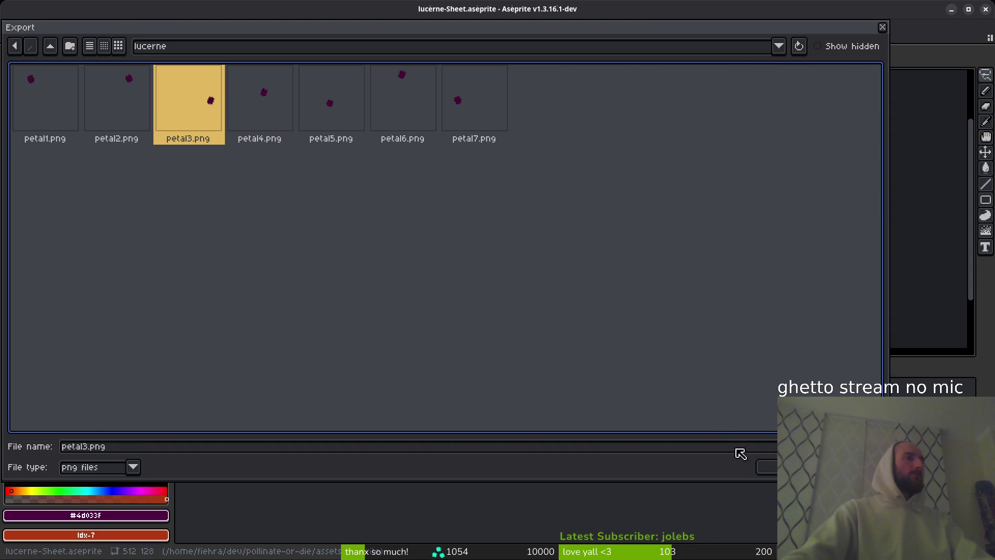
click(761, 463)
click(424, 314)
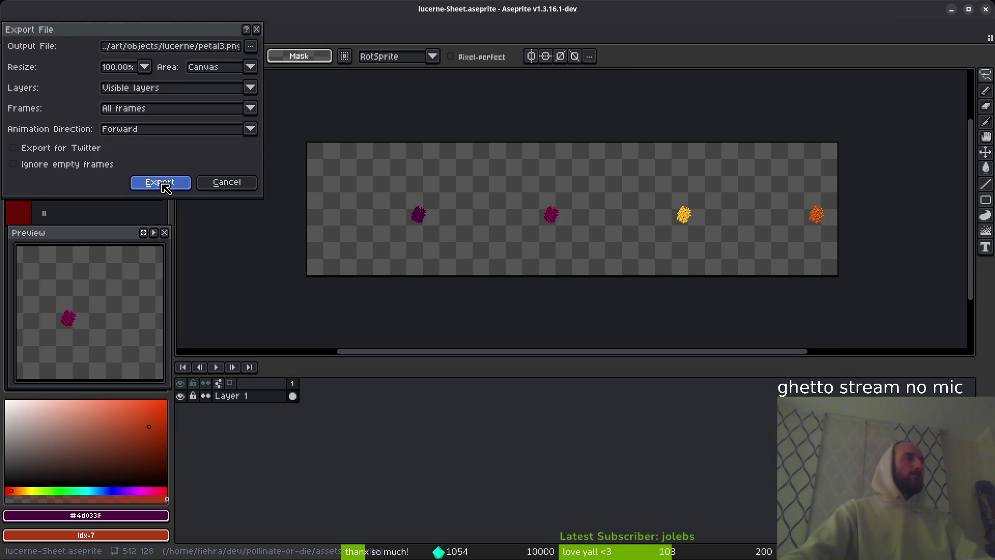
click(163, 182)
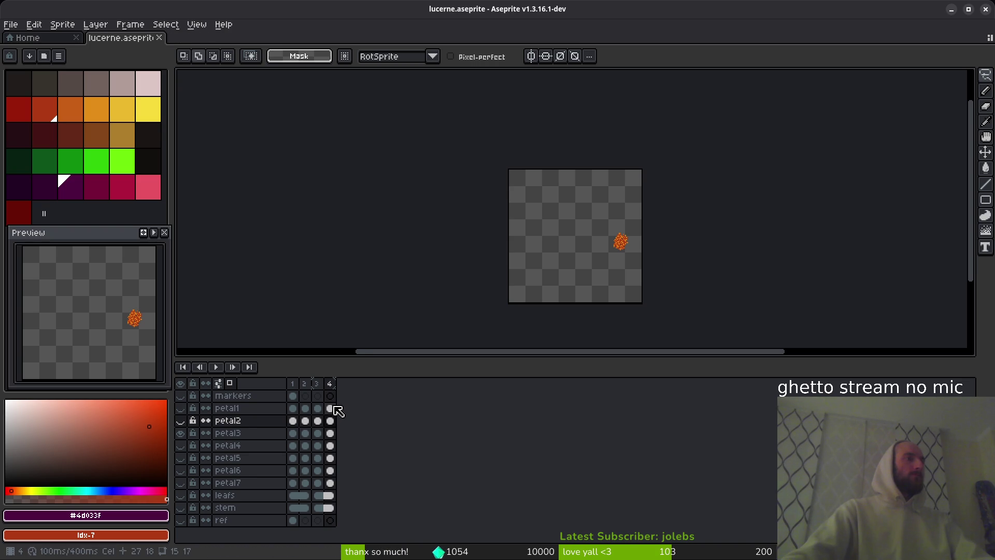
Swap petal3 for petal4, export its generated sheet over petal4.png, and close the sheet.
click(181, 433)
click(180, 445)
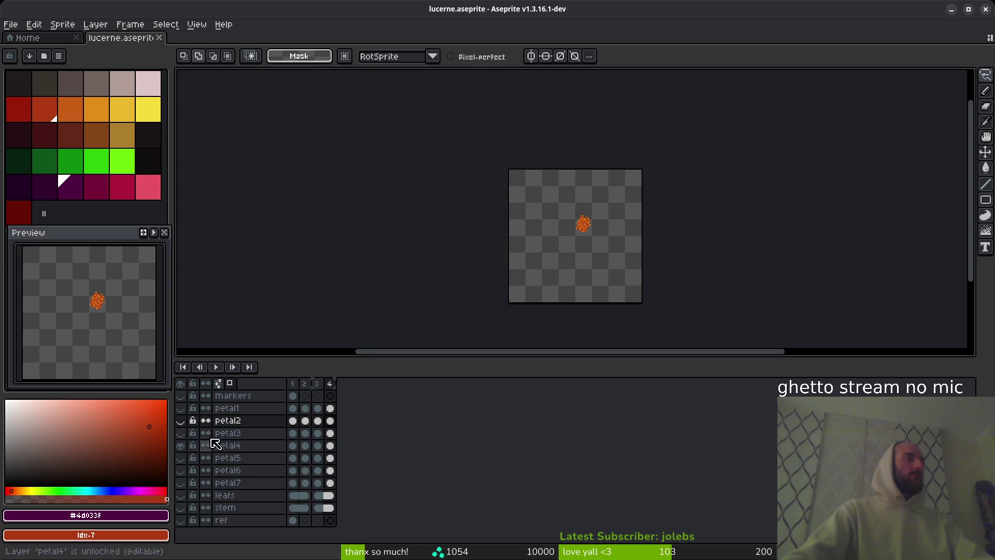
drag(583, 289, 562, 249)
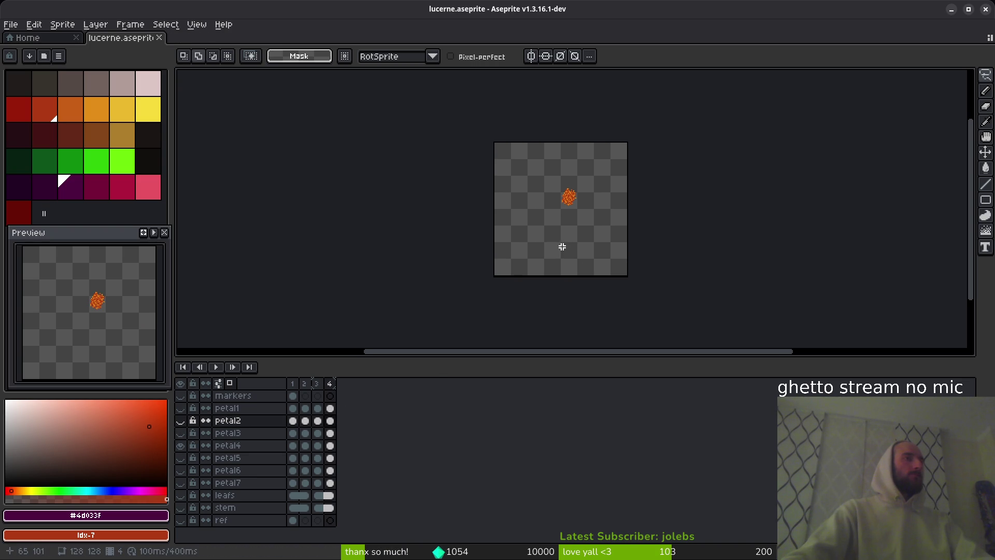
key(ctrl+e)
click(327, 187)
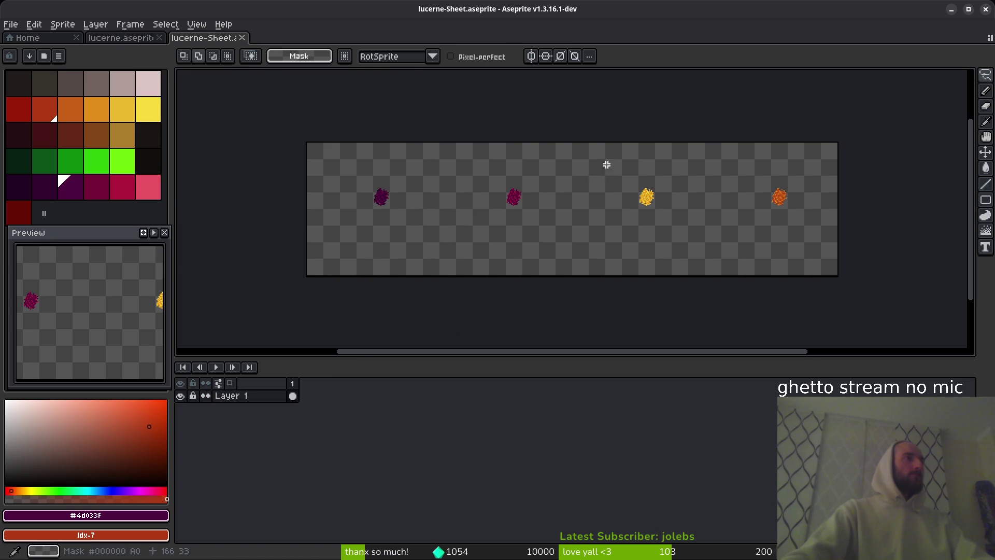
key(ctrl+shift+e)
click(250, 46)
click(278, 64)
click(50, 46)
double_click(73, 113)
double_click(680, 104)
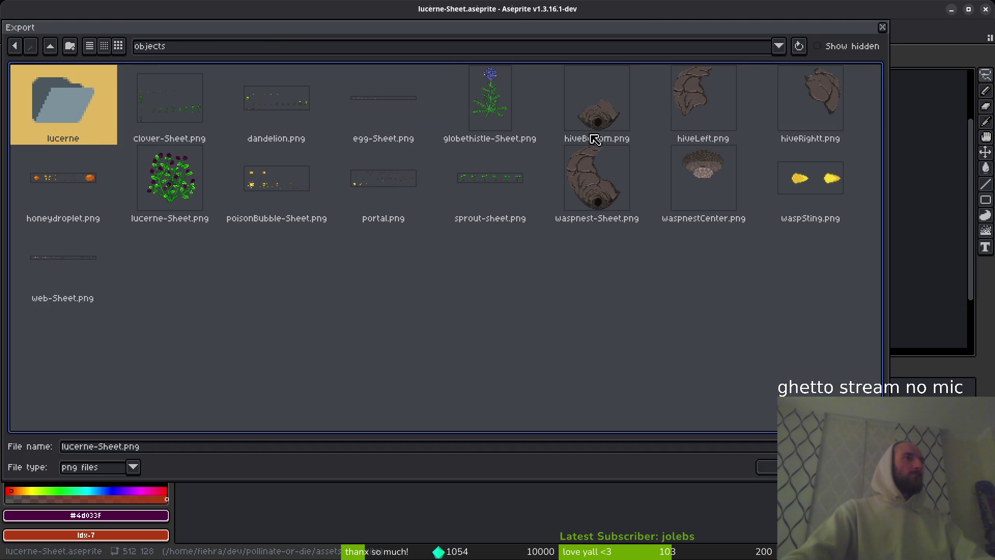
double_click(66, 112)
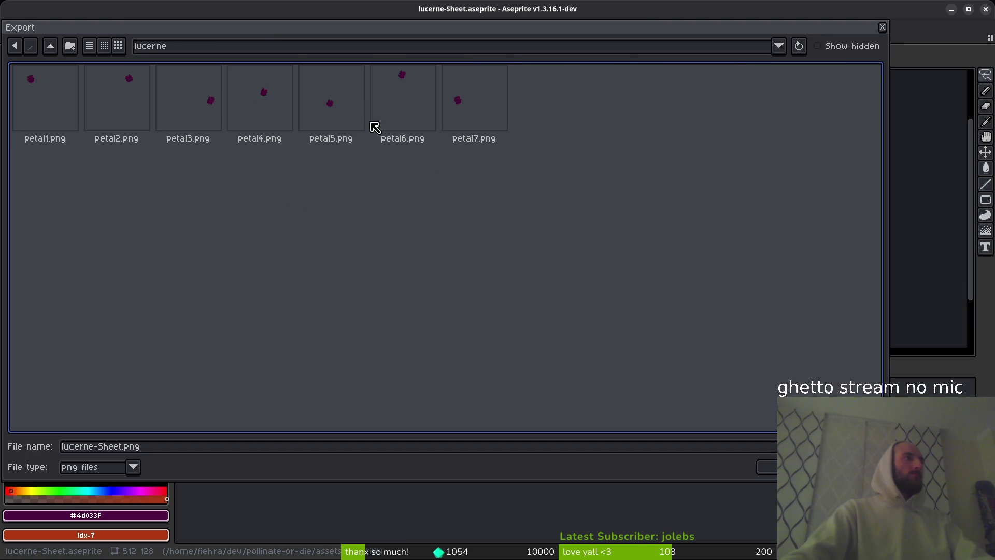
click(268, 108)
click(772, 468)
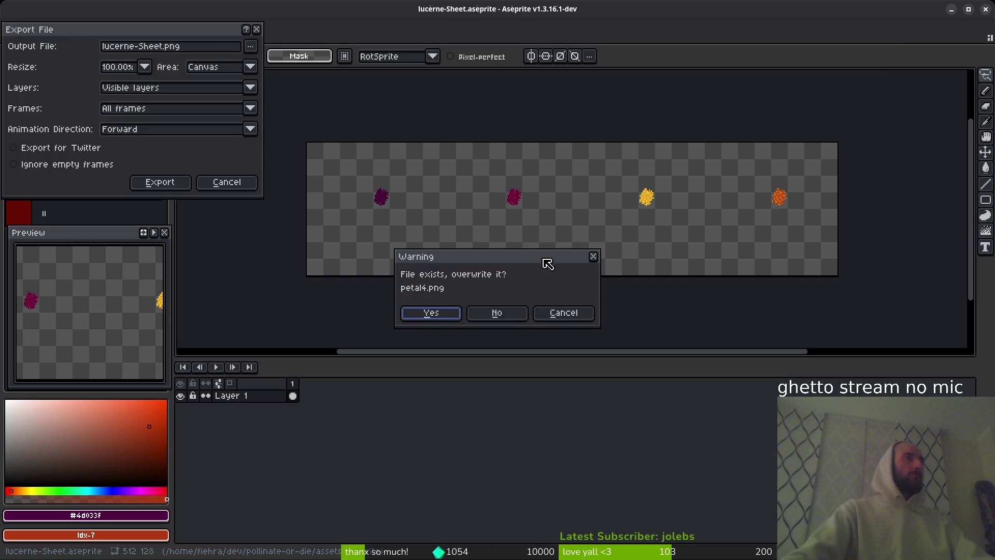
click(437, 310)
click(161, 182)
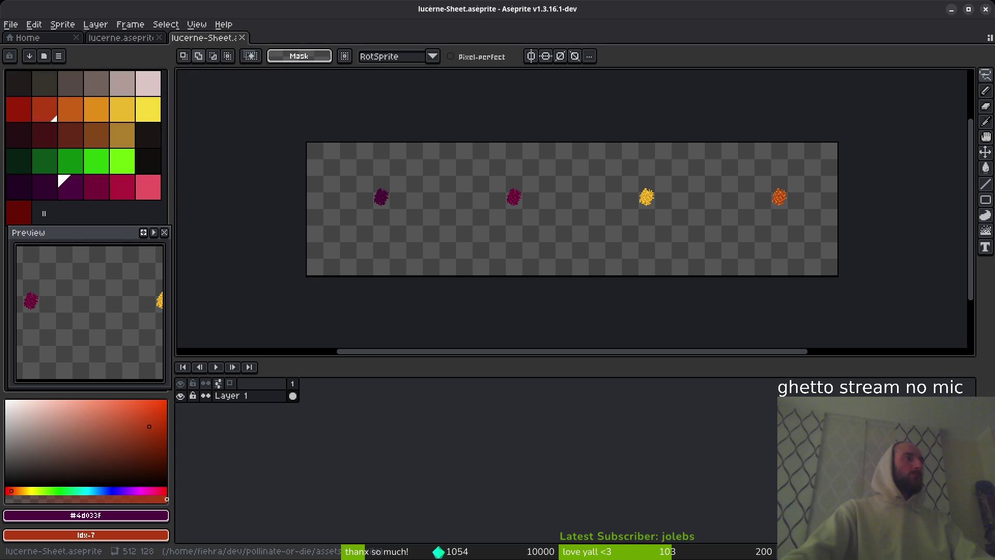
click(218, 38)
Swap petal4 for petal5, export its sheet over petal5.png, and close the sheet.
click(181, 457)
click(180, 446)
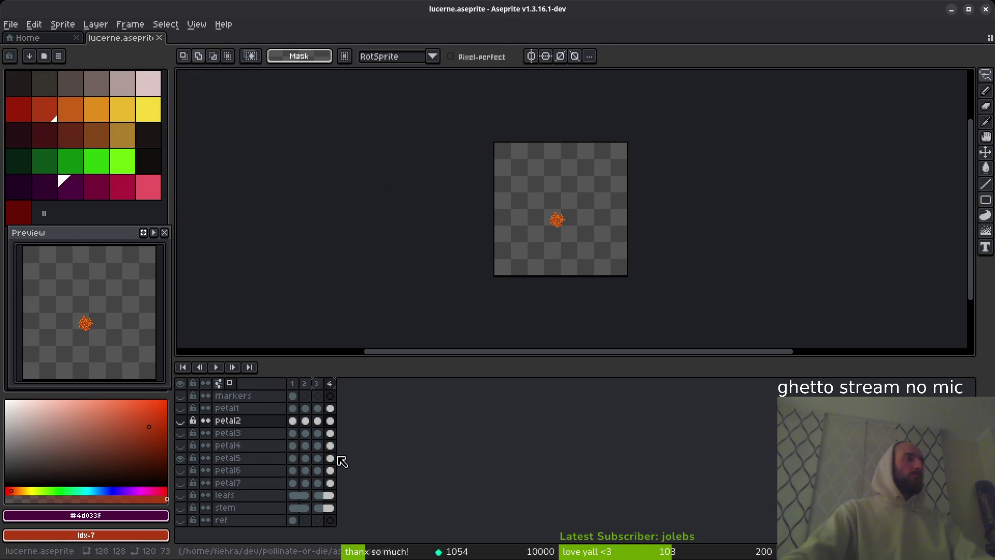
key(ctrl+e)
click(328, 185)
key(ctrl+shift+e)
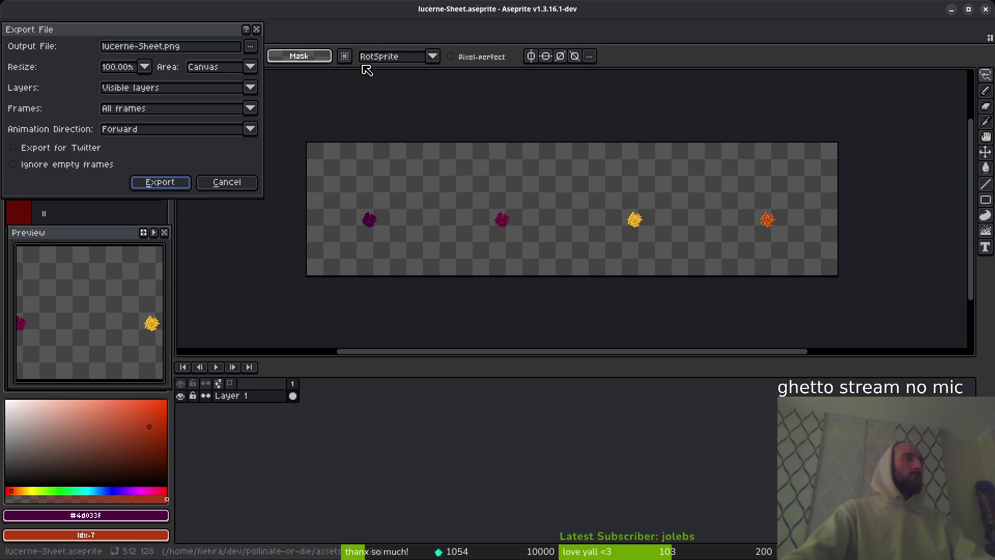
click(251, 47)
click(275, 61)
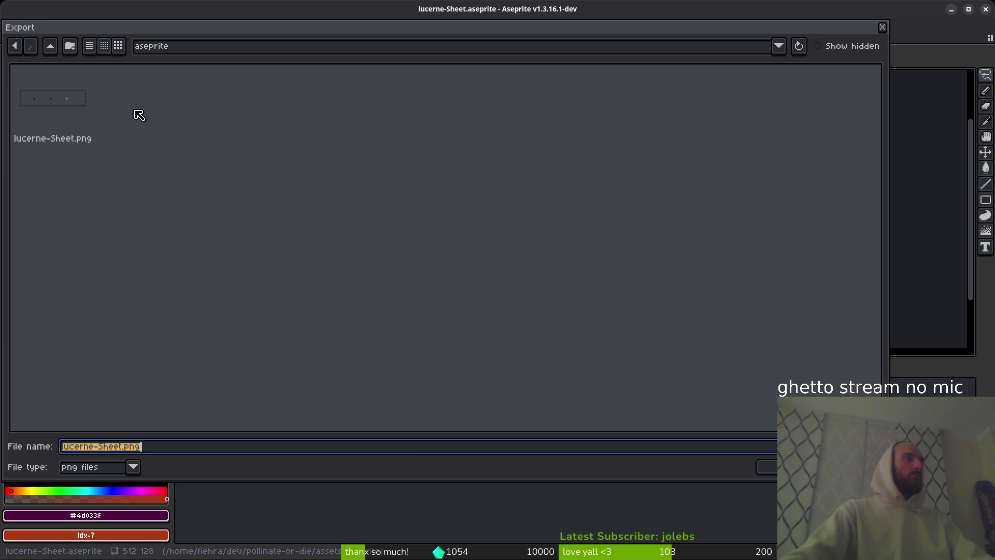
click(51, 47)
double_click(59, 93)
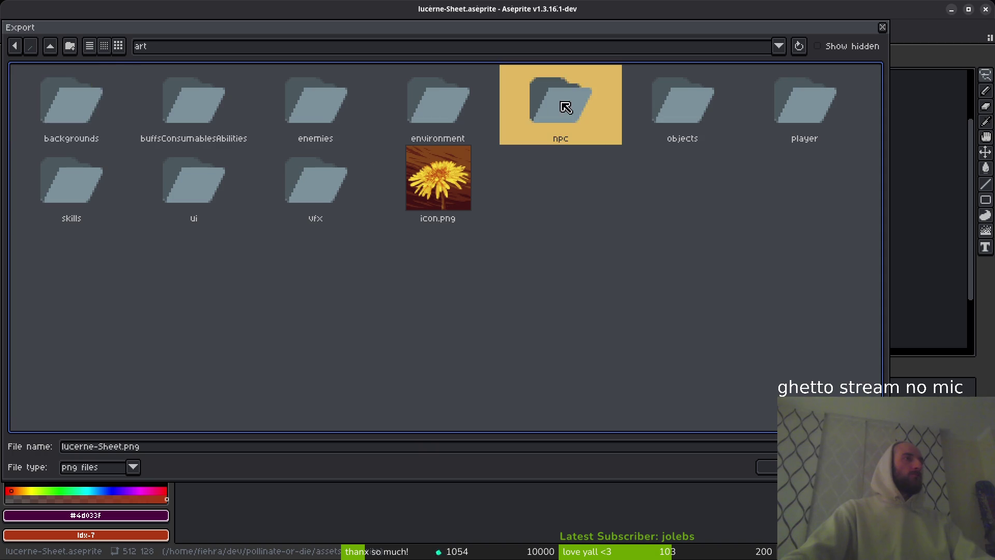
double_click(563, 102)
double_click(74, 119)
click(348, 94)
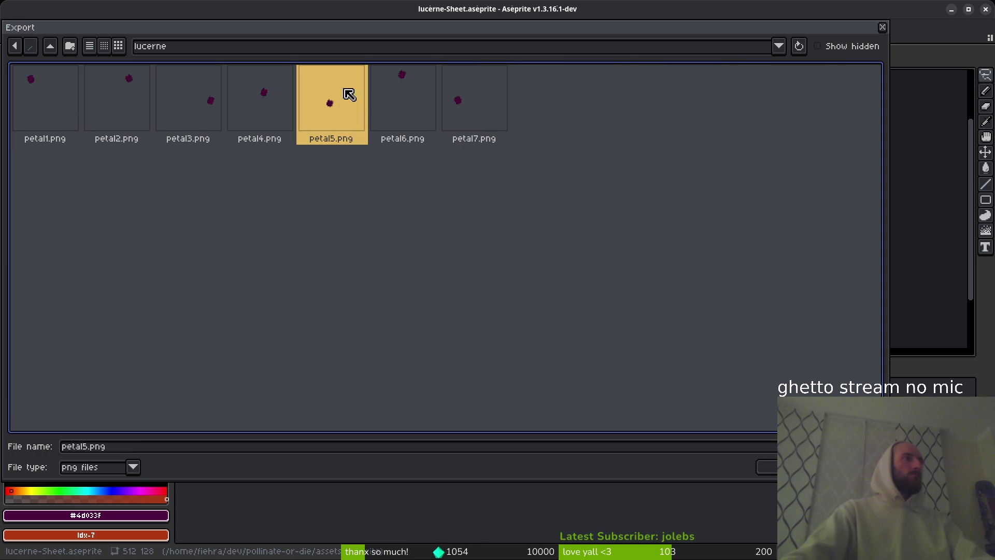
click(766, 466)
click(430, 313)
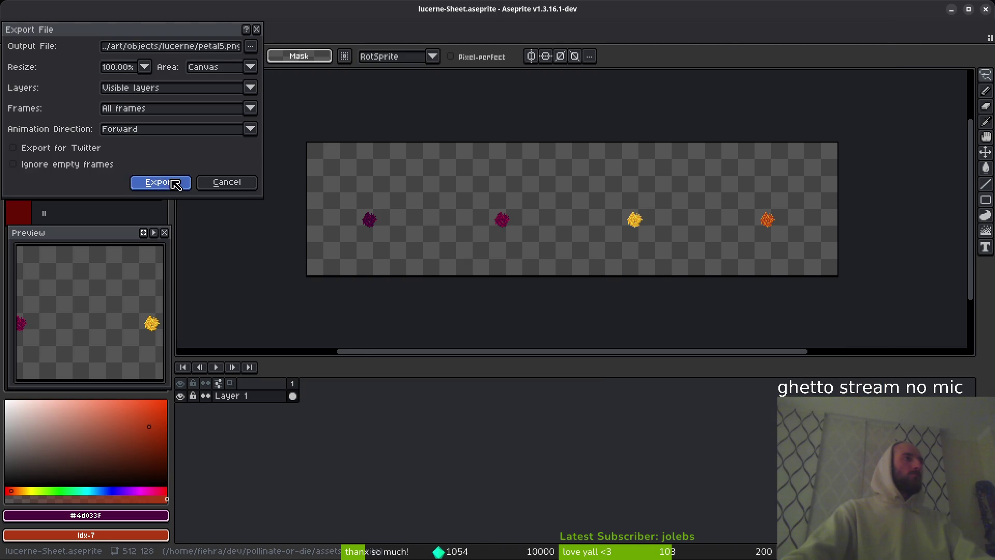
key(Return)
key(ctrl+w)
Show the petal6 layer and export its generated sheet over petal6.png.
click(181, 470)
key(ctrl+e)
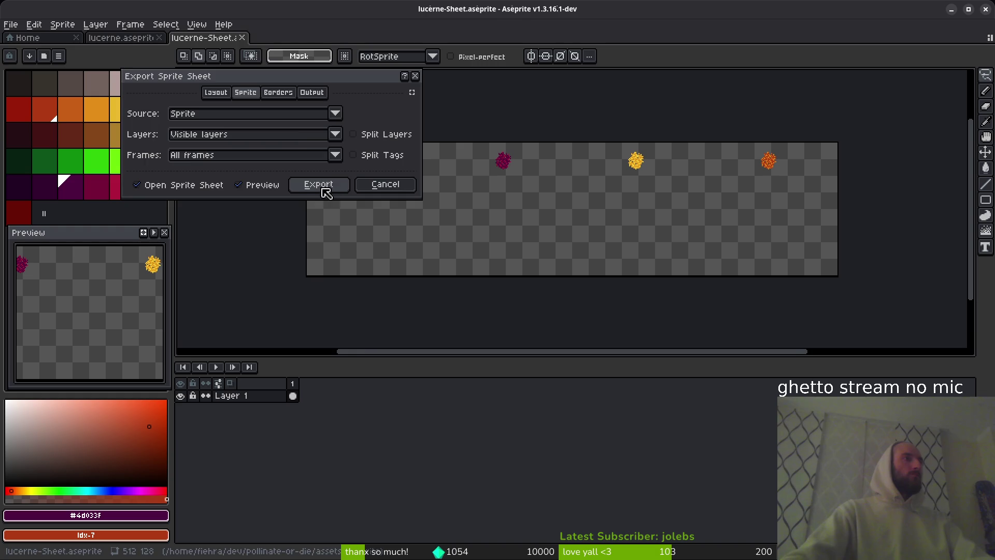
click(318, 185)
key(ctrl+alt+shift+s)
click(250, 47)
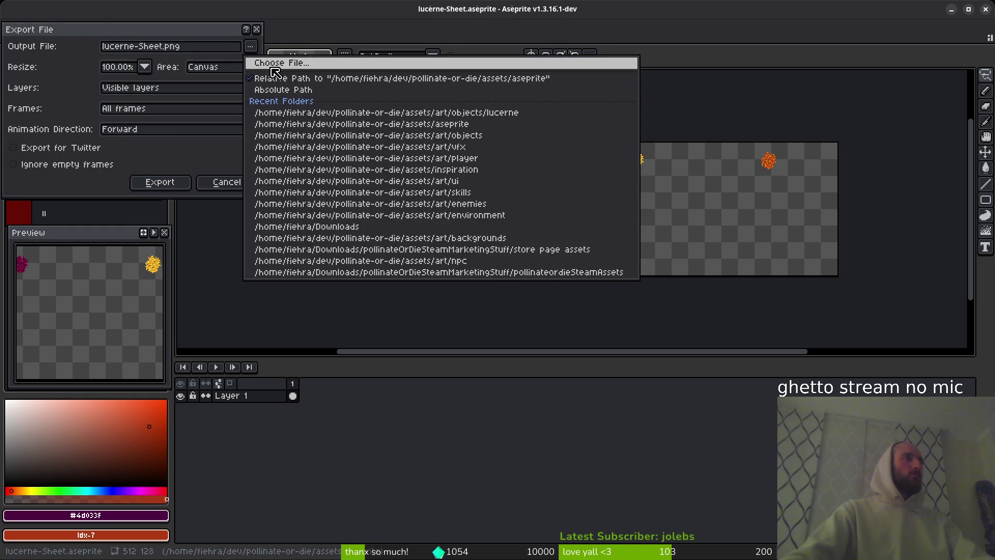
click(275, 63)
click(59, 48)
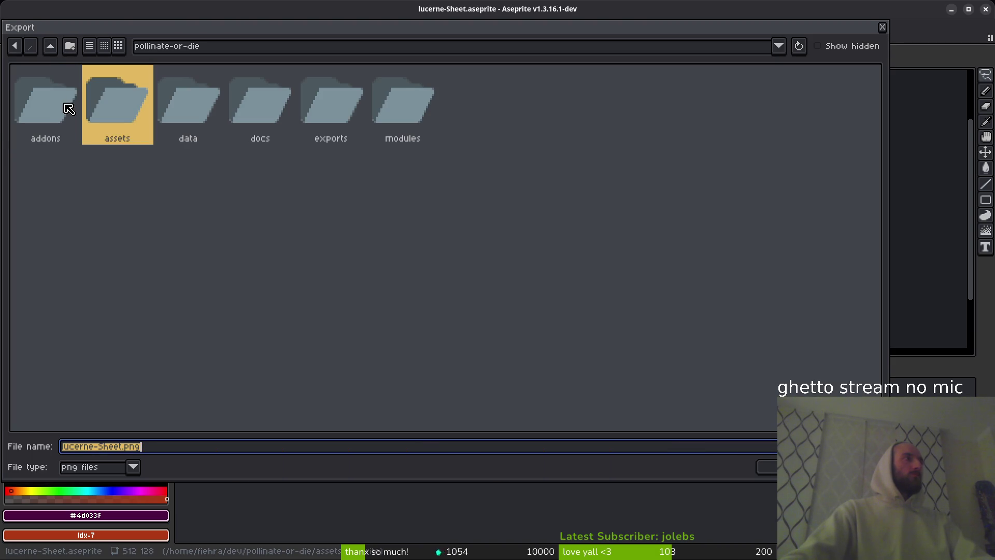
double_click(103, 100)
double_click(698, 111)
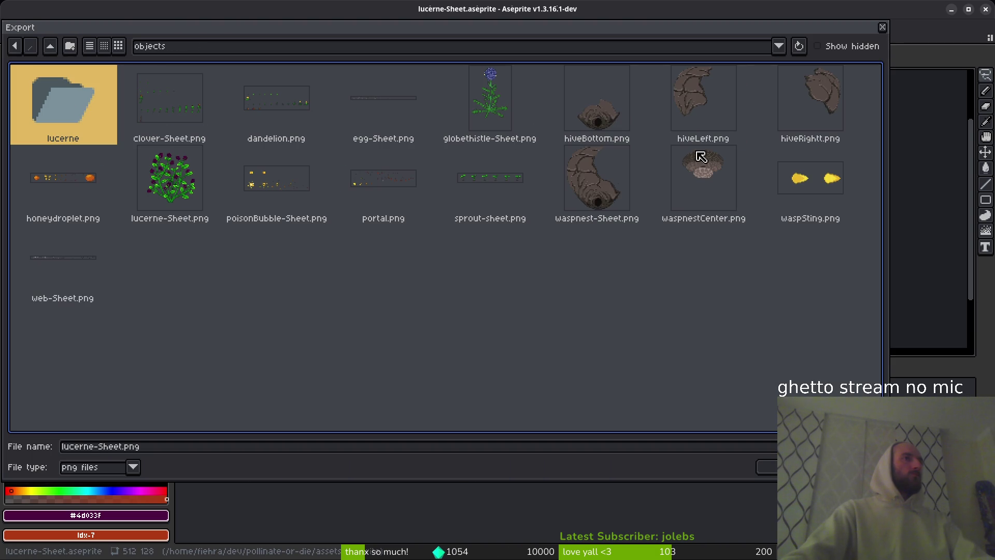
double_click(91, 128)
click(403, 99)
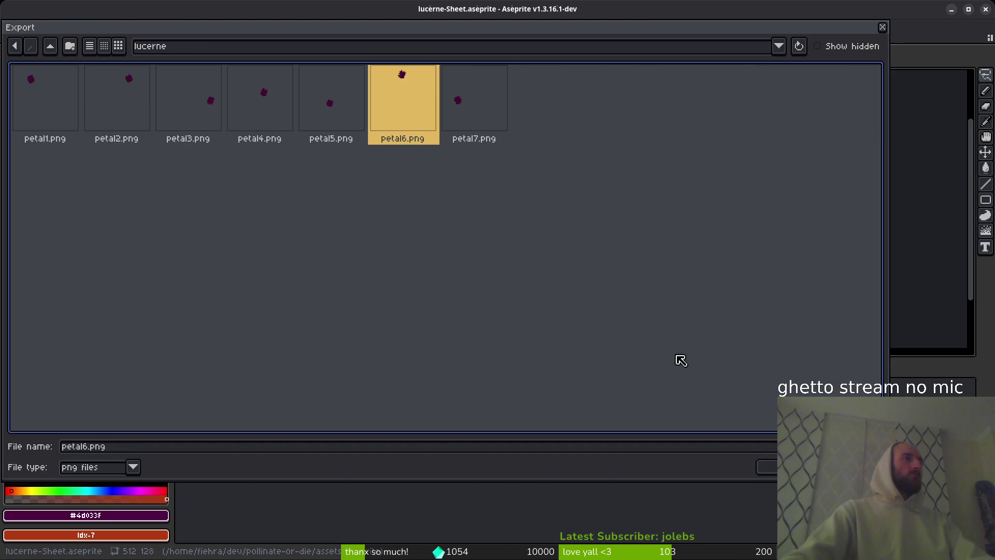
click(767, 466)
click(430, 313)
click(159, 182)
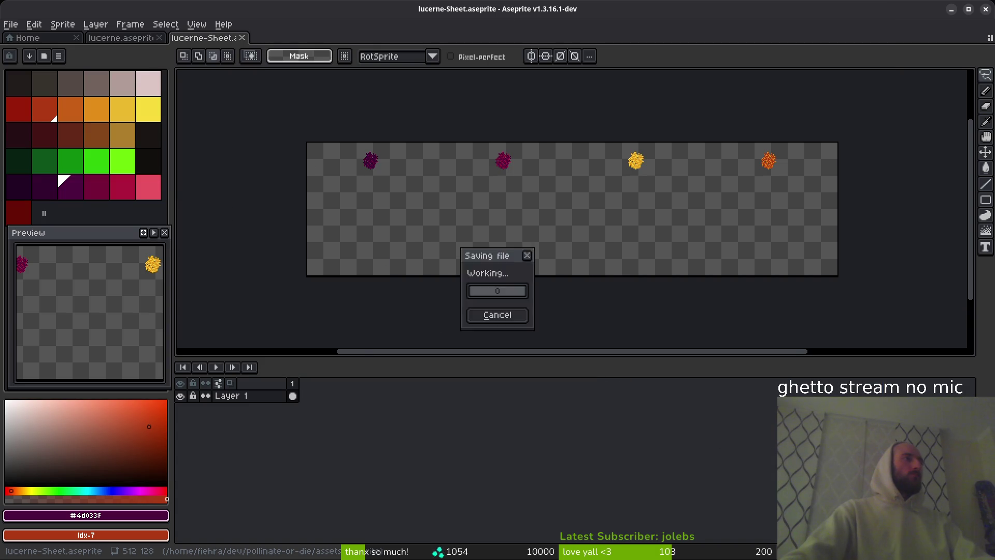
Show petal7, export its sheet over lucerne-Sheet.png in the objects folder, and close it.
click(182, 483)
key(ctrl+e)
click(318, 184)
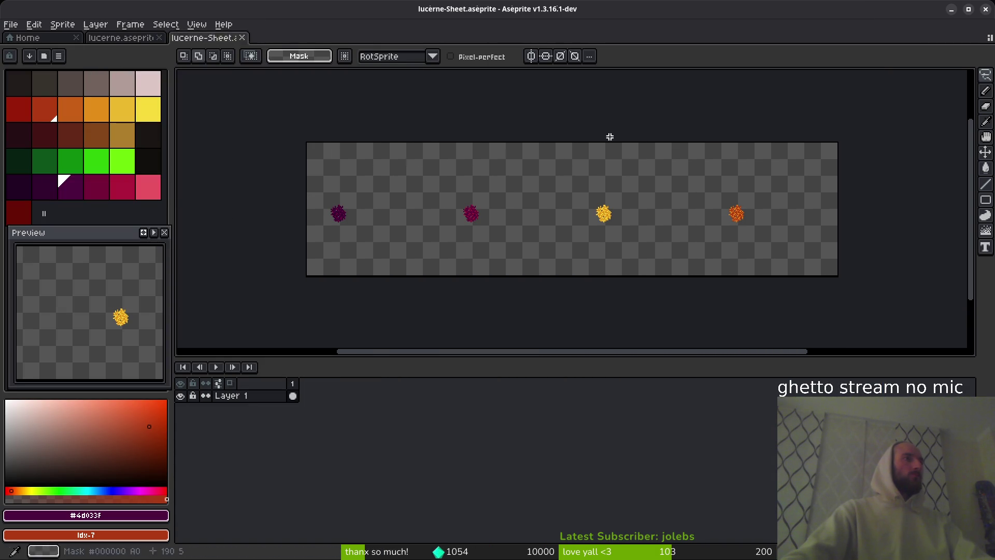
key(ctrl+alt+shift+s)
click(252, 45)
click(282, 64)
click(49, 48)
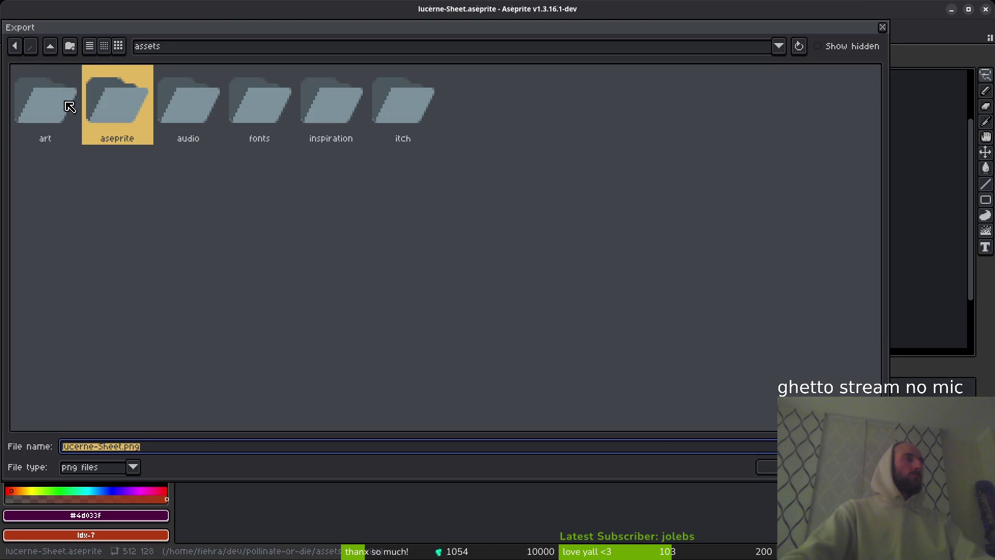
double_click(48, 100)
double_click(694, 113)
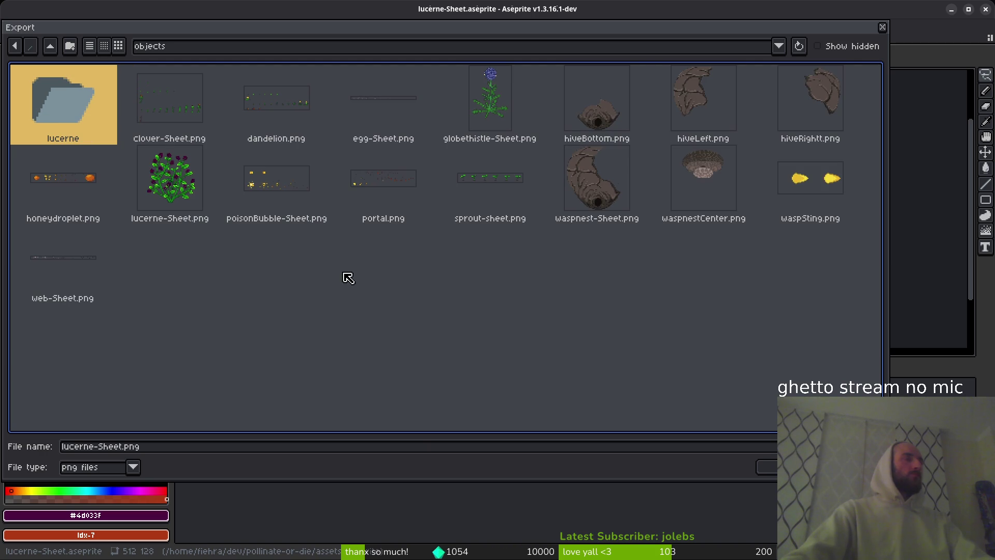
key(Return)
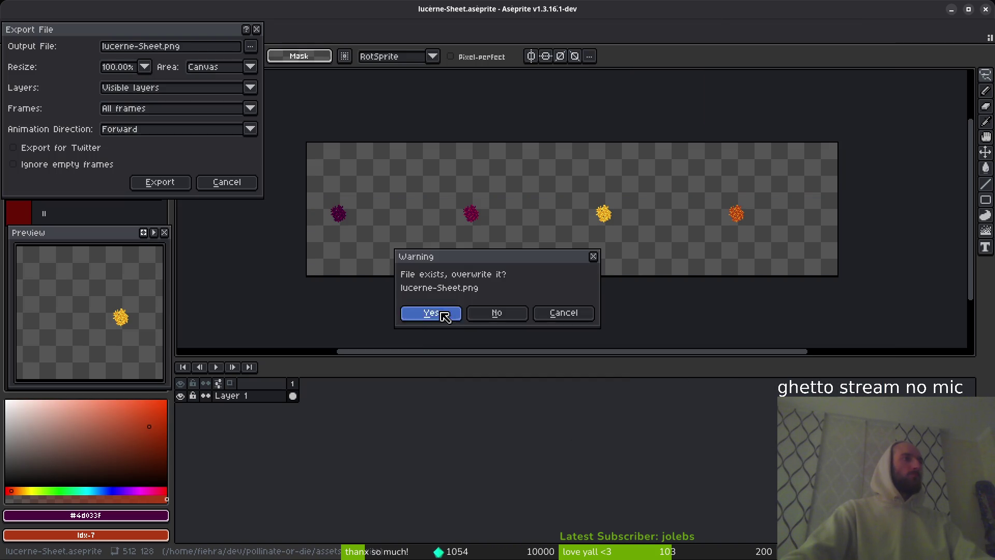
click(431, 313)
click(158, 182)
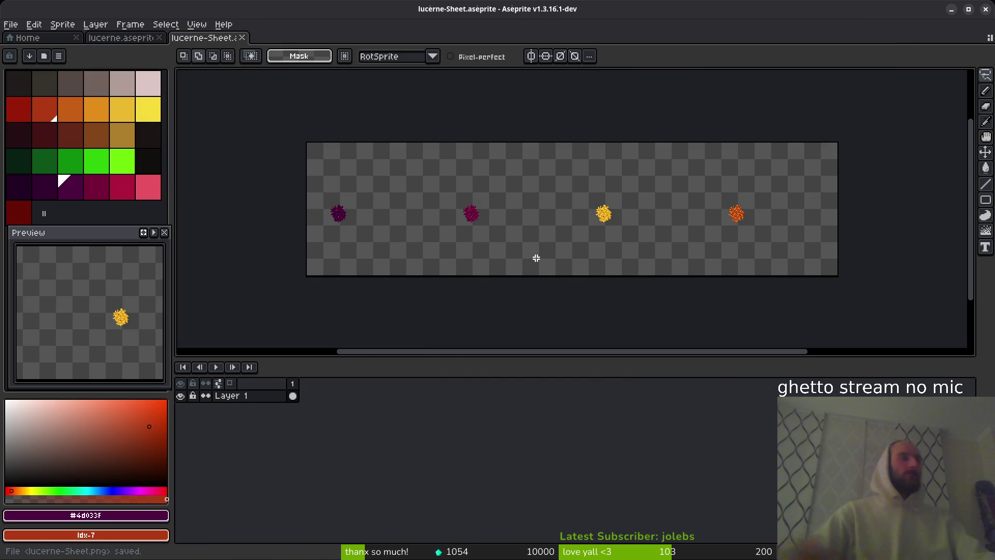
key(ctrl+w)
Open the file manager at pollinate-or-die/assets/aseprite.
key(i)
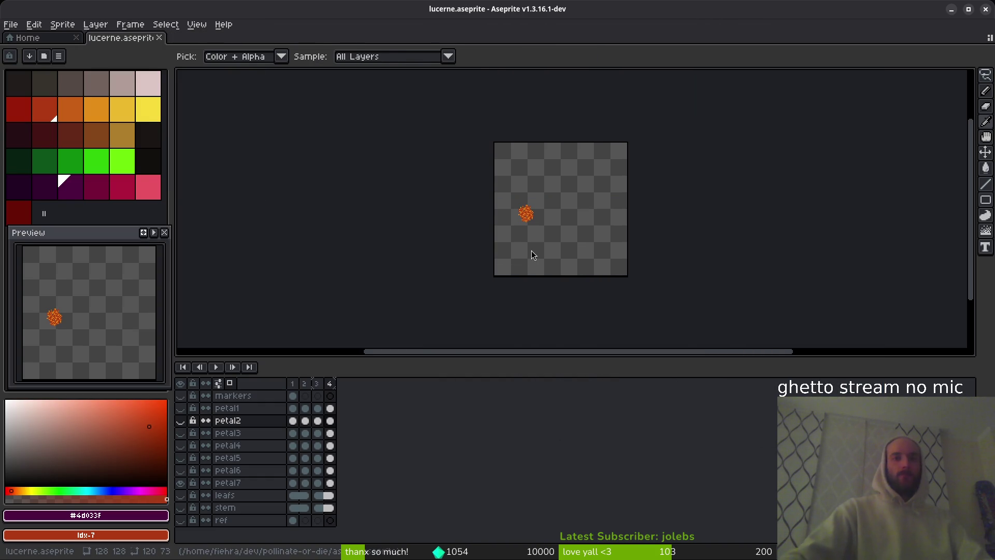
key(super+Down)
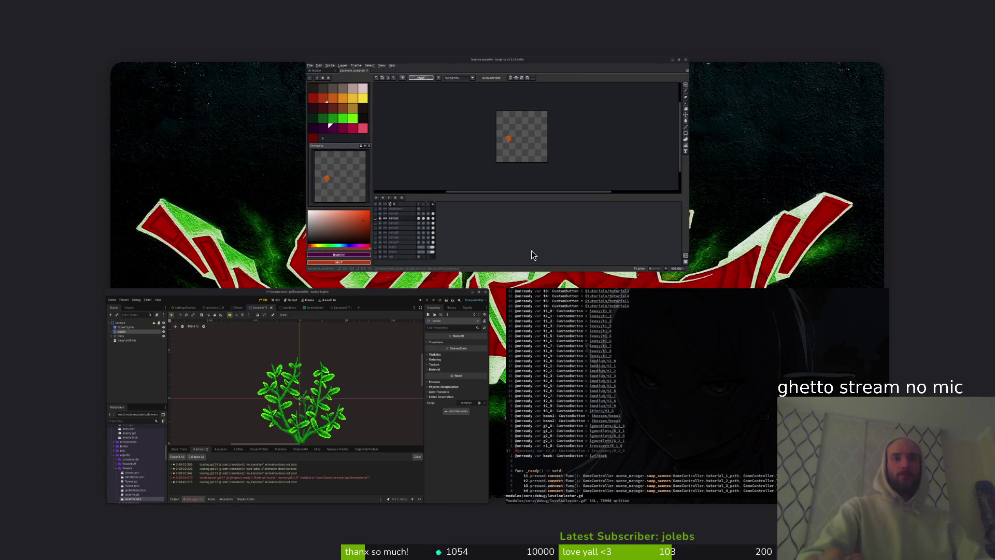
key(super+Up)
key(super+e)
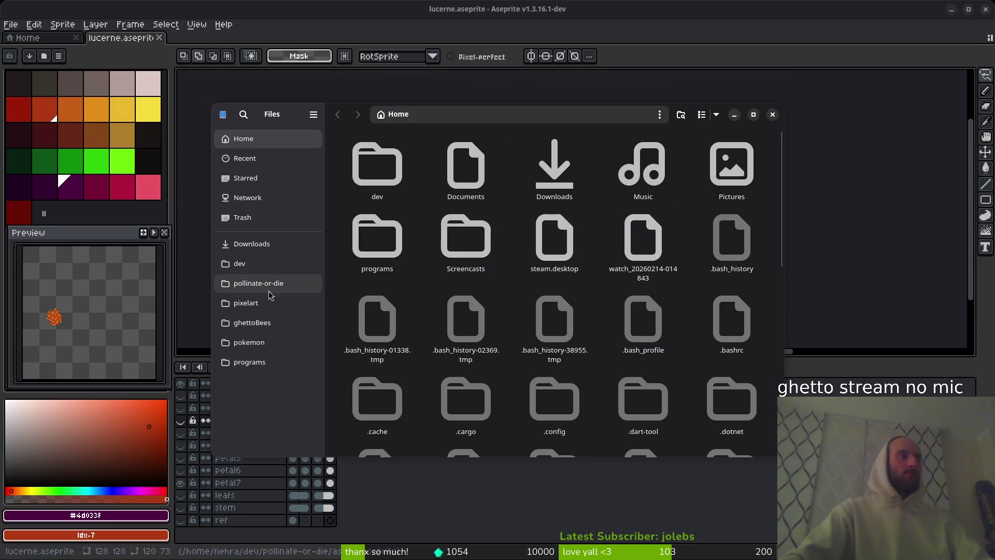
click(269, 290)
double_click(482, 171)
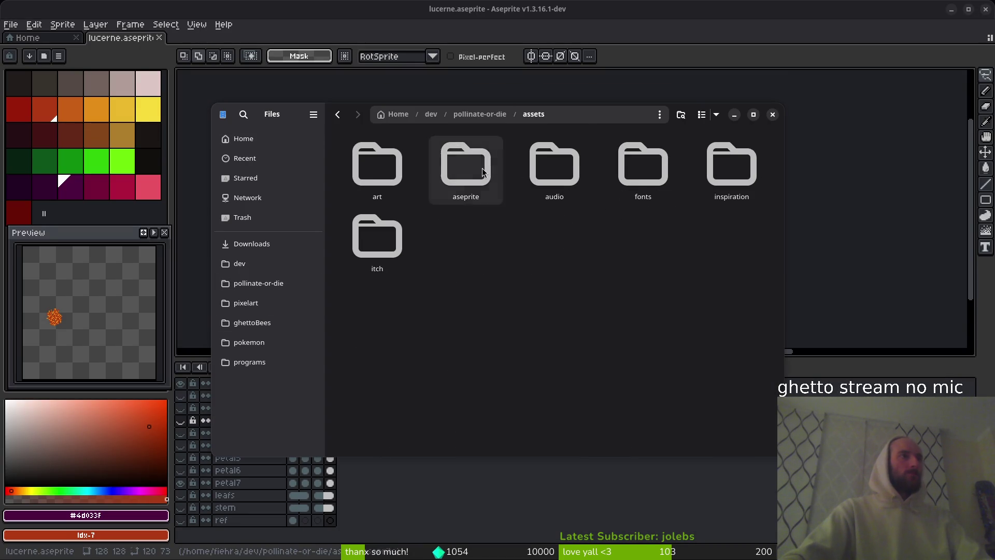
double_click(482, 171)
Move lucerne-Sheet.png from the aseprite folder to the trash.
scroll(639, 289, down, 5)
scroll(639, 289, up, 4)
scroll(567, 310, down, 5)
scroll(558, 281, down, 5)
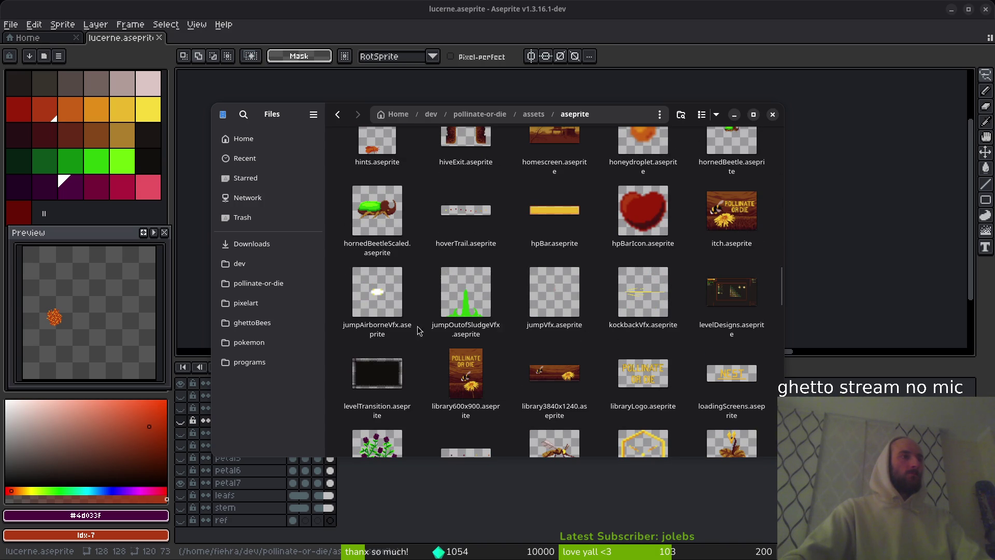
scroll(560, 353, down, 2)
click(466, 384)
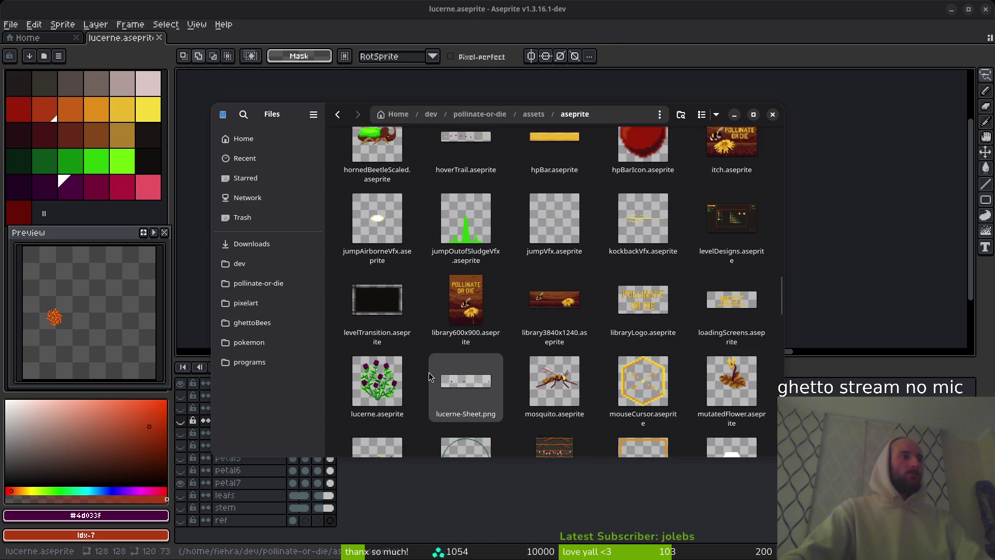
key(Delete)
click(645, 84)
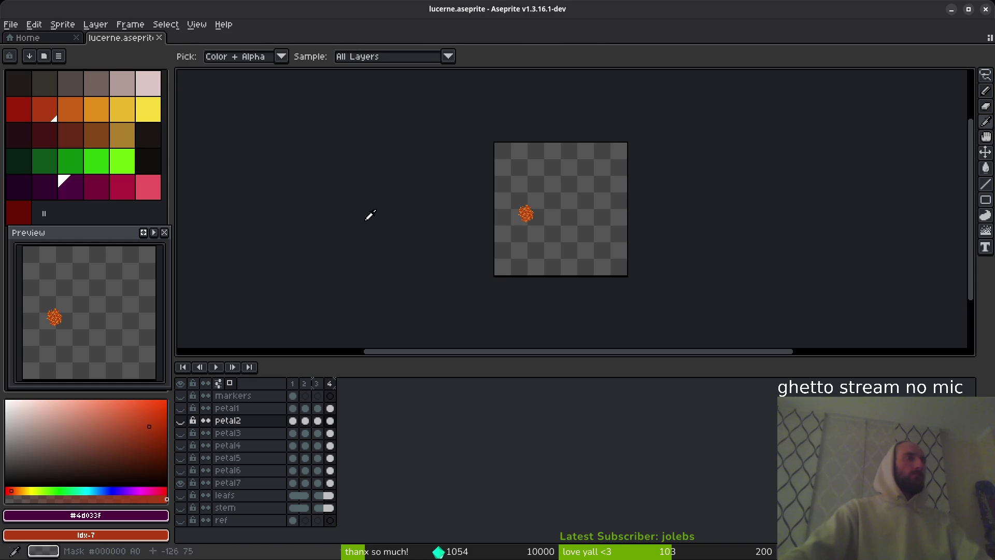
key(alt+Tab)
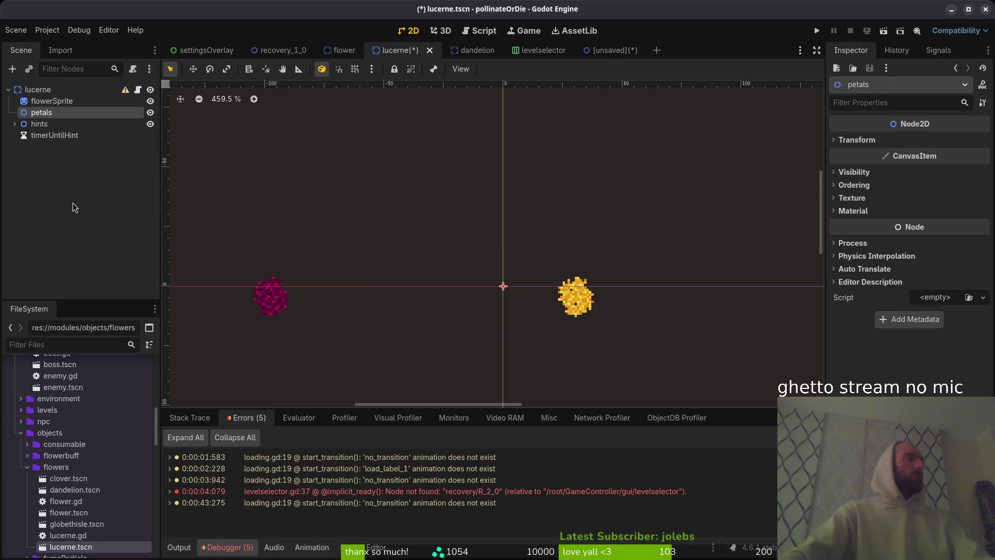
Bring up the unsaved lucernePetal scene with its HurtboxComponent collapsed.
click(611, 51)
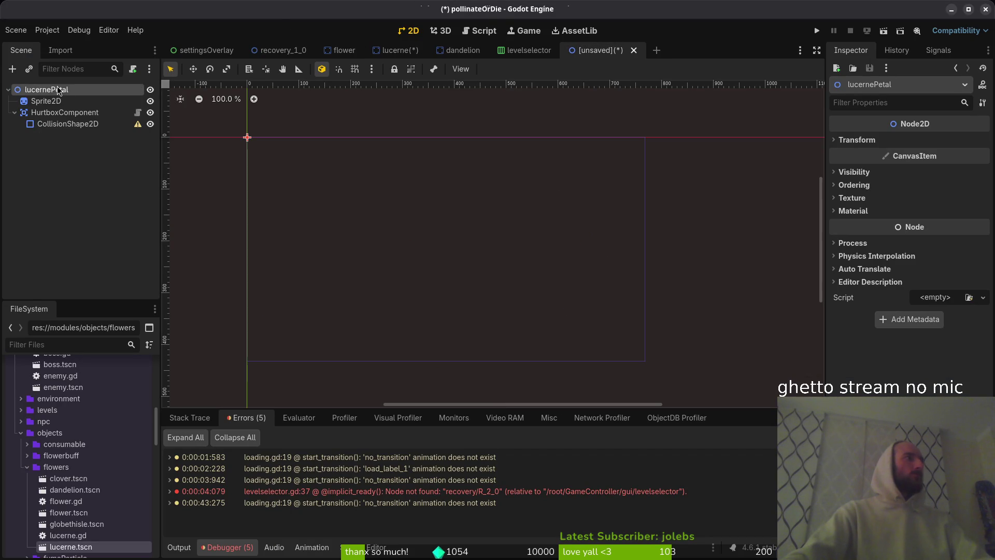
click(14, 113)
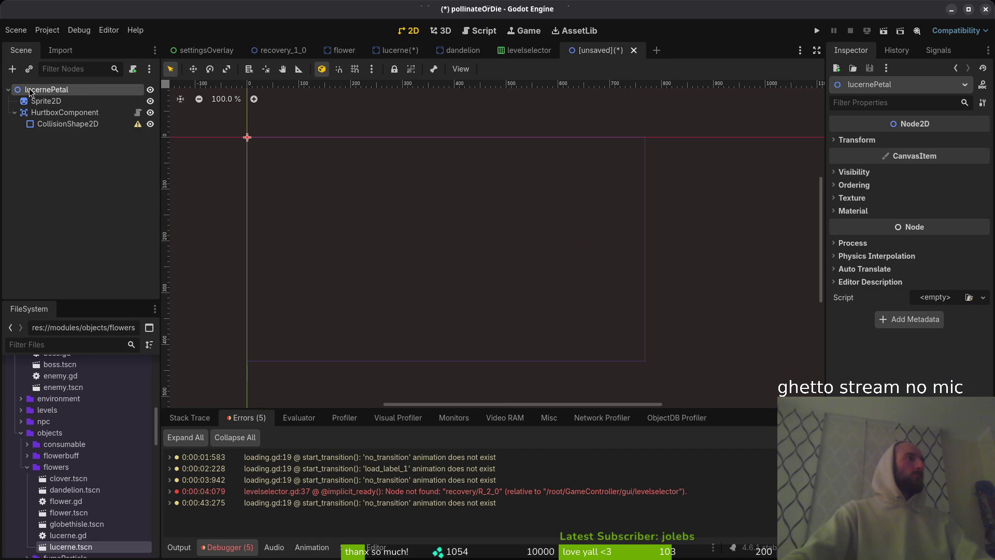
click(133, 69)
key(Escape)
Save the scene as lucerne_petal.tscn in modules/objects/flowers.
key(ctrl+s)
double_click(601, 160)
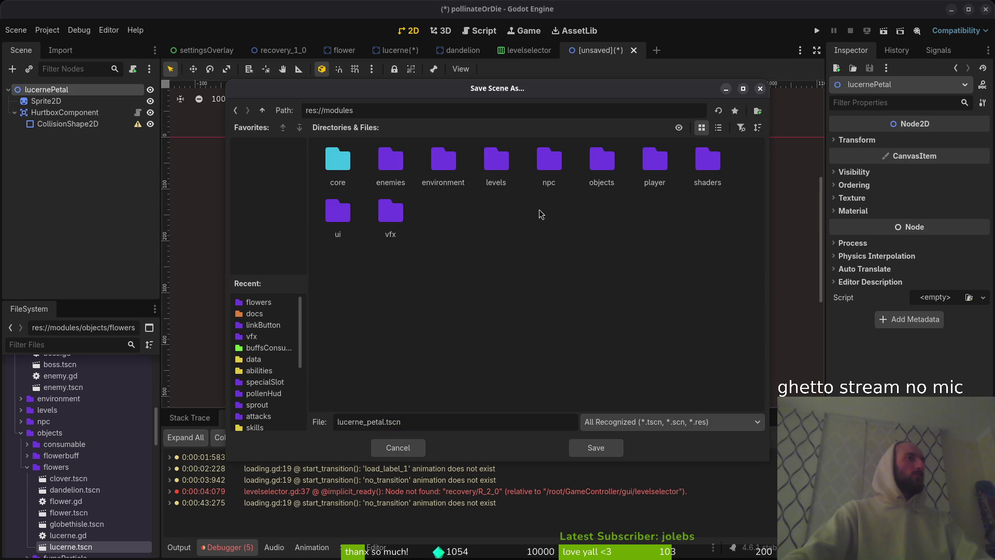
double_click(597, 163)
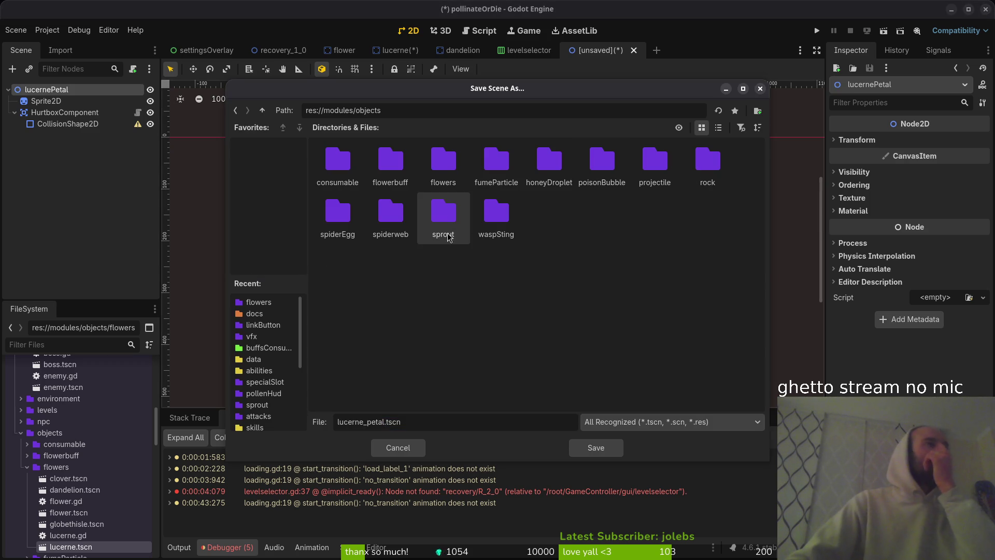
double_click(440, 161)
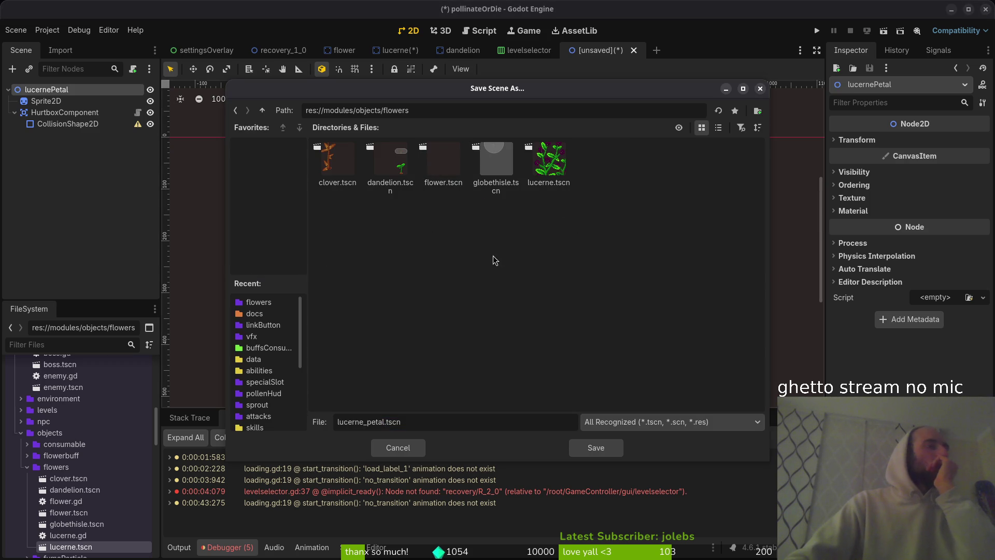
click(594, 449)
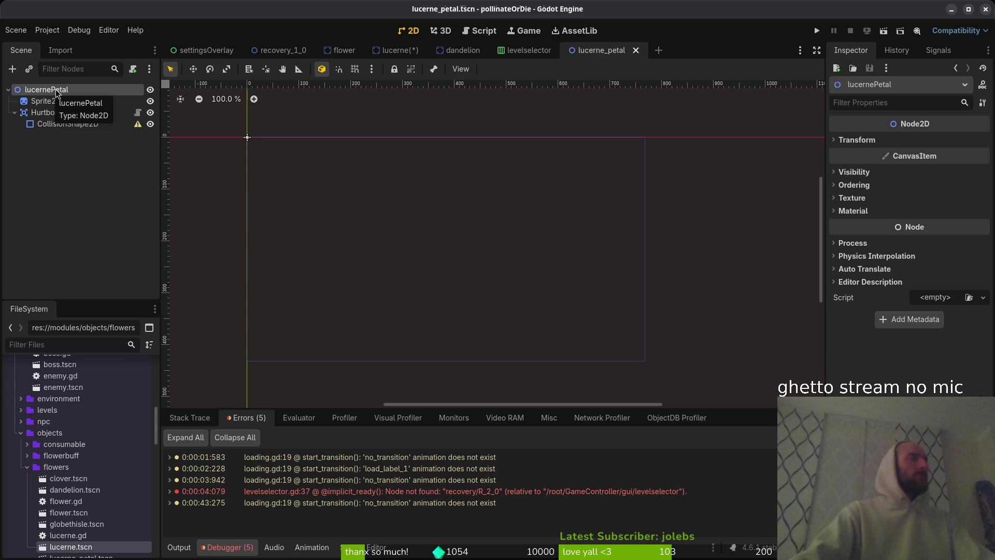
click(15, 112)
click(36, 112)
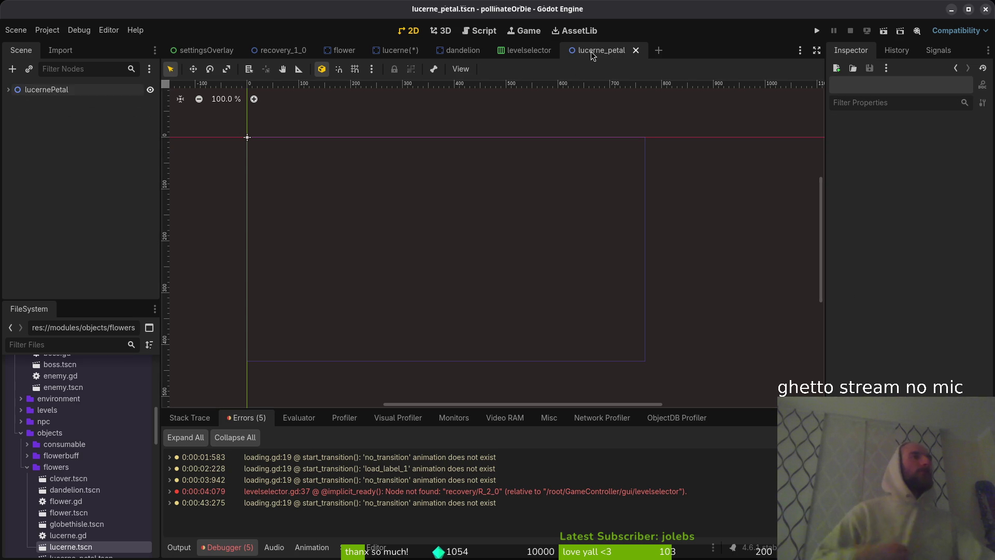
Attach a new lucerne_petal.gd script to the lucernePetal node.
right_click(97, 90)
click(155, 194)
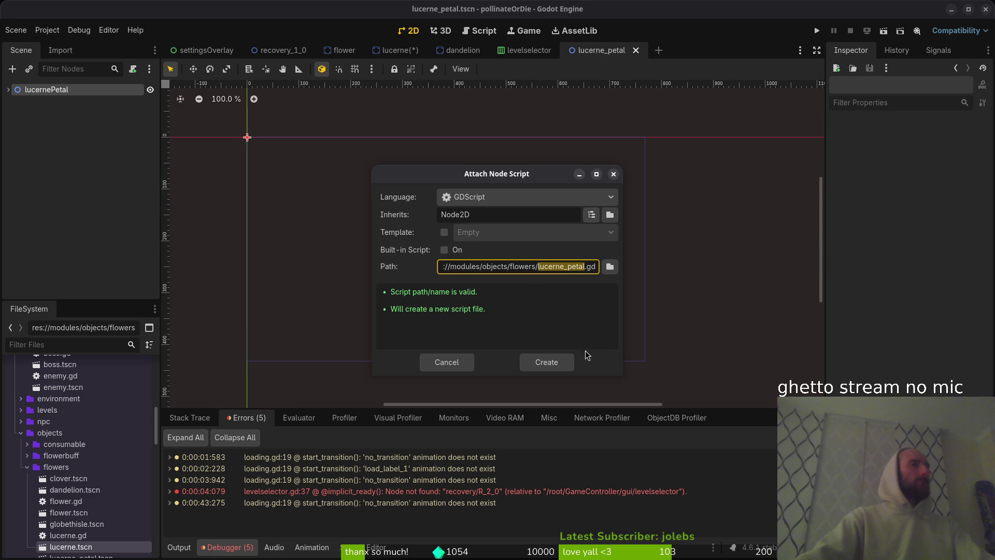
click(547, 362)
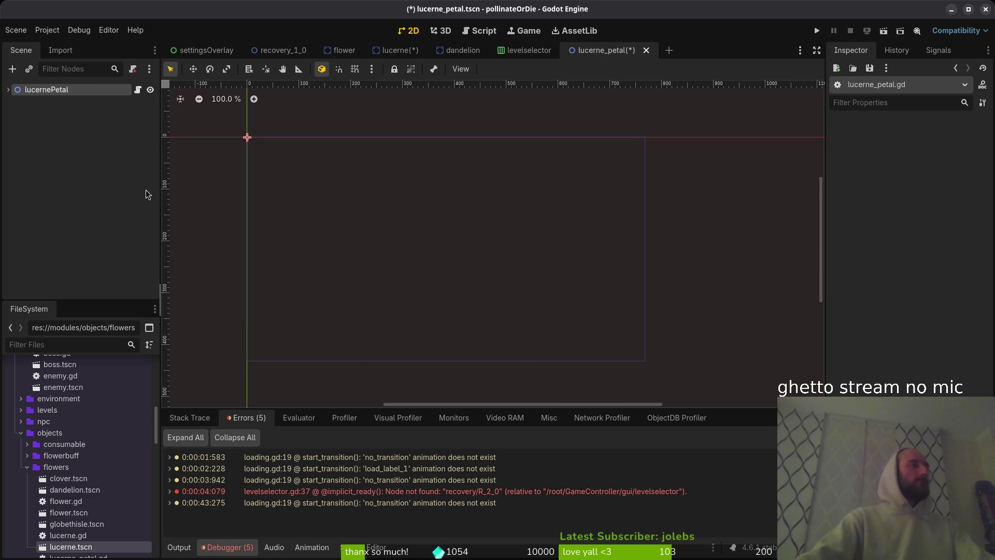
click(7, 90)
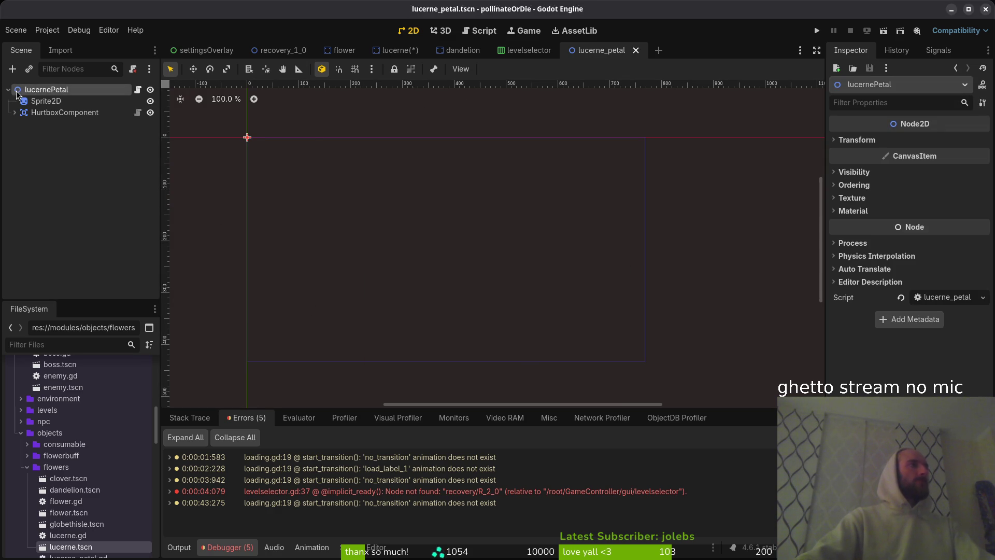
In the lucerne scene, replace flowerSprite's texture with lucerne-Sheet.png via Quick Load.
click(399, 51)
click(51, 101)
scroll(450, 265, down, 2)
scroll(450, 264, down, 14)
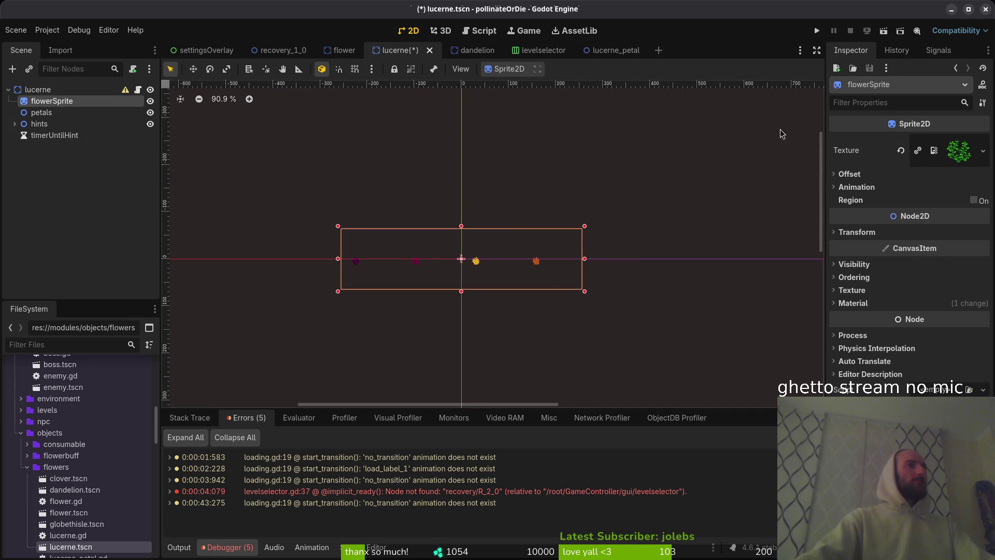
click(902, 152)
click(935, 141)
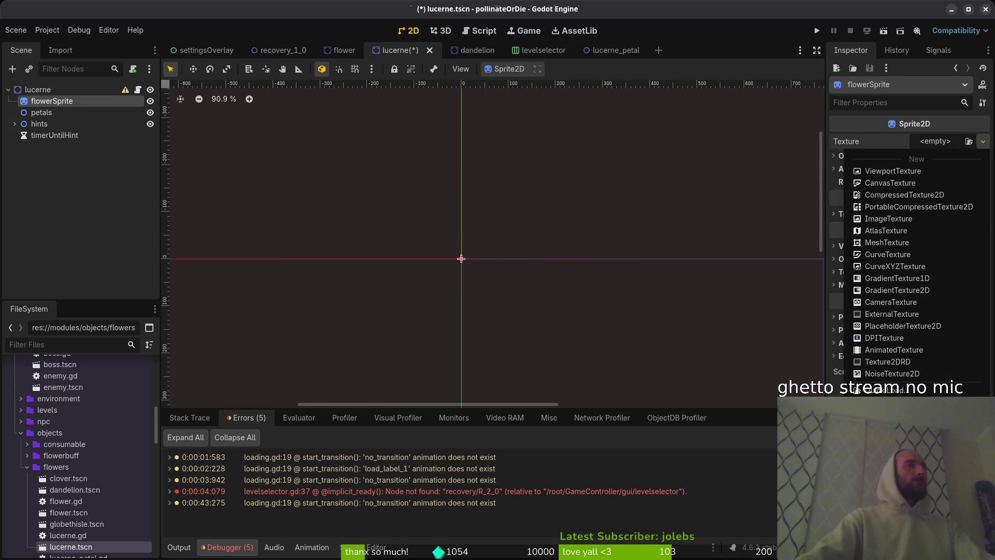
click(912, 390)
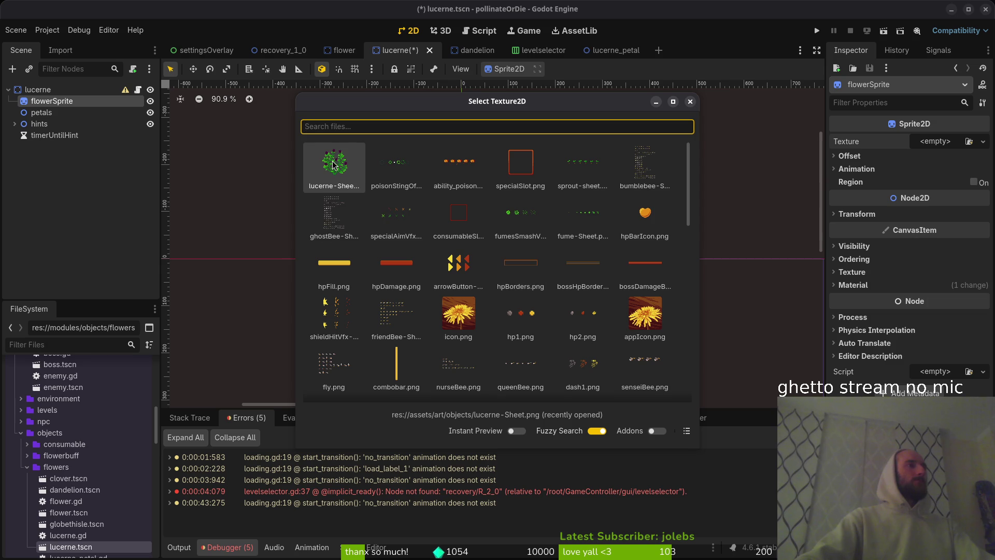
double_click(333, 165)
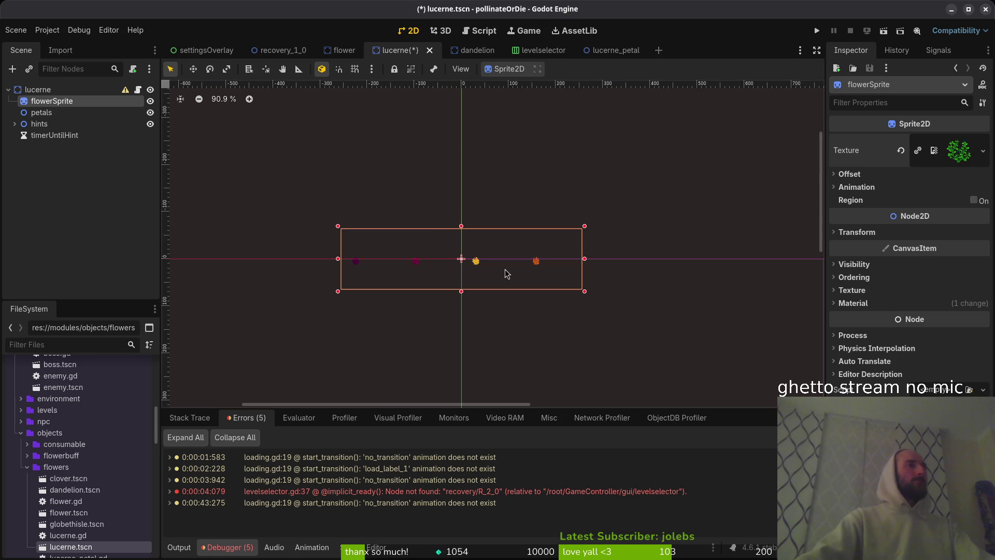
key(alt+Tab)
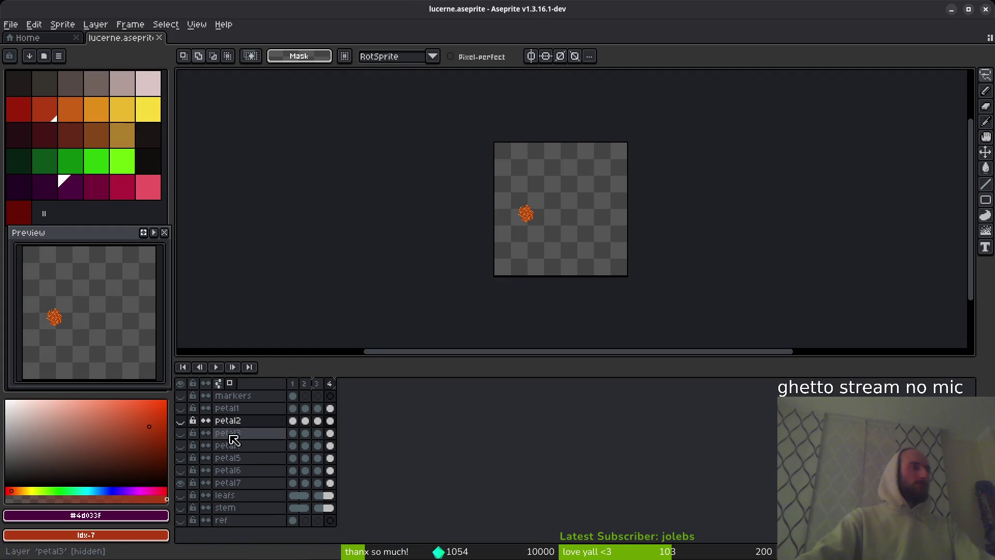
Hide petal7, show the leafs and stem layers, and export all frames as a sprite sheet.
click(181, 482)
drag(180, 495, 181, 507)
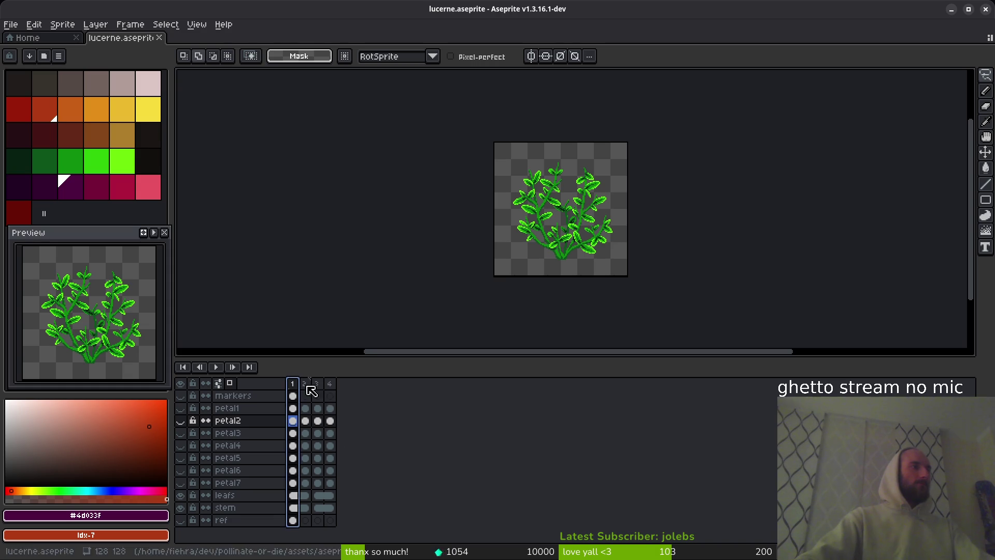
key(ctrl+e)
click(385, 184)
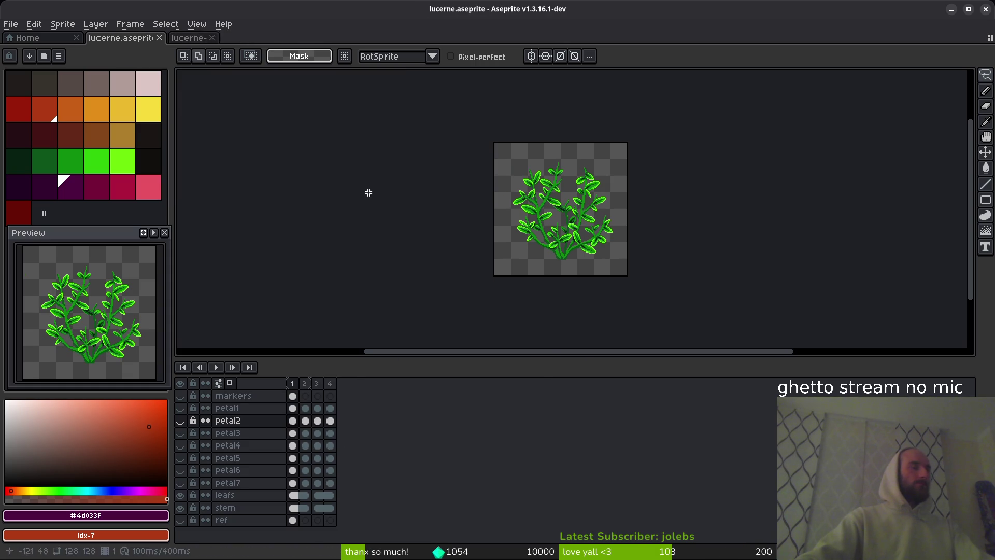
key(ctrl+e)
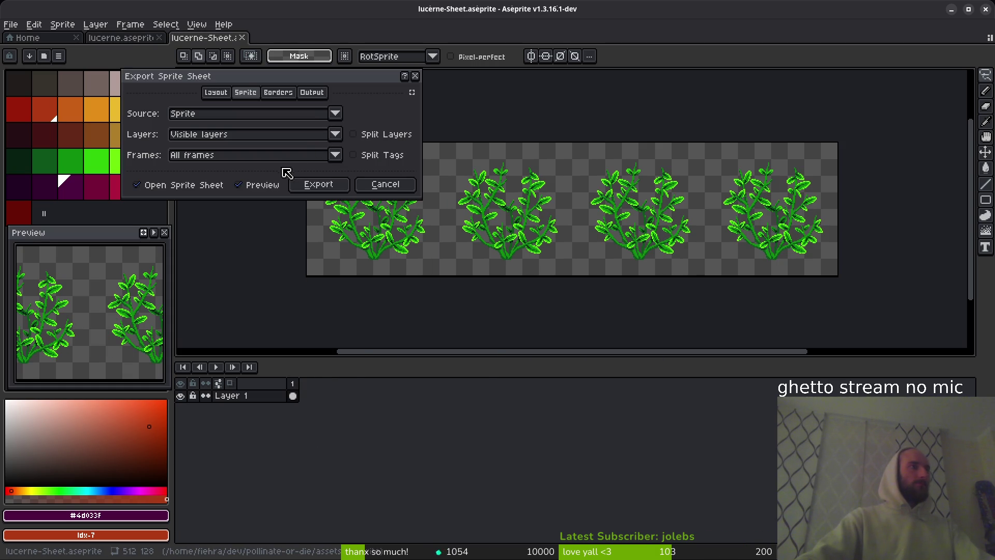
click(284, 155)
click(207, 171)
click(320, 184)
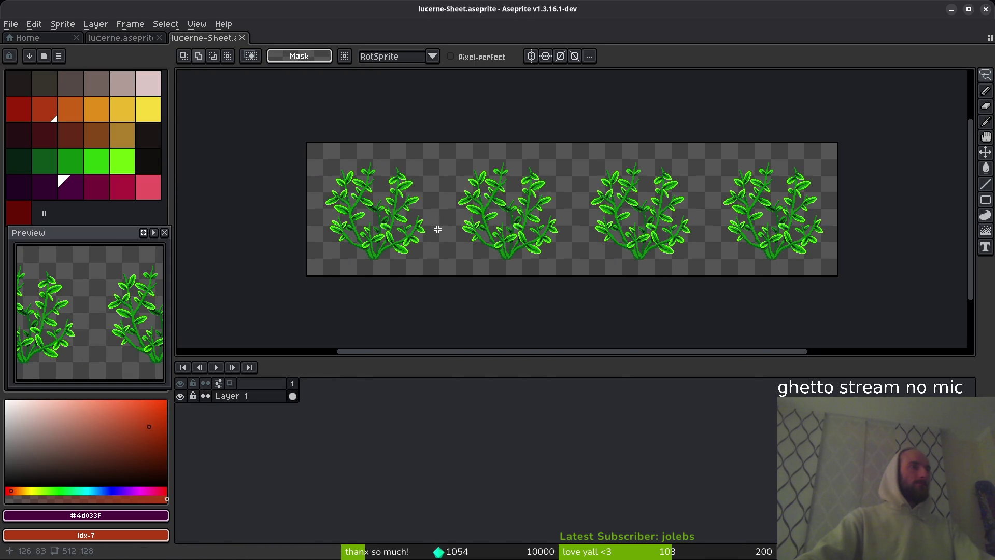